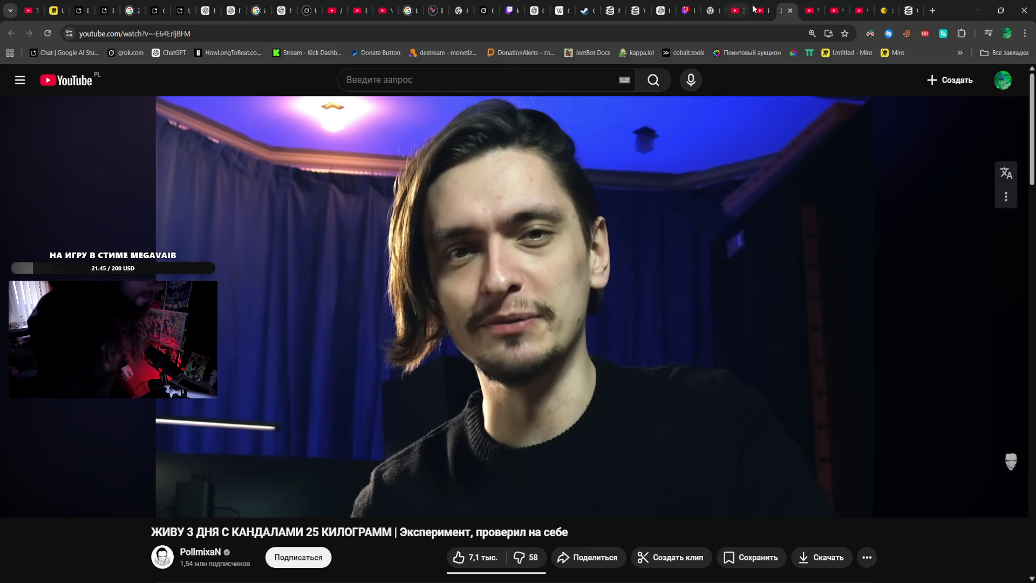
# - Close the subscriptions feed tab and make the flow-state video fill the screen
pyautogui.click(735, 10)
pyautogui.click(756, 7)
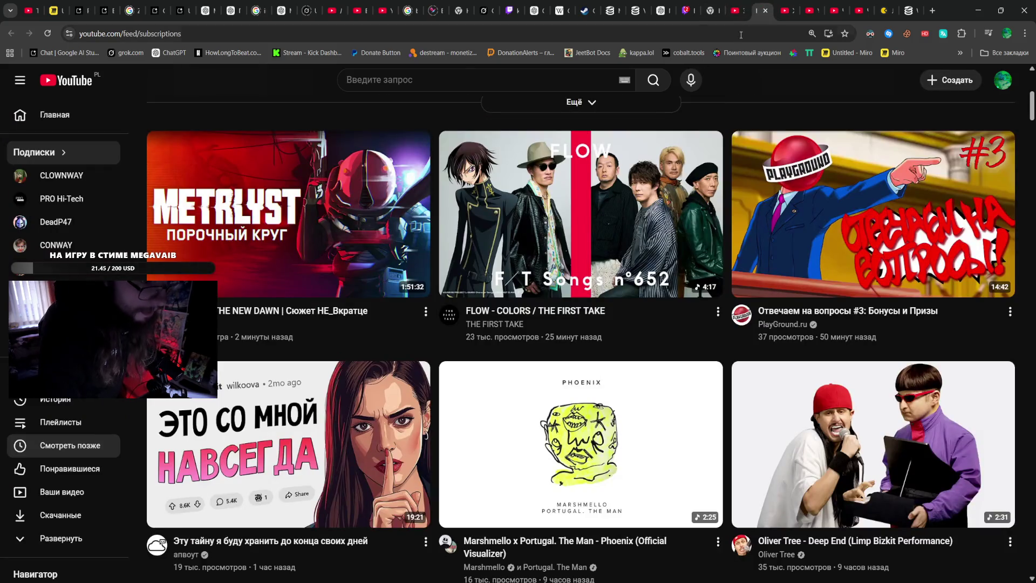
pyautogui.click(765, 11)
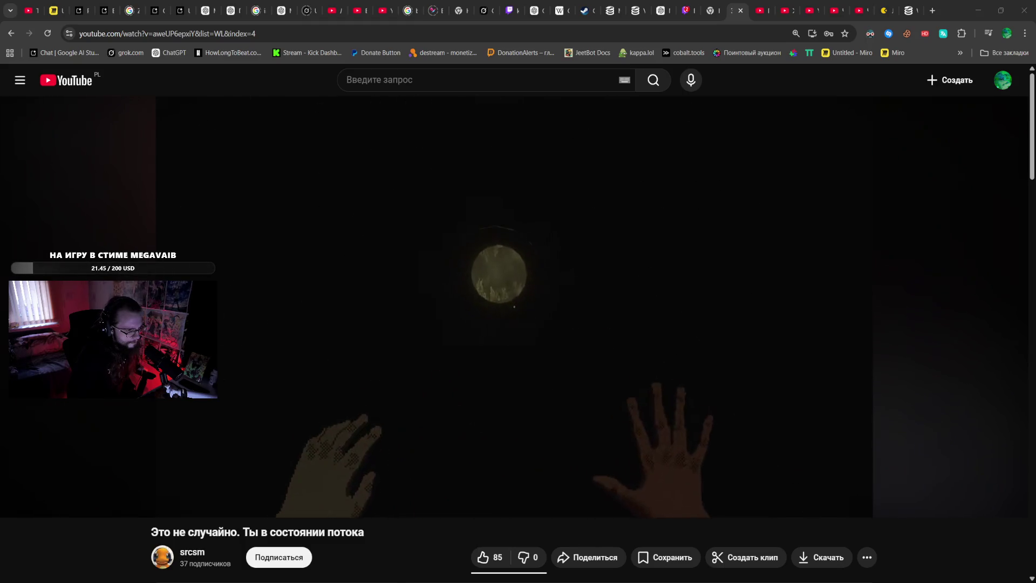
pyautogui.doubleClick(541, 376)
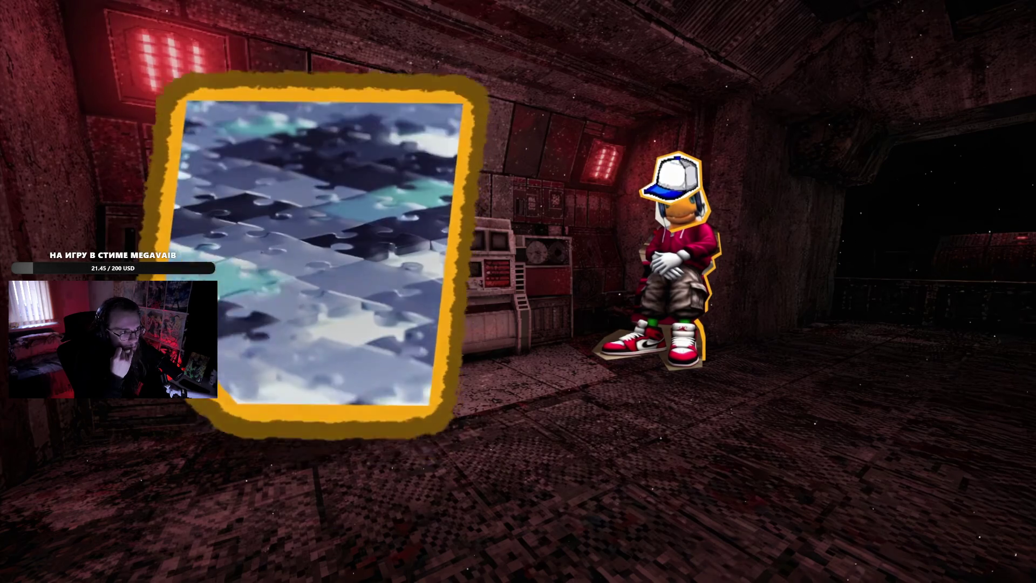
# - Pause the fullscreen flow-state video, resume it, then pause again at 12:11
pyautogui.click(543, 378)
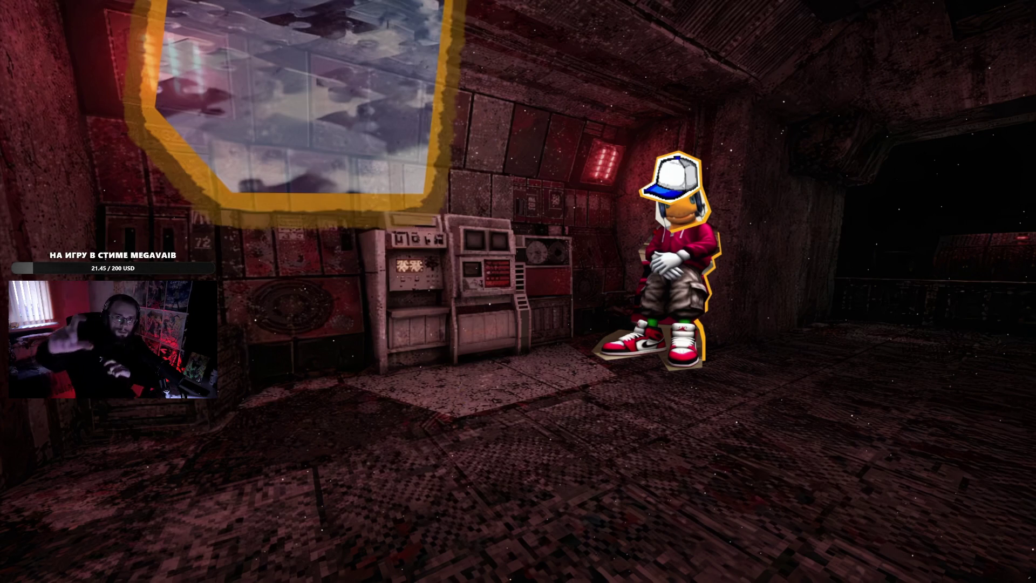
pyautogui.click(542, 377)
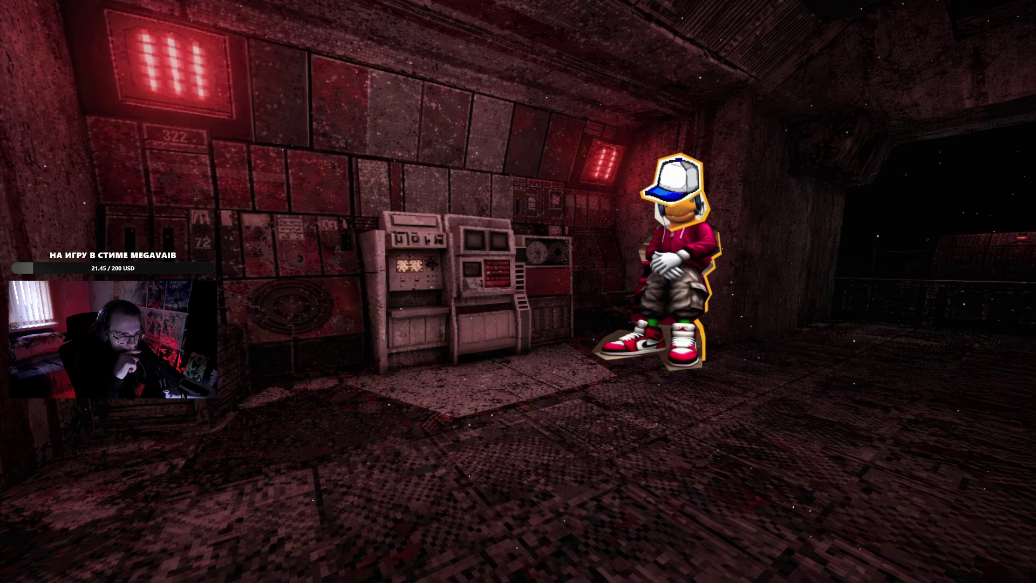
pyautogui.click(542, 376)
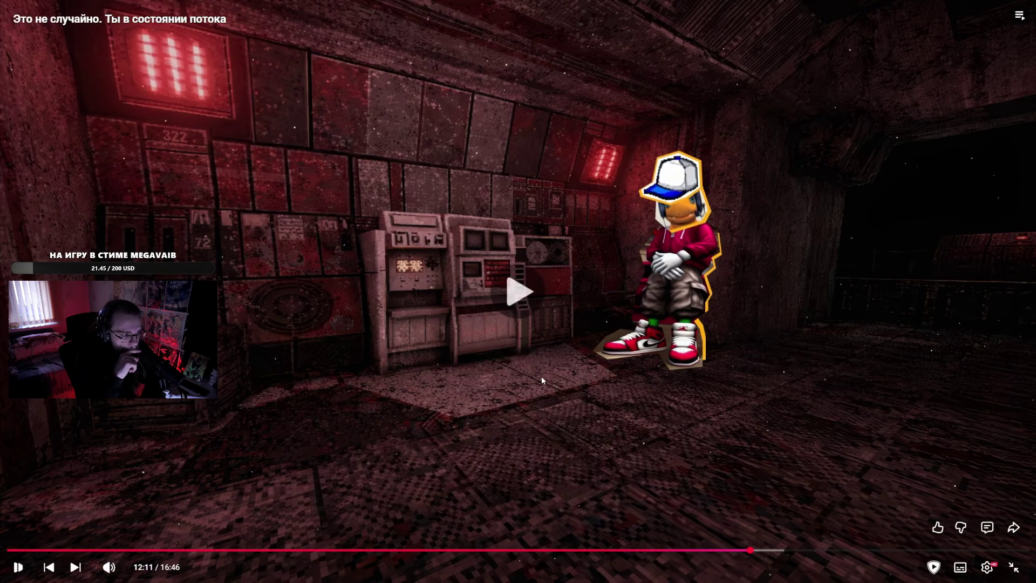
# - Pause the video at 12:12, resume it, and pause again at 12:33
pyautogui.click(542, 377)
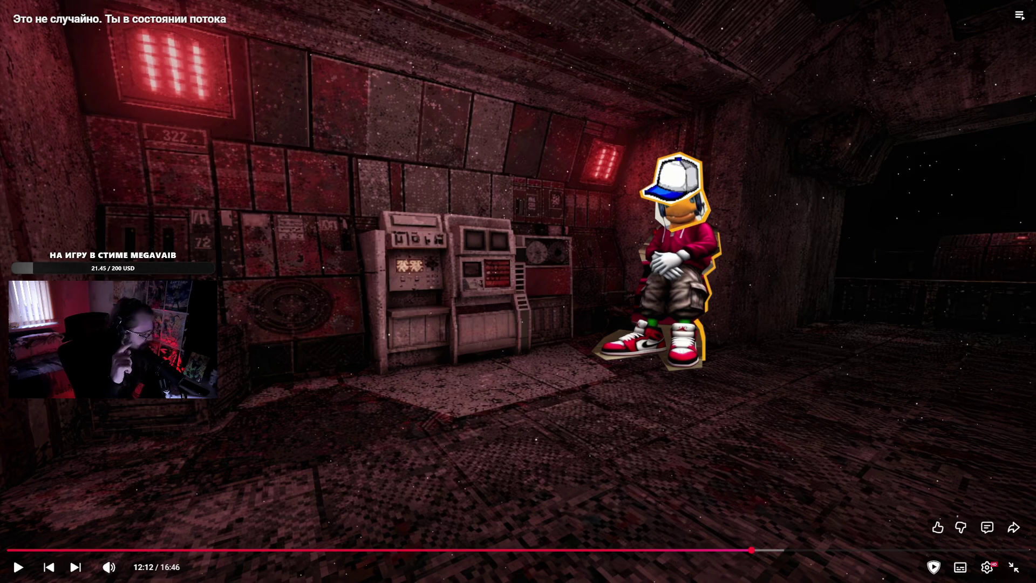
pyautogui.click(542, 377)
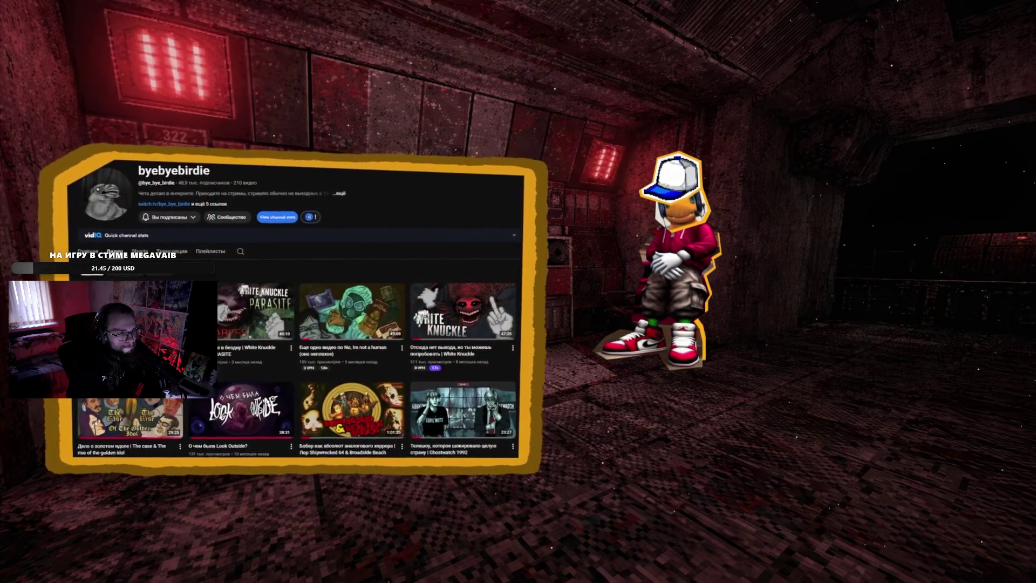
pyautogui.click(542, 377)
# - Resume the video from 12:33 and let it run to 14:23 in the mushroom cavern
pyautogui.click(542, 377)
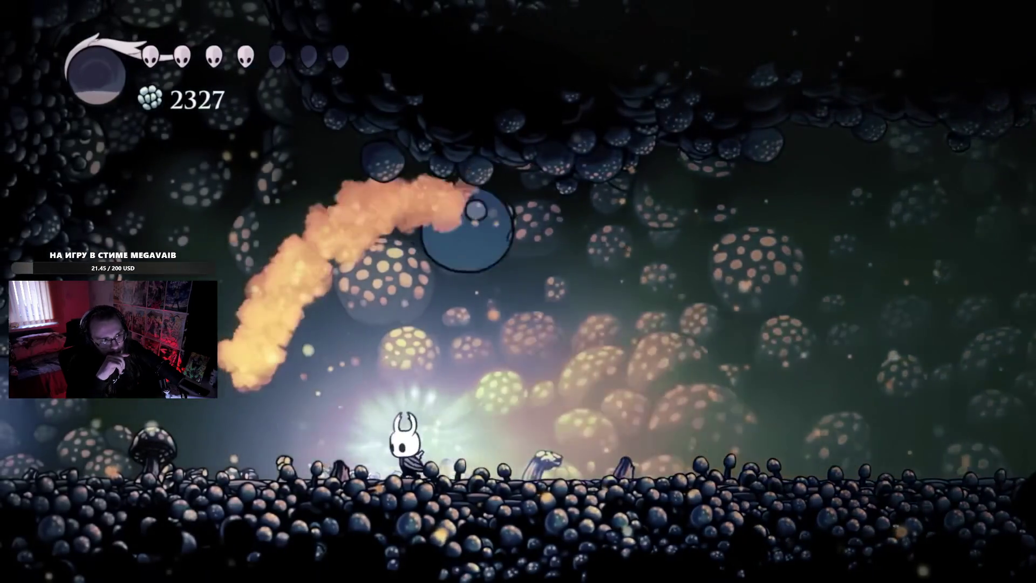
pyautogui.moveTo(660, 307)
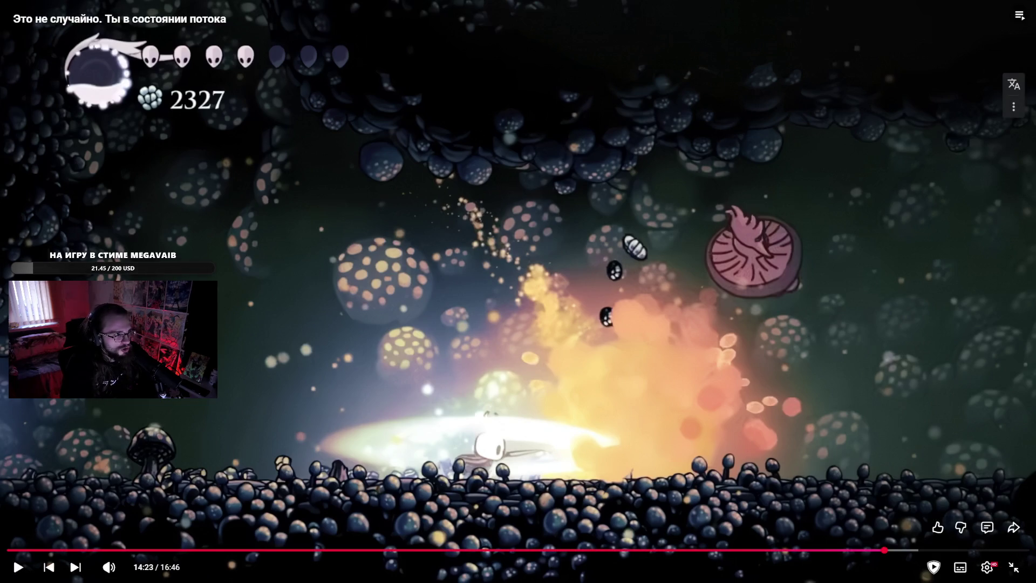
# - Resume the video, pause on the garage scene at 15:06, then keep it playing
pyautogui.click(348, 200)
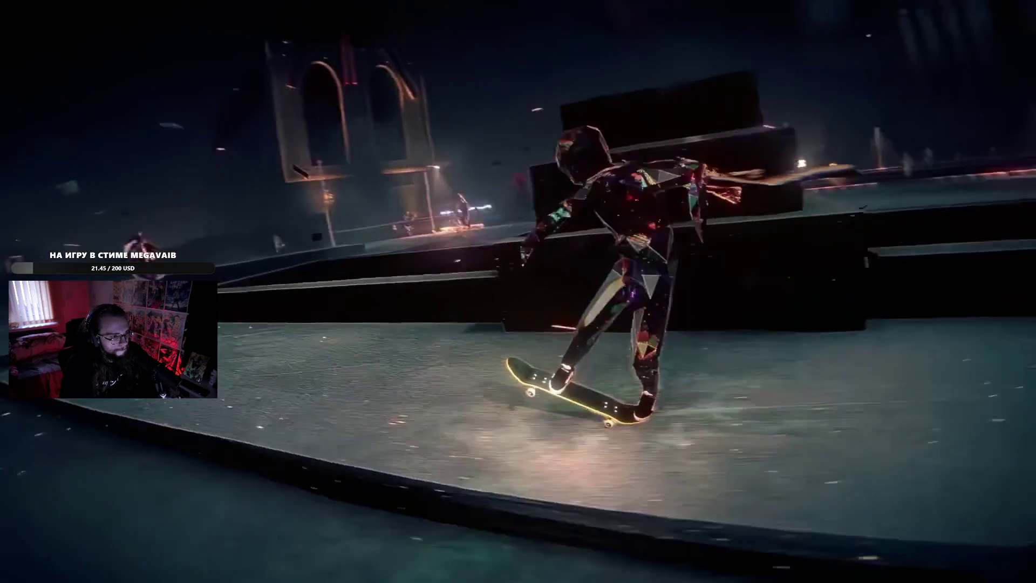
pyautogui.moveTo(466, 189)
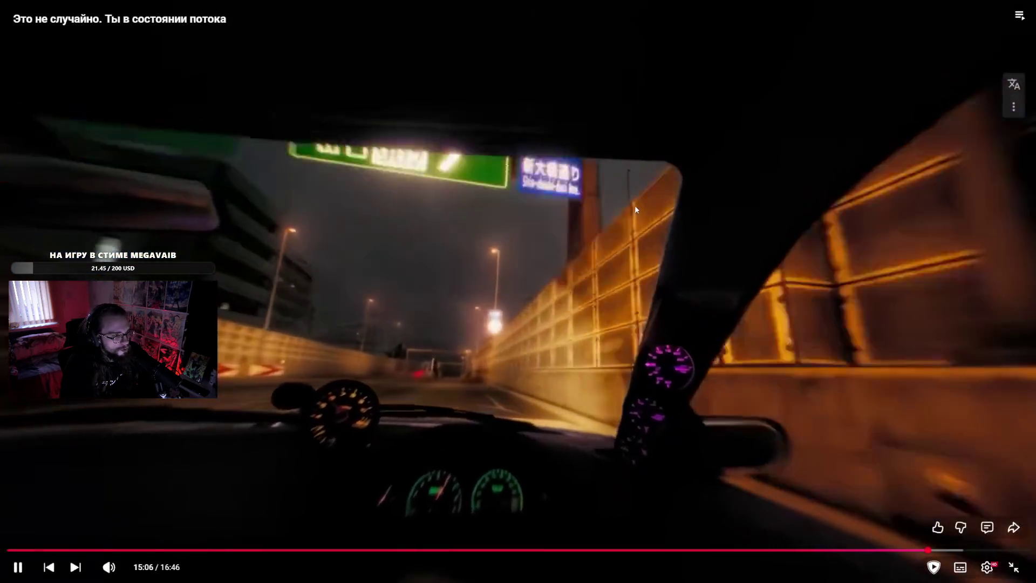
pyautogui.click(635, 205)
pyautogui.click(580, 248)
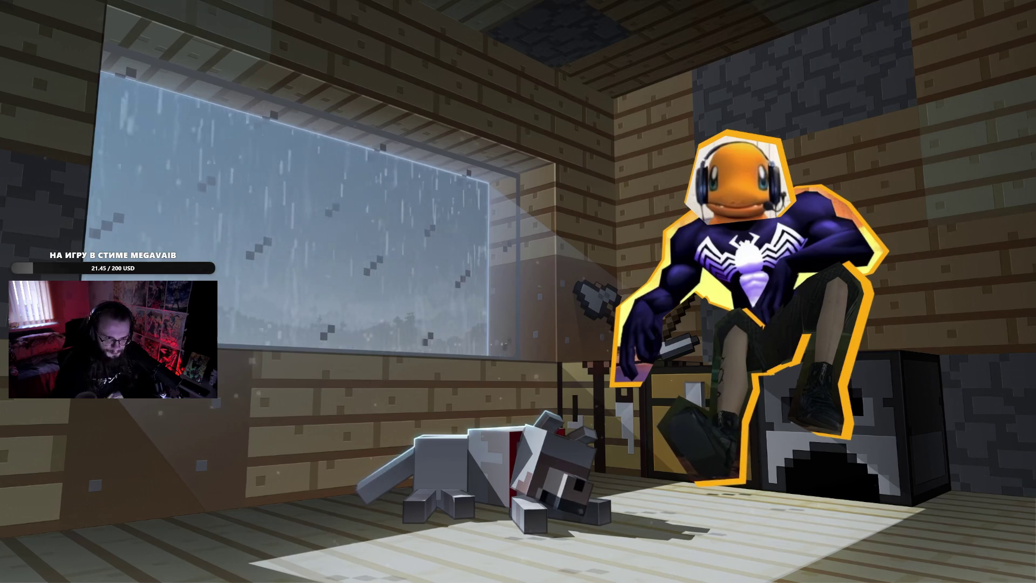
# - Pause at 15:52, exit fullscreen, and scroll down to the video's 23 comments
pyautogui.click(580, 249)
pyautogui.press('Escape')
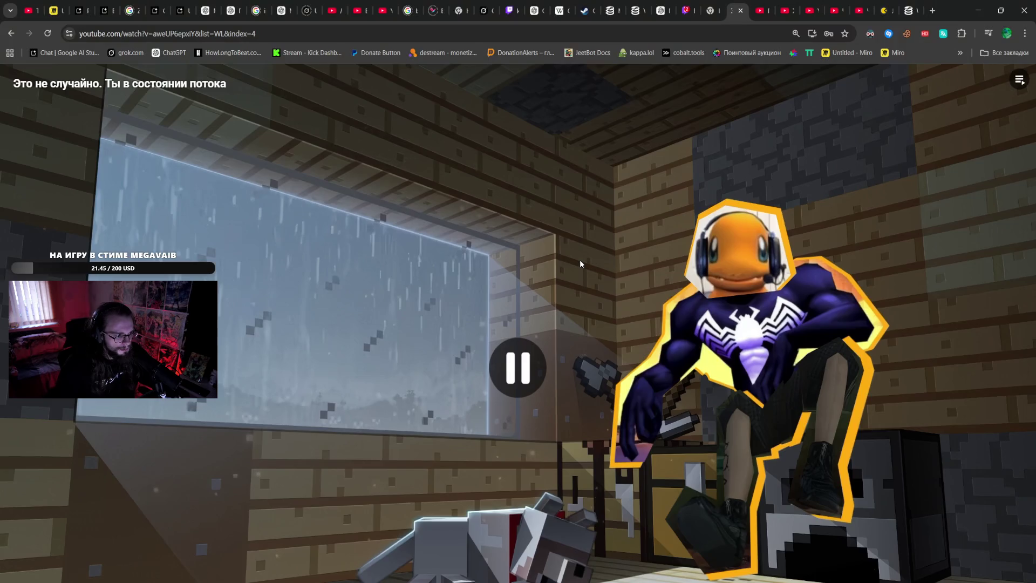
pyautogui.scroll(-20, 329, 341)
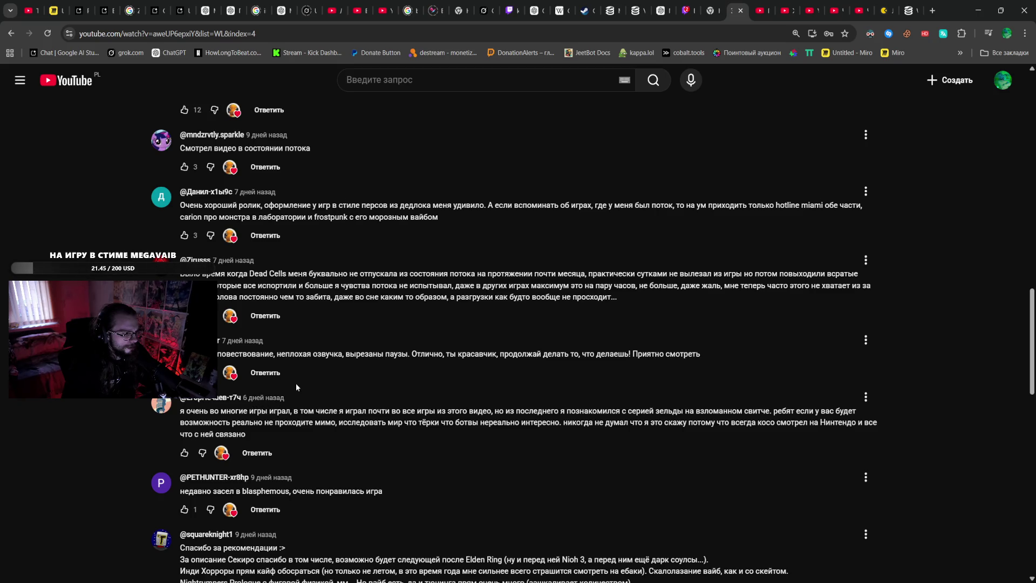
pyautogui.scroll(-3, 296, 388)
pyautogui.scroll(10, 296, 390)
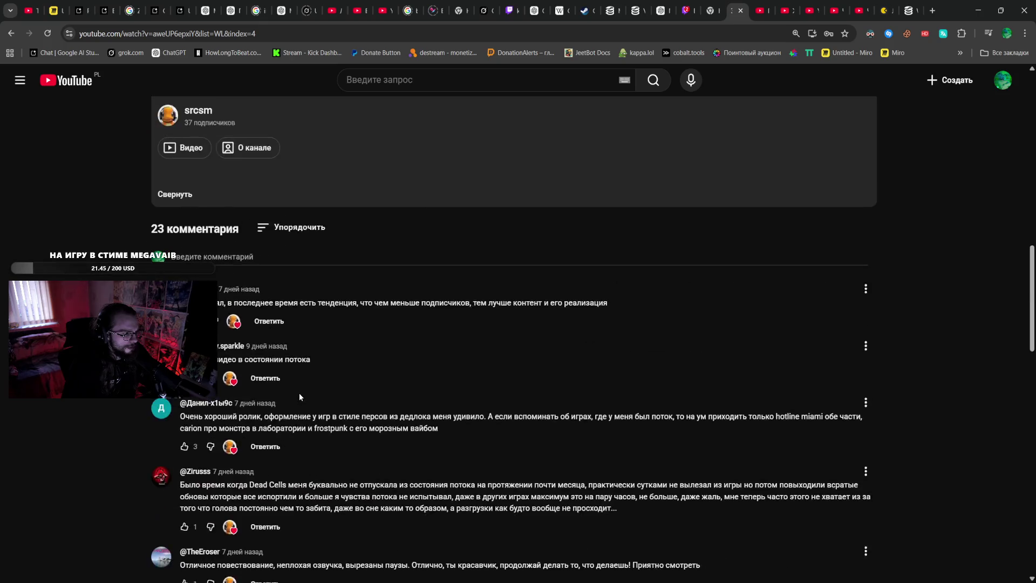
# - Start a comment draft with 'Х', then switch to the Japanese Street Food video tab
pyautogui.click(248, 522)
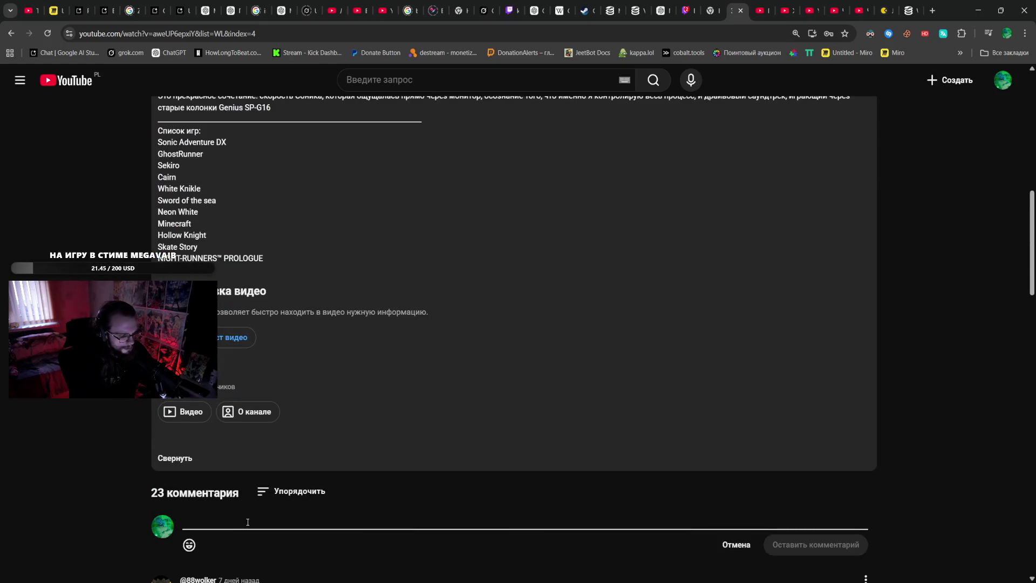
pyautogui.write('(')
pyautogui.press('BackSpace')
pyautogui.write('Хорошее видео, братишка, только')
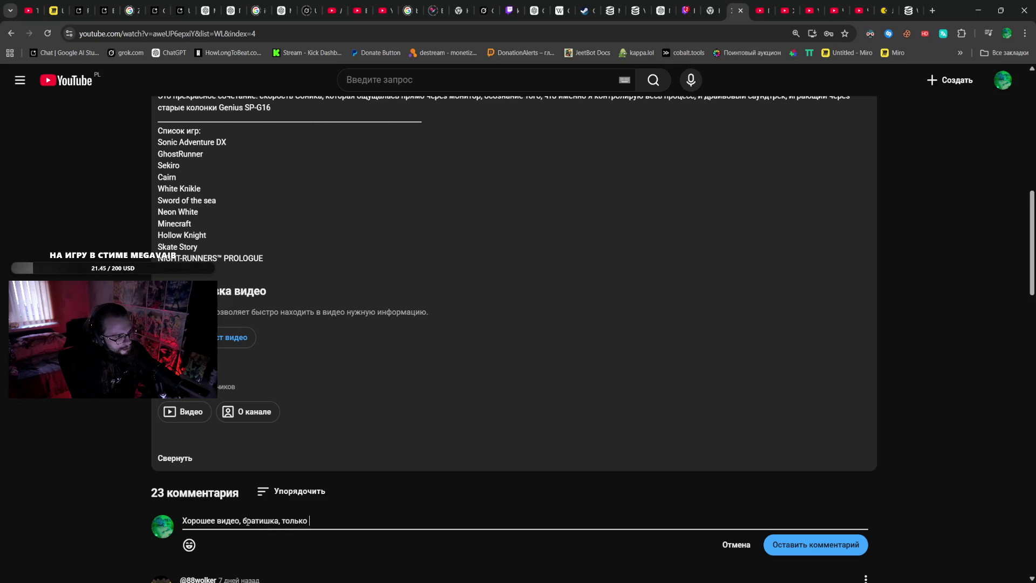
pyautogui.click(340, 4)
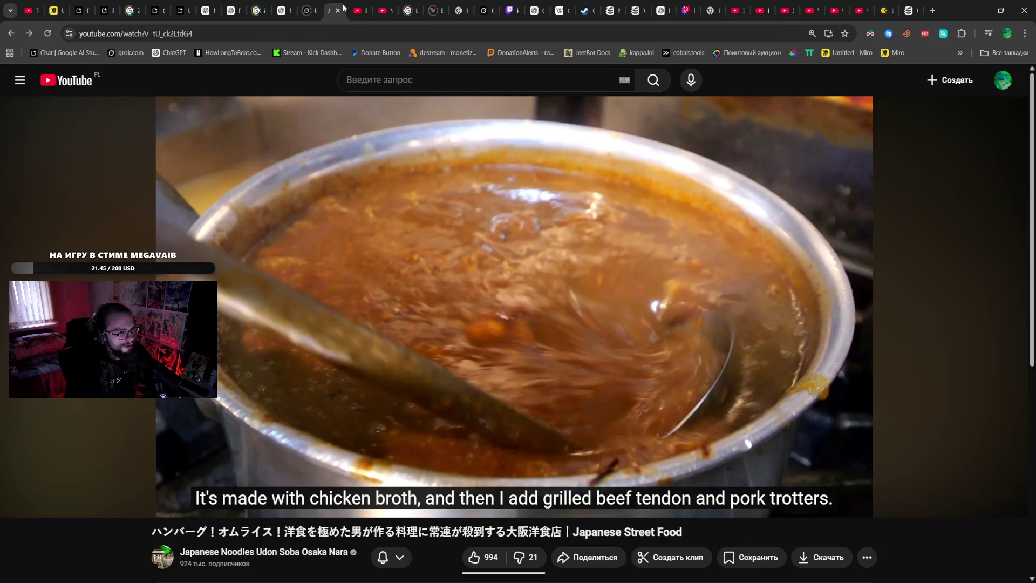
# - Play the Japanese Street Food video to about 0:31, then return to the comment-draft tab
pyautogui.click(18, 501)
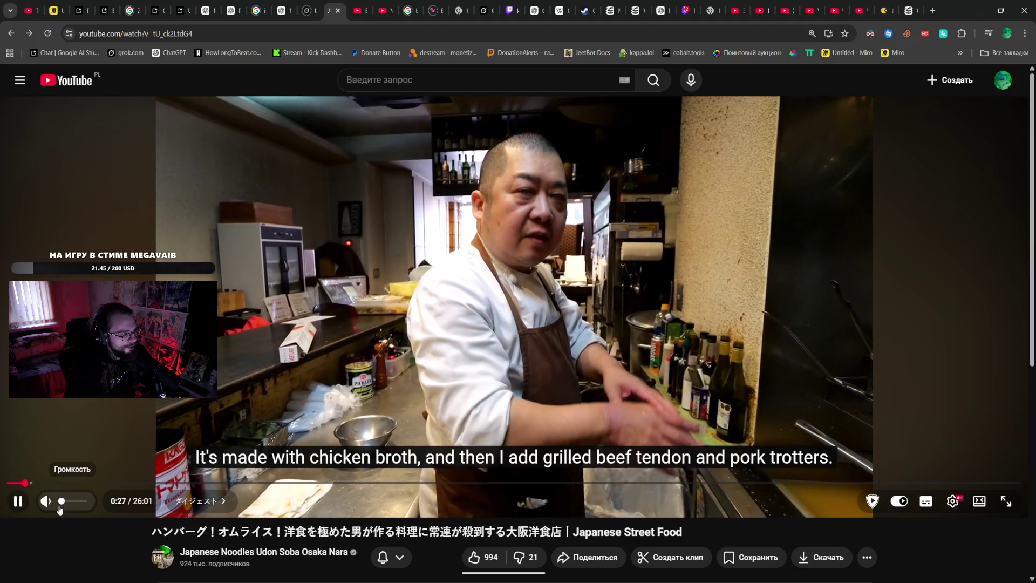
pyautogui.click(161, 399)
pyautogui.click(161, 399)
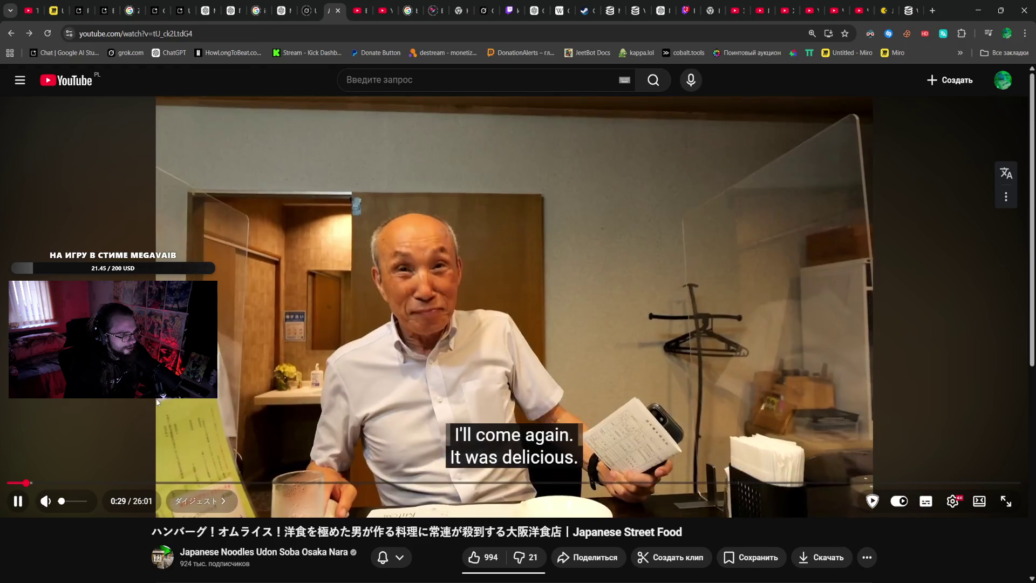
pyautogui.click(439, 228)
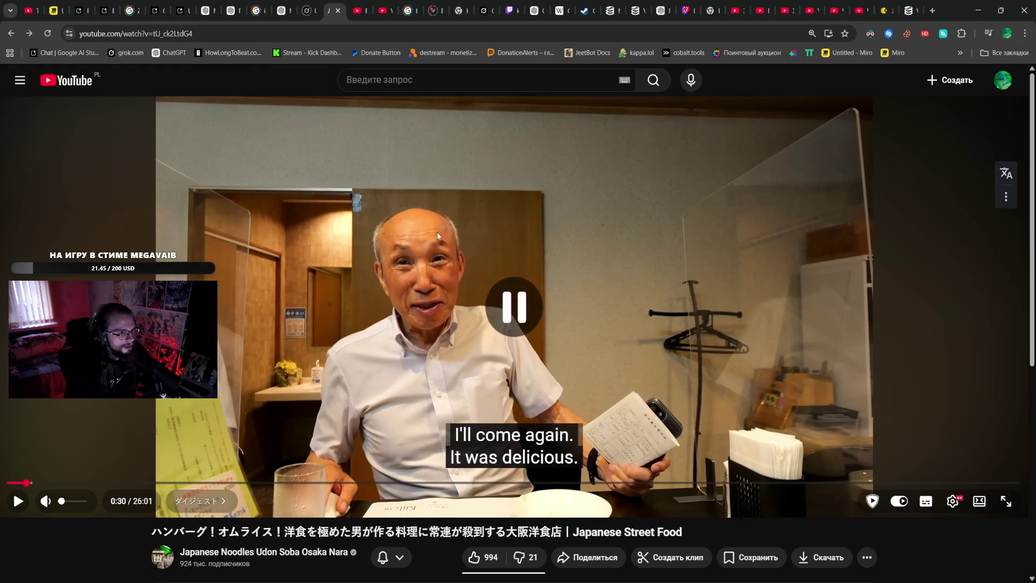
pyautogui.click(432, 238)
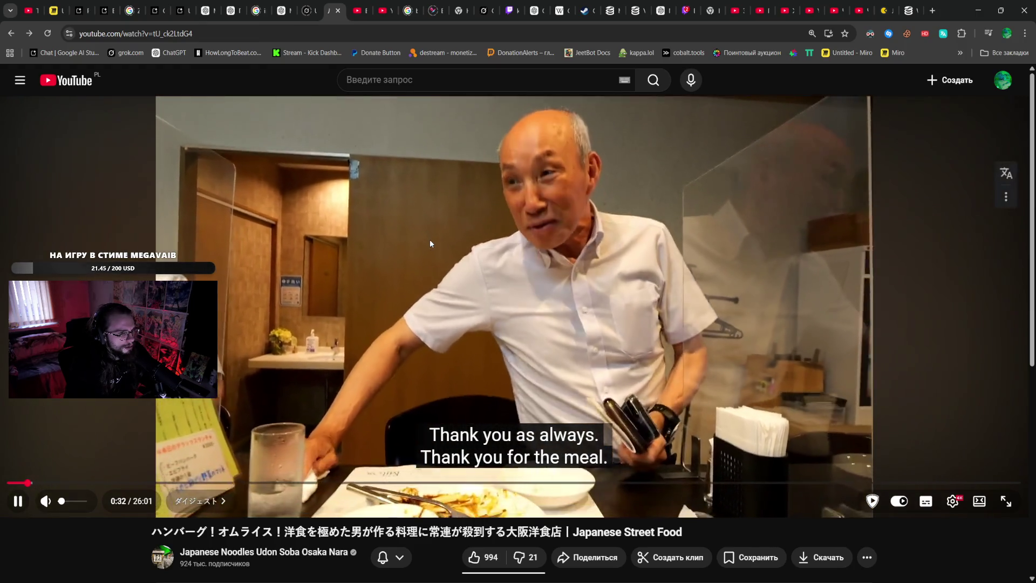
pyautogui.click(488, 196)
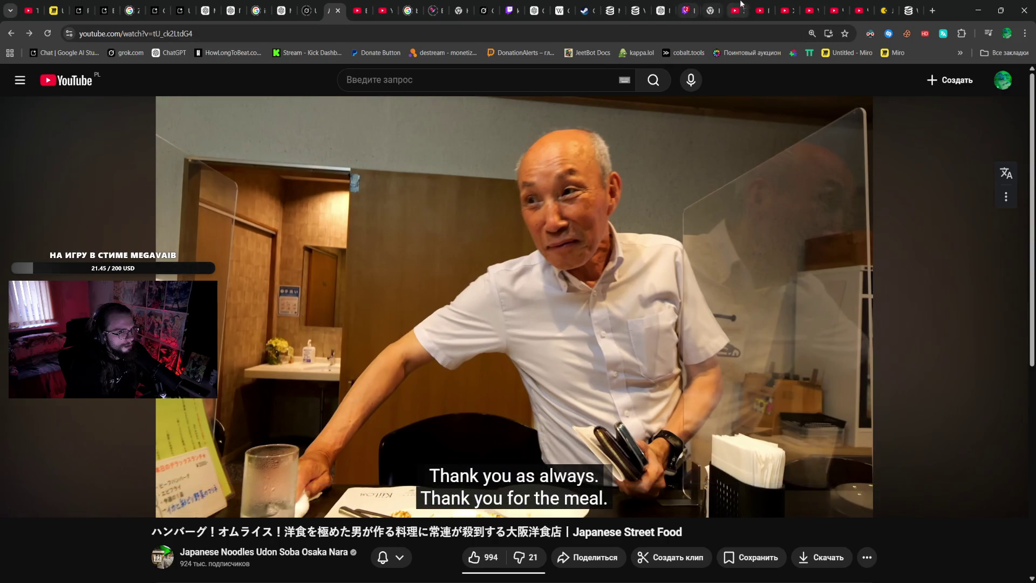
pyautogui.click(741, 9)
# - Toggle the flow-state video's playback several times so it ends up playing
pyautogui.scroll(10, 662, 178)
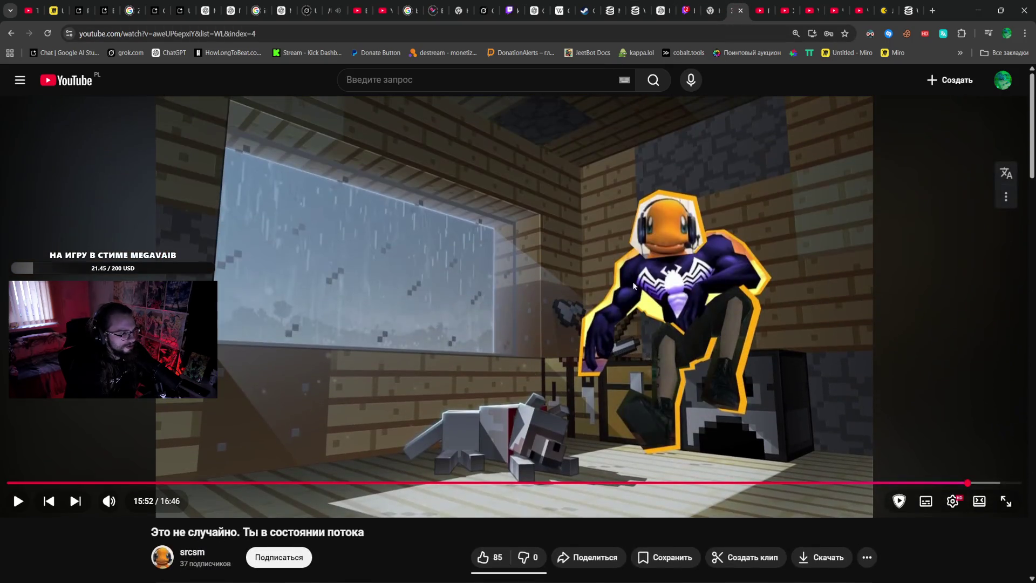
pyautogui.scroll(-10, 634, 299)
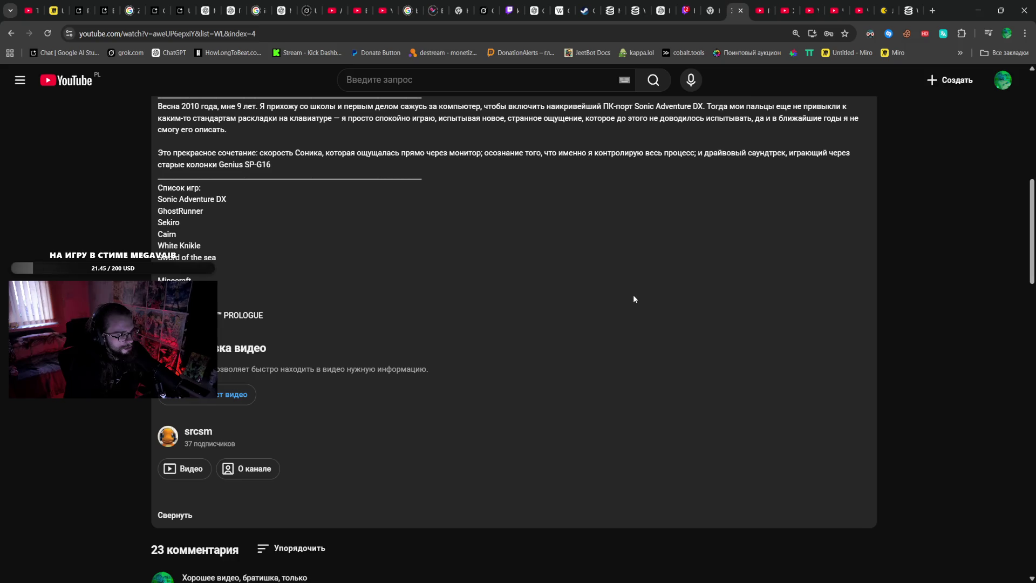
pyautogui.scroll(5, 602, 298)
pyautogui.click(588, 206)
pyautogui.click(639, 216)
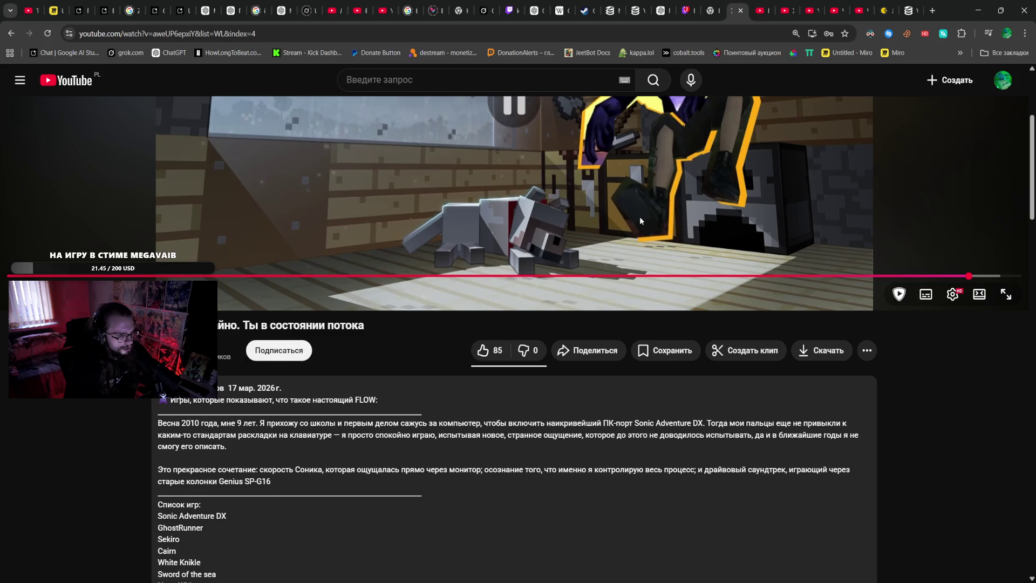
pyautogui.click(640, 220)
pyautogui.click(640, 223)
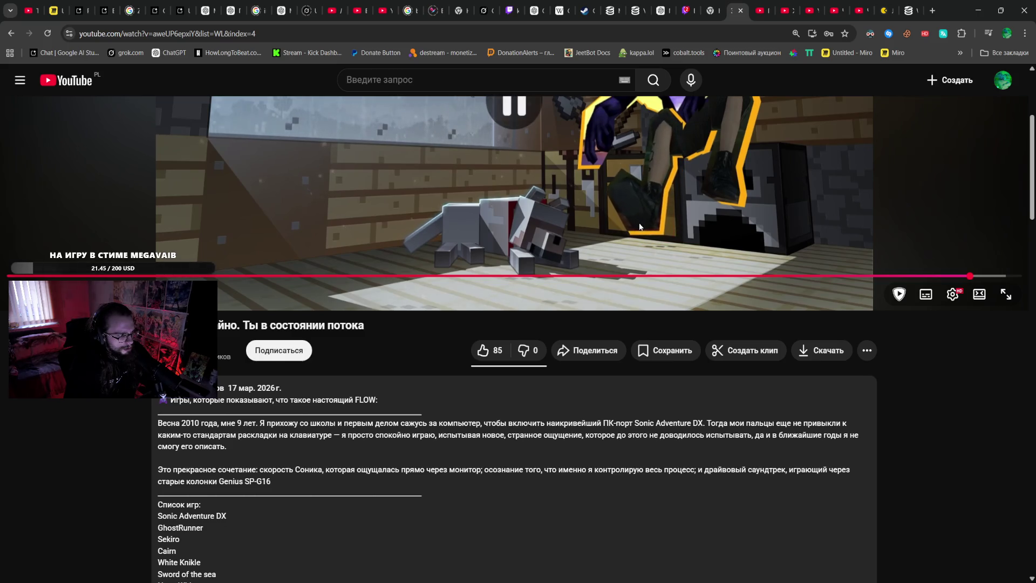
pyautogui.click(629, 228)
pyautogui.click(629, 229)
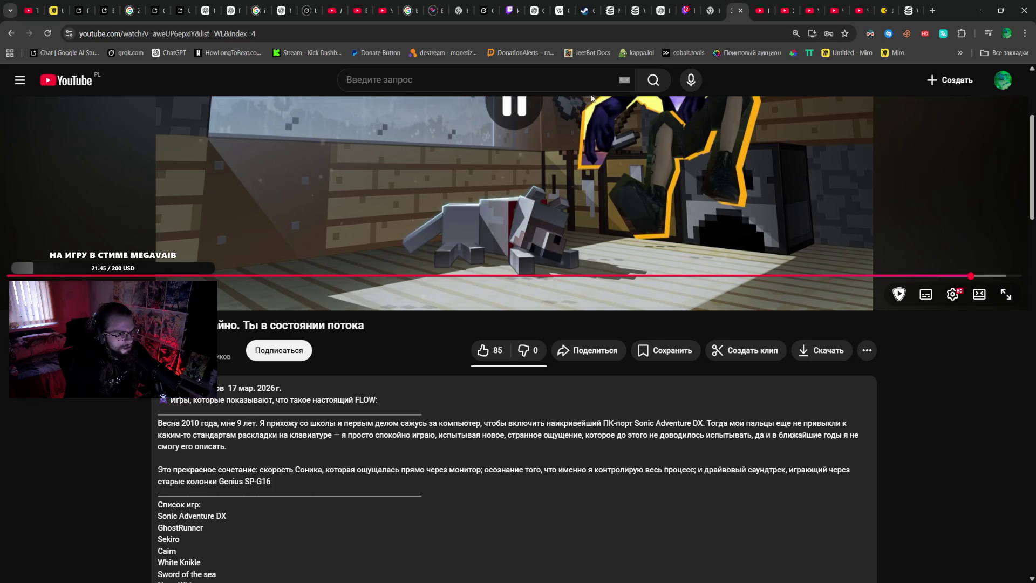
# - Glance at the YouTube home tab, come back, and scroll to the top of the watch page
pyautogui.click(764, 4)
pyautogui.click(737, 10)
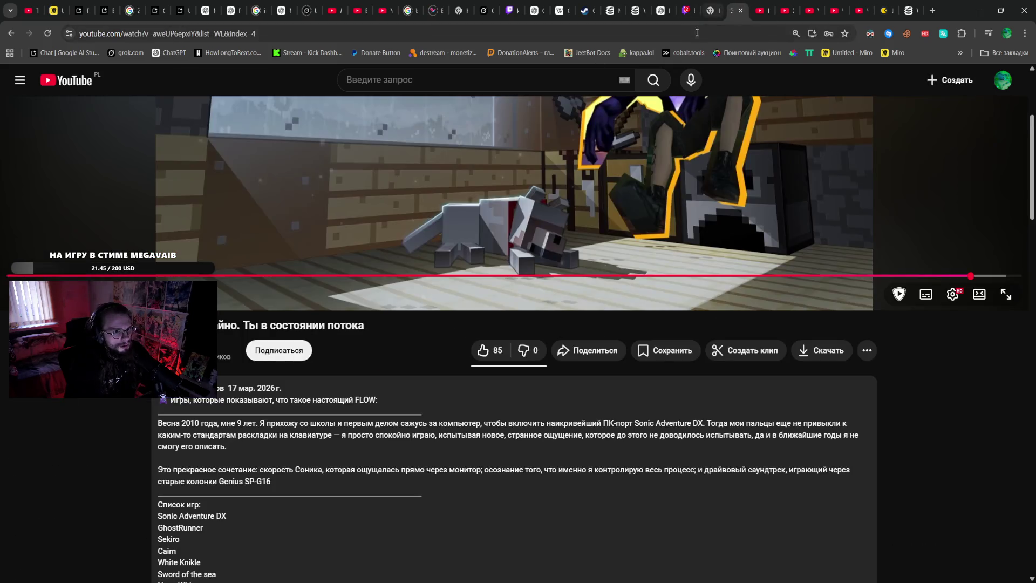
pyautogui.hotkey('ctrl', 'l')
pyautogui.hotkey('alt', 'Tab')
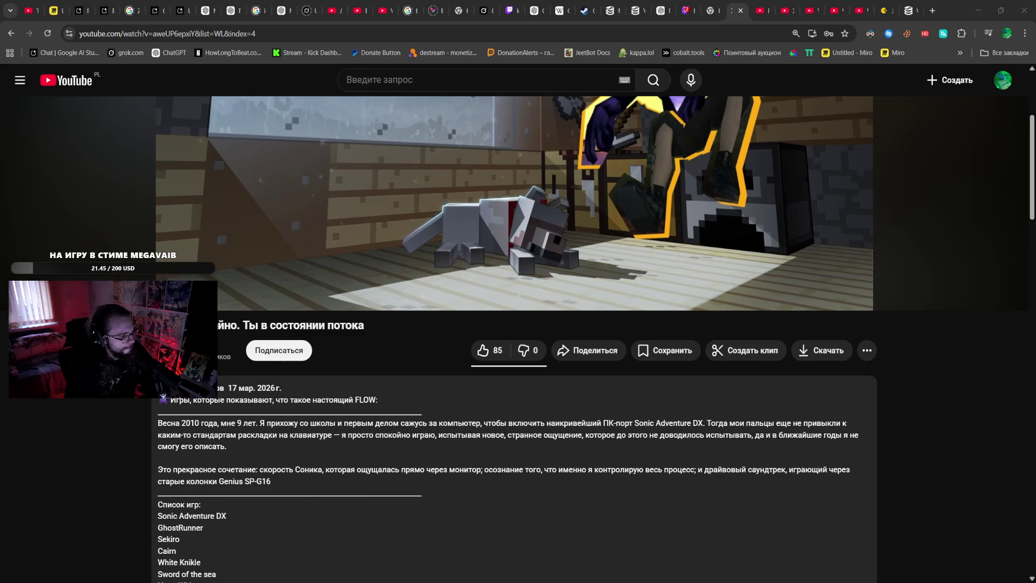
pyautogui.scroll(3, 163, 396)
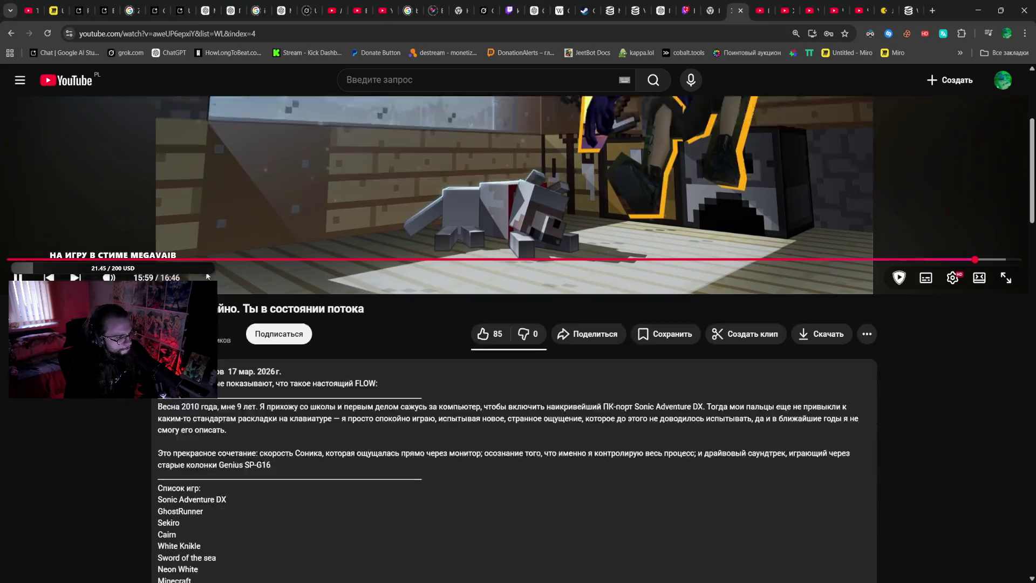
# - Subscribe to the flow-state video's channel with the Подписаться button
pyautogui.scroll(-4, 278, 306)
pyautogui.click(277, 305)
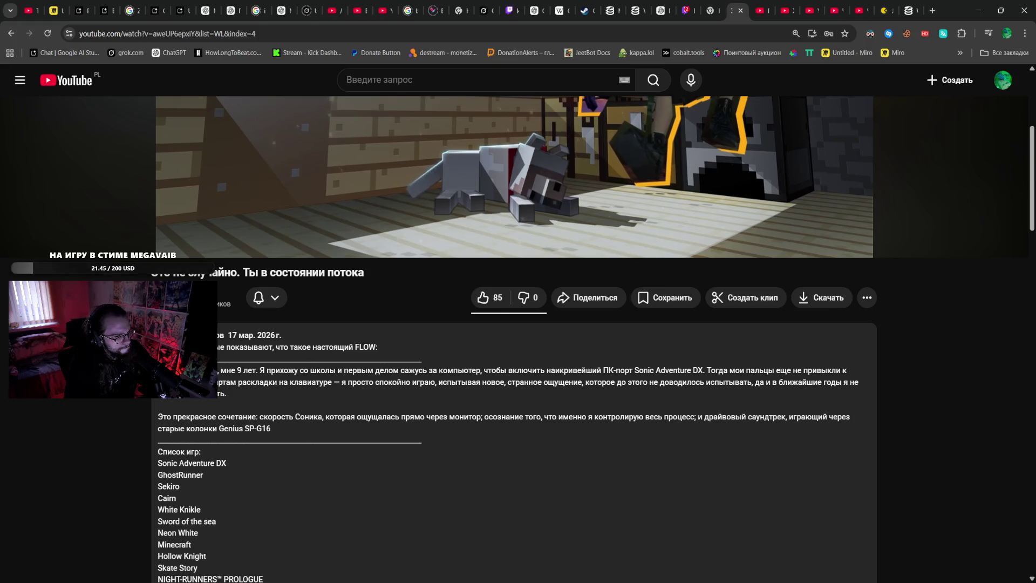
pyautogui.scroll(-3, 163, 395)
pyautogui.scroll(-10, 163, 395)
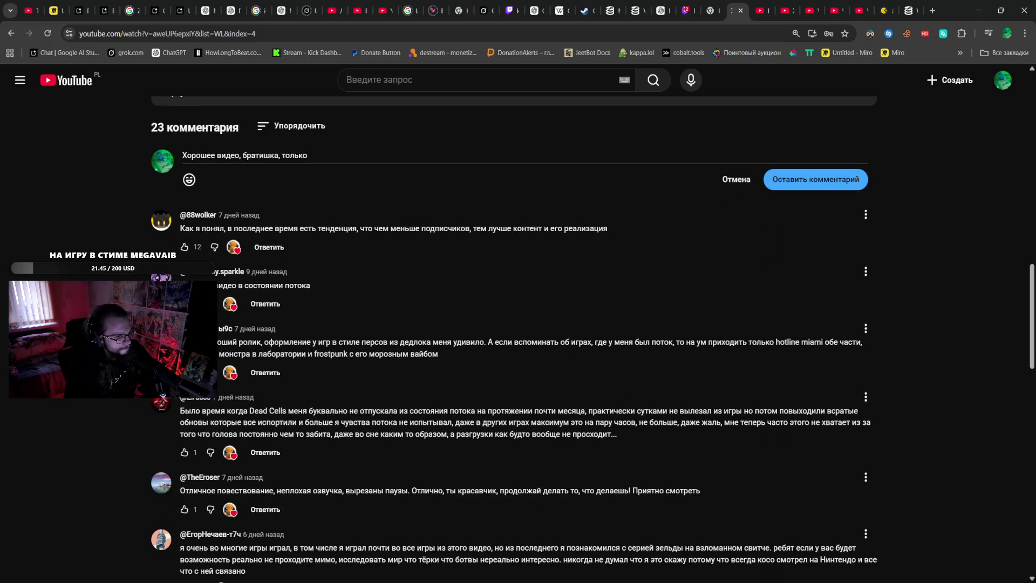
pyautogui.scroll(-15, 163, 396)
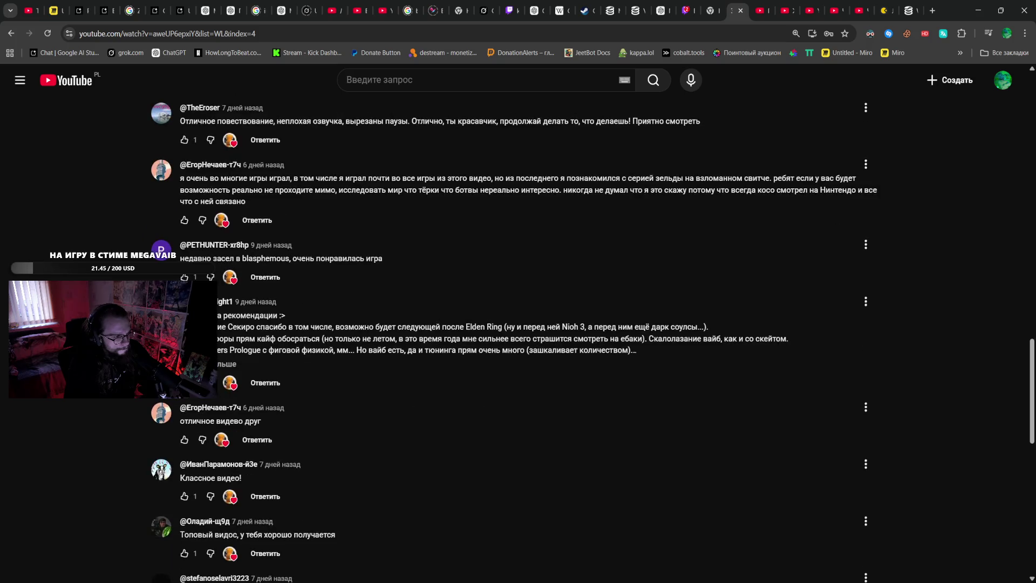
pyautogui.scroll(-4, 163, 396)
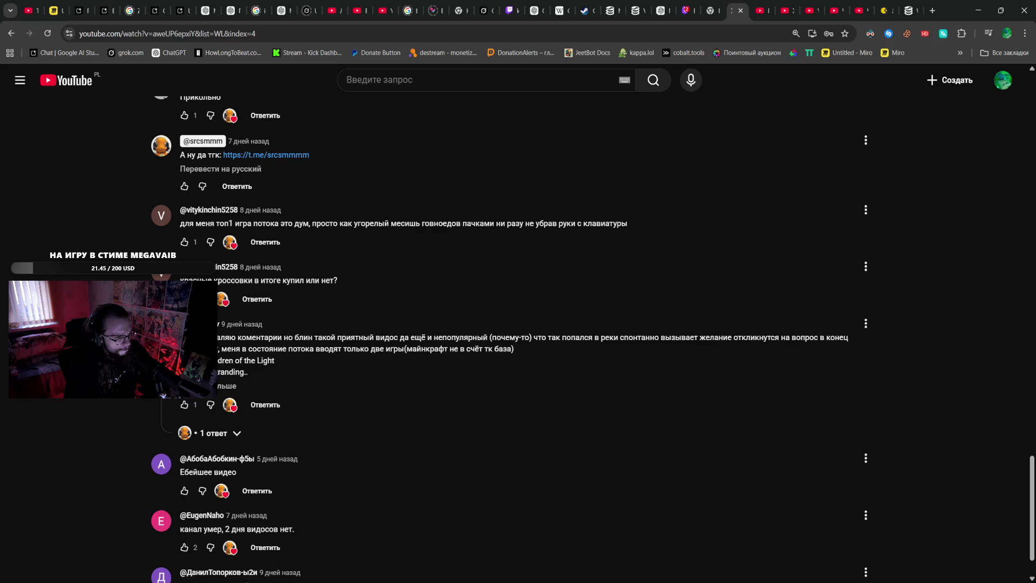
pyautogui.scroll(-1, 163, 395)
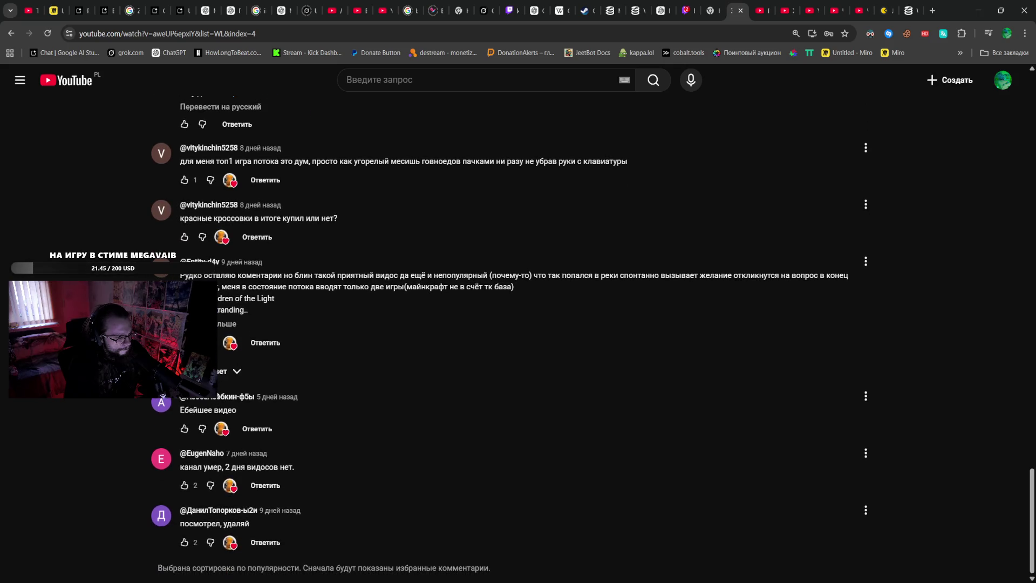
pyautogui.scroll(6, 218, 392)
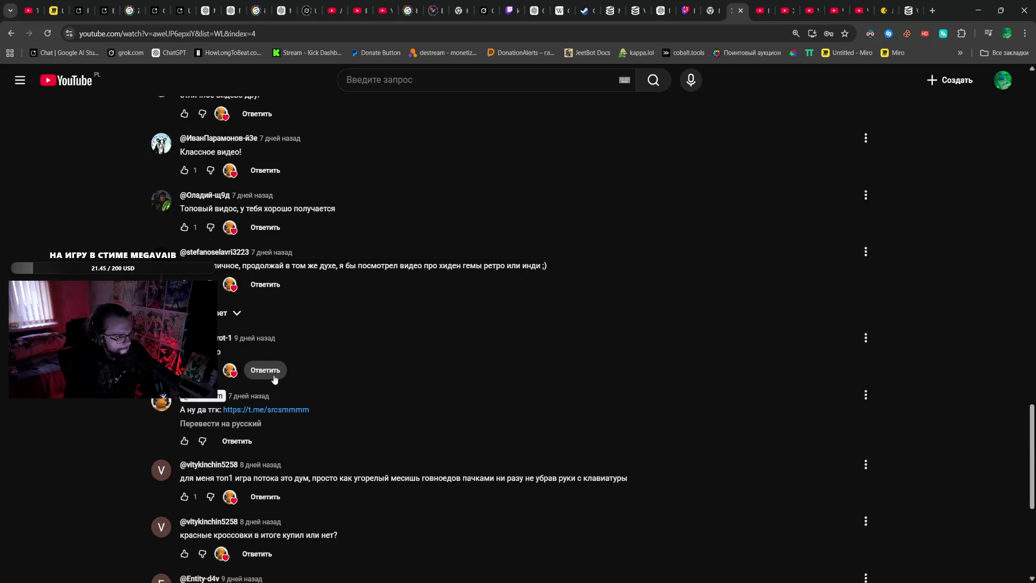
pyautogui.scroll(2, 219, 313)
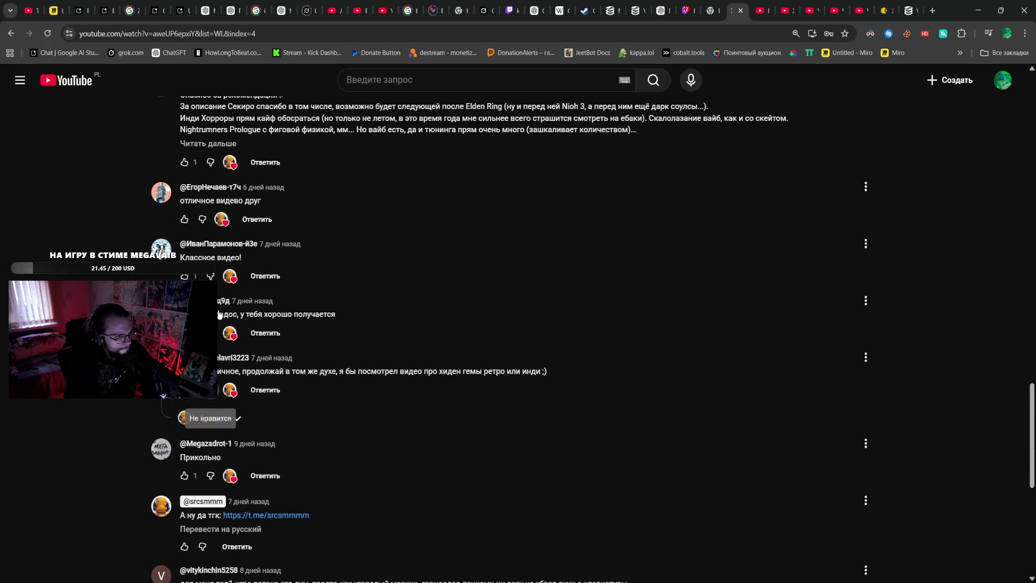
pyautogui.scroll(5, 226, 319)
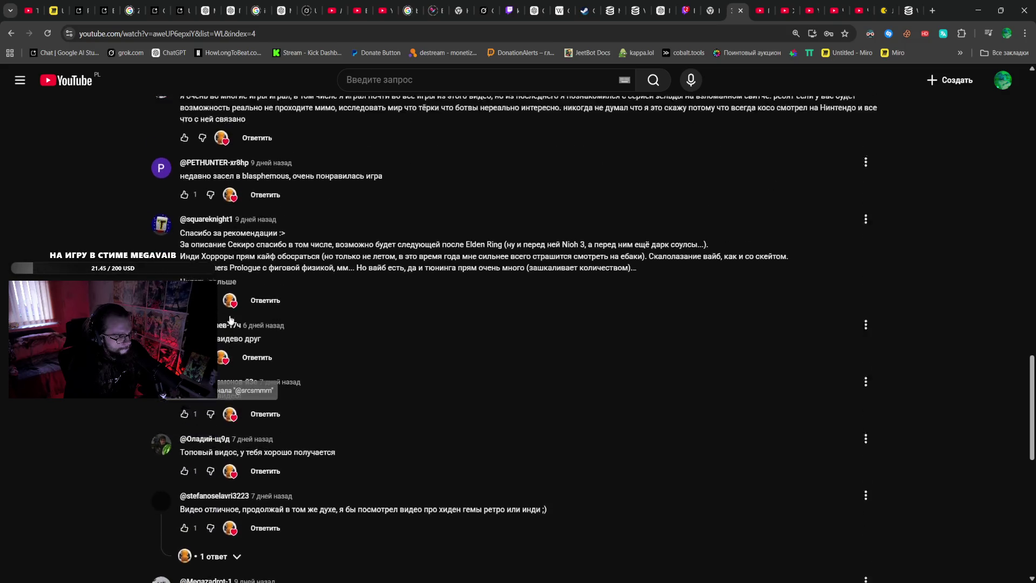
pyautogui.scroll(12, 239, 300)
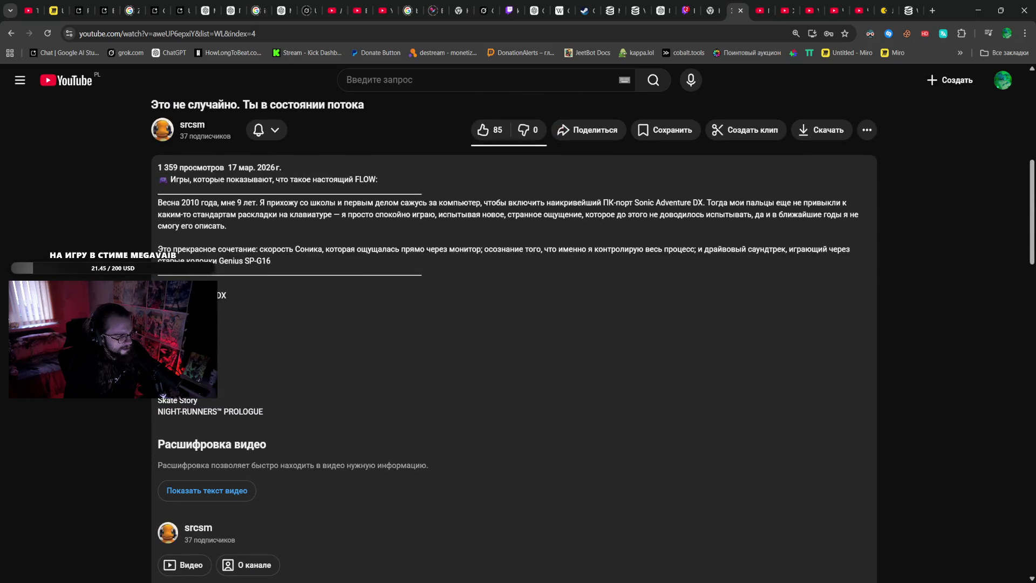
pyautogui.scroll(7, 277, 277)
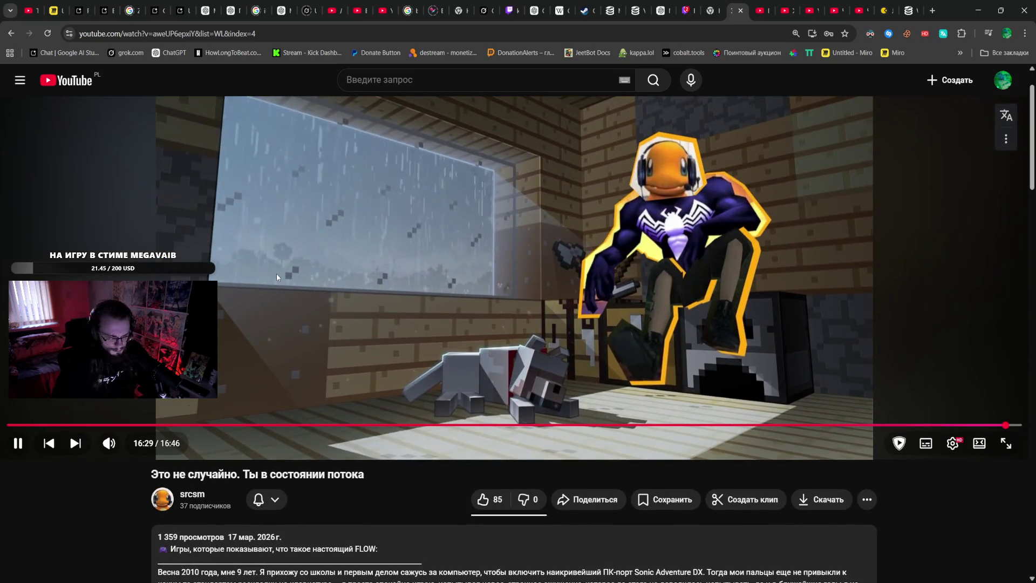
# - Pause the flow video, then scrub it between 1:40 and about 3:30
pyautogui.click(277, 276)
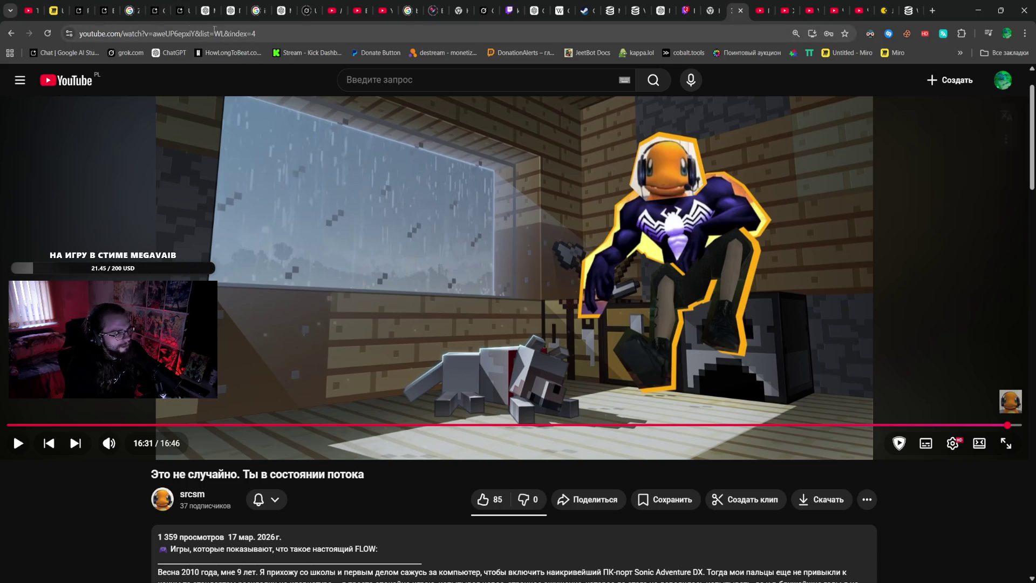
pyautogui.click(275, 35)
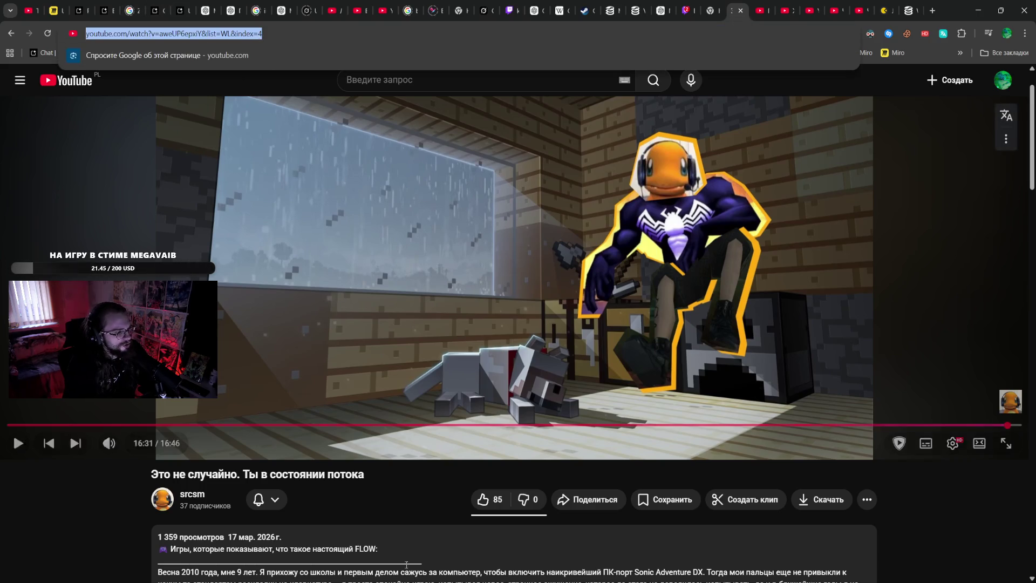
pyautogui.hotkey('alt', 'Tab')
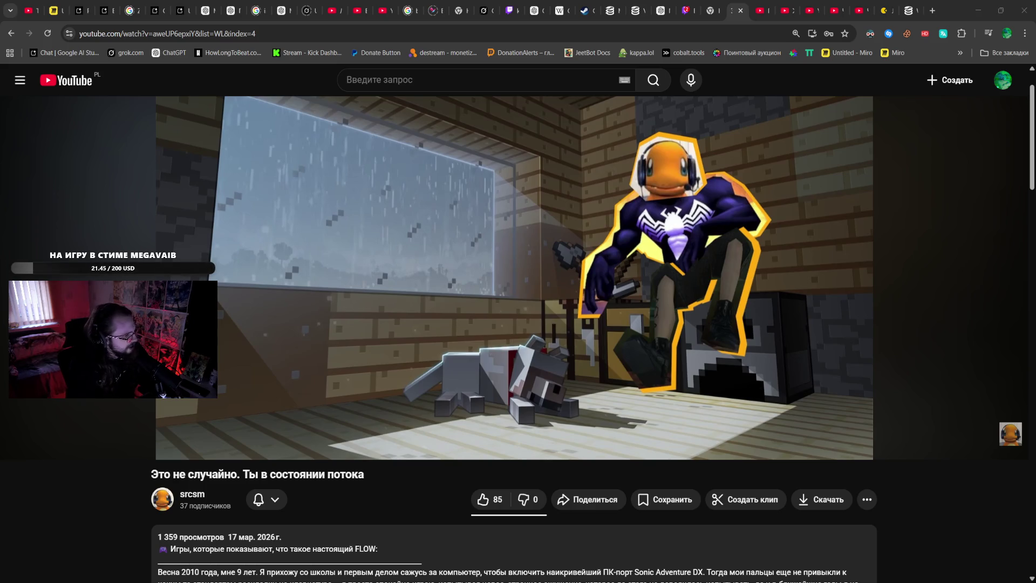
pyautogui.press('space')
pyautogui.press('space')
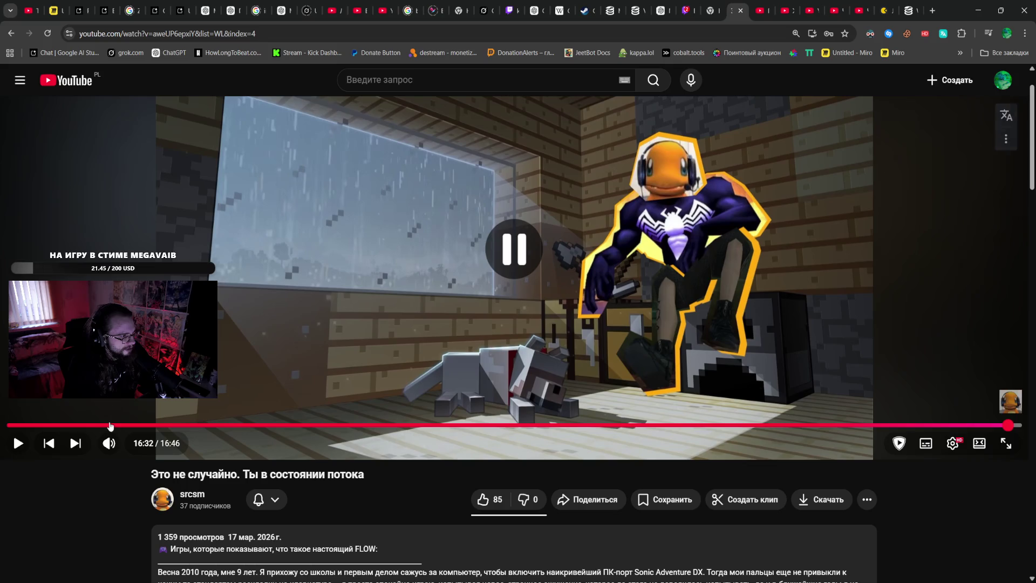
pyautogui.click(111, 426)
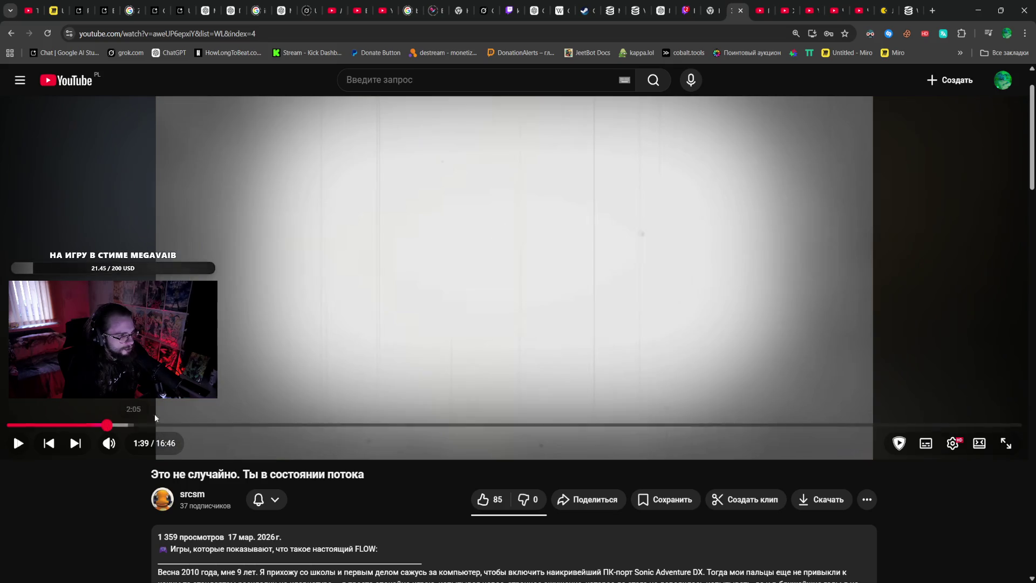
pyautogui.press('space')
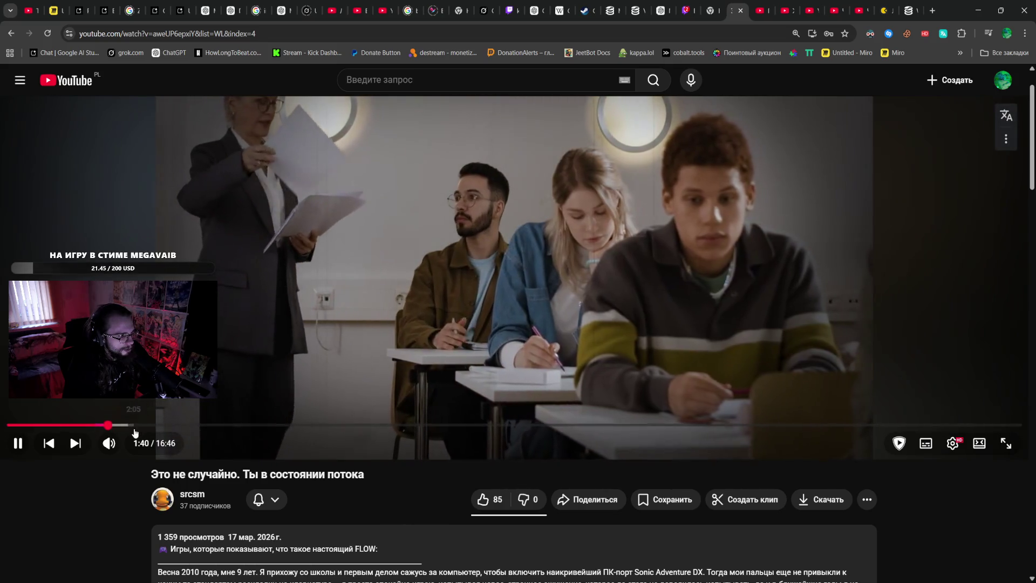
pyautogui.moveTo(136, 426); pyautogui.dragTo(221, 426)
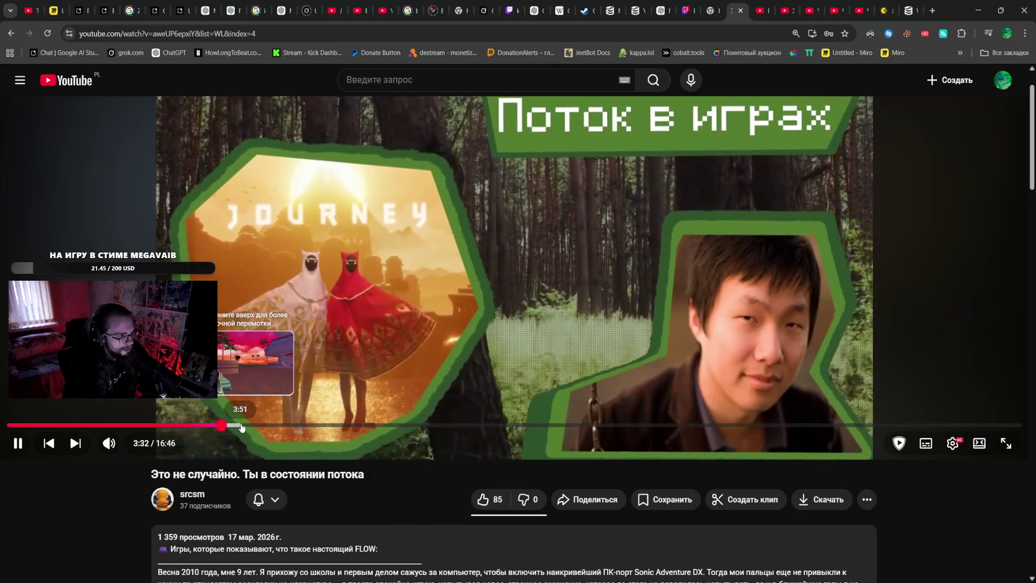
pyautogui.press('space')
pyautogui.press('space')
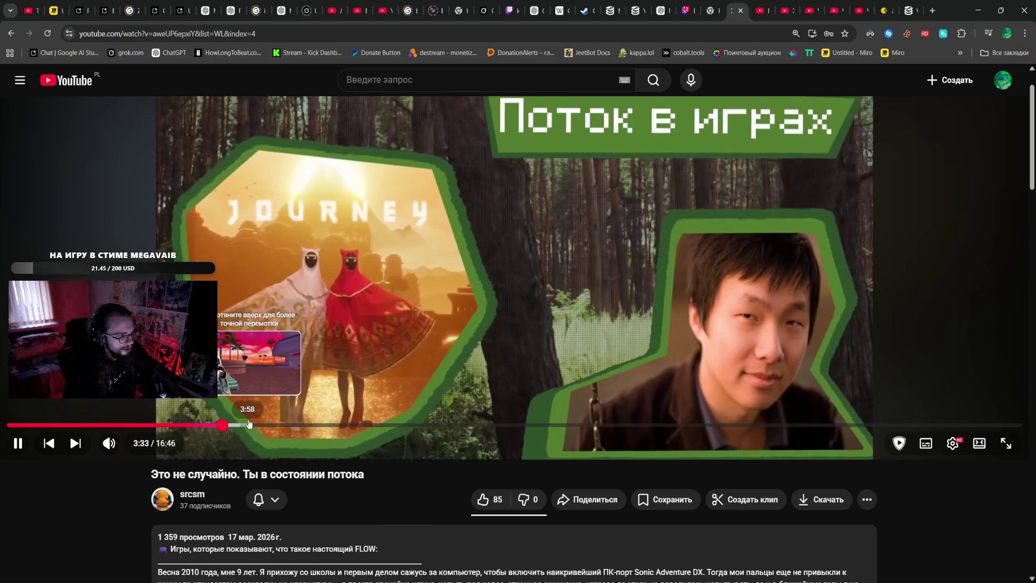
pyautogui.press('space')
# - Seek near the end of the video, settling playback at about 15:36
pyautogui.click(868, 426)
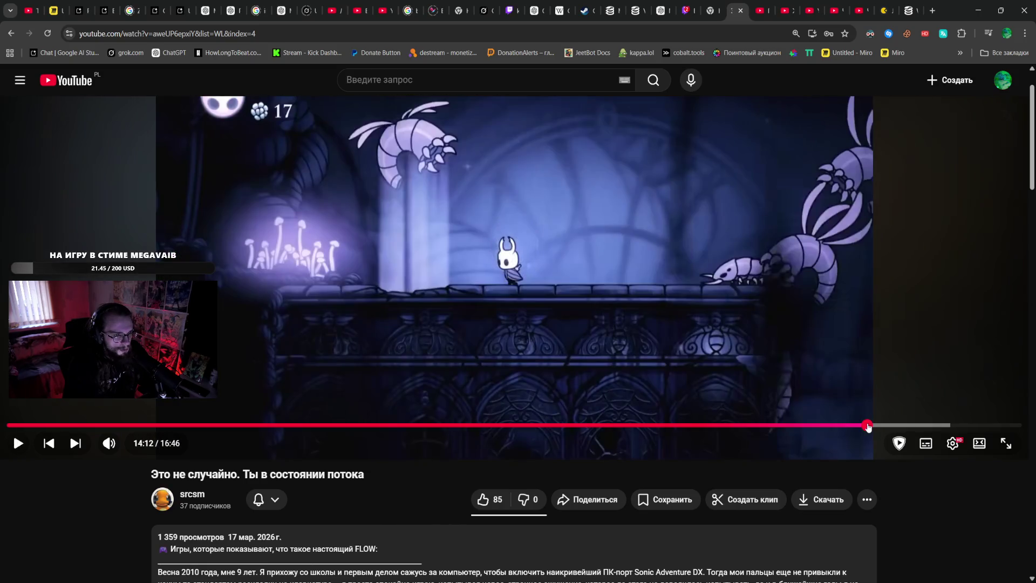
pyautogui.press('space')
pyautogui.moveTo(870, 426); pyautogui.dragTo(948, 426)
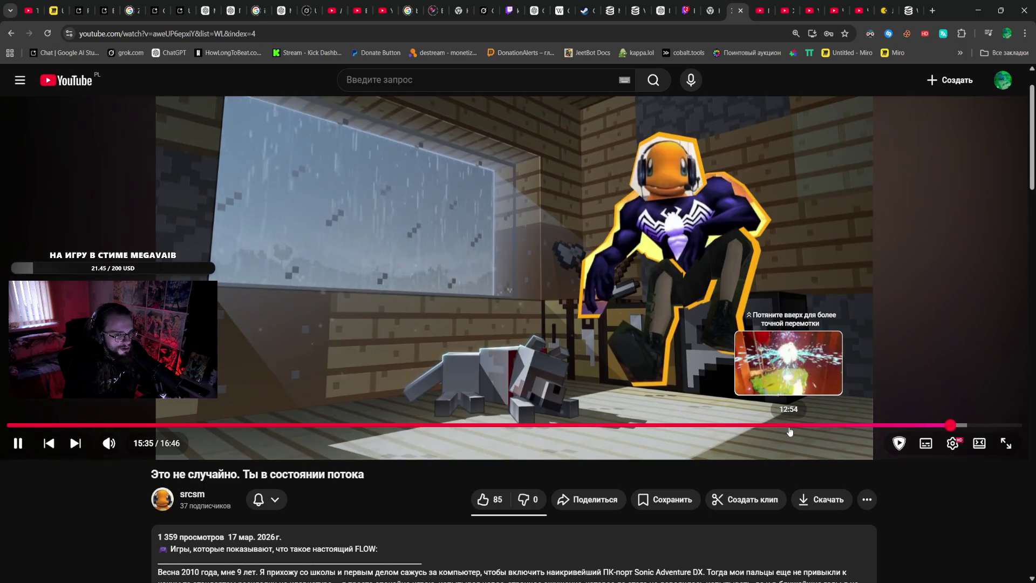
pyautogui.click(789, 429)
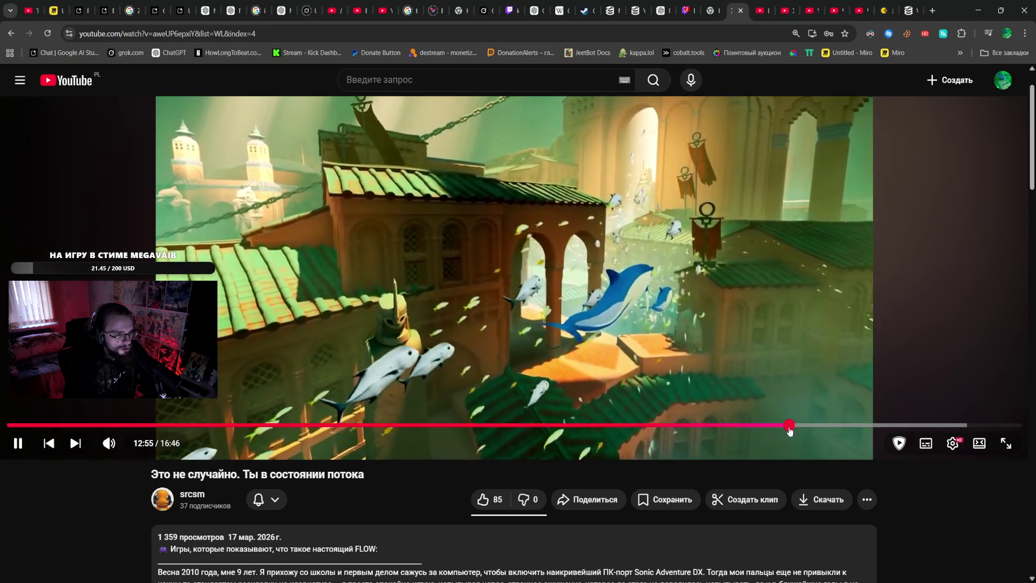
pyautogui.moveTo(790, 429); pyautogui.dragTo(945, 428)
pyautogui.click(818, 390)
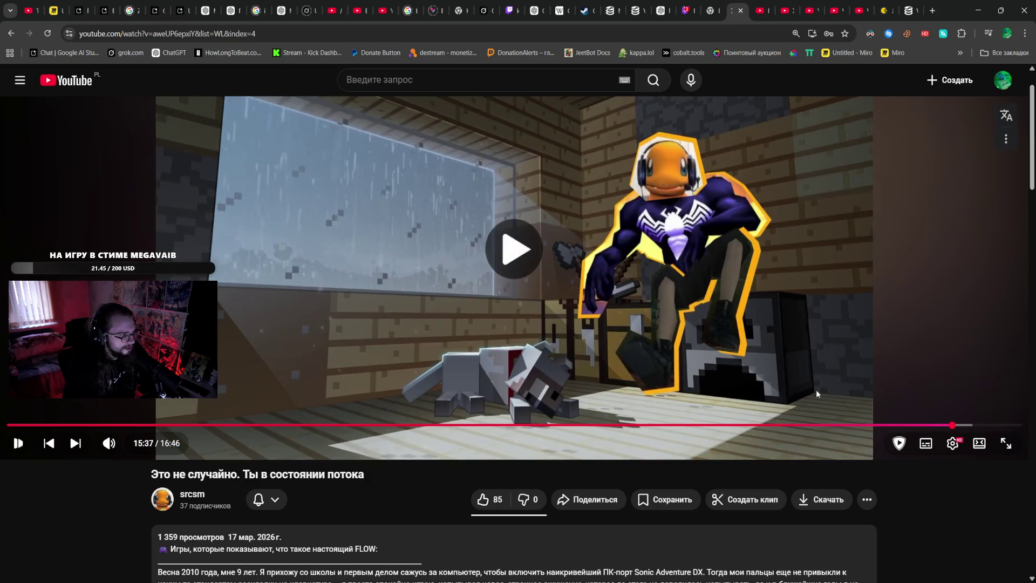
# - Pause at 15:43, then jump back via 2:01 to the opening, pausing at 0:25
pyautogui.scroll(1, 486, 370)
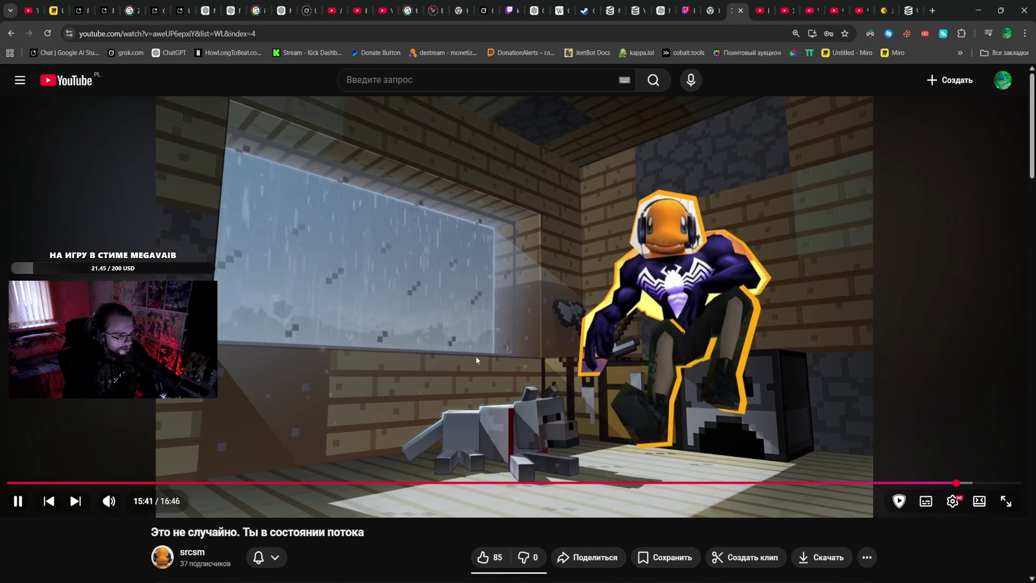
pyautogui.click(477, 360)
pyautogui.click(477, 360)
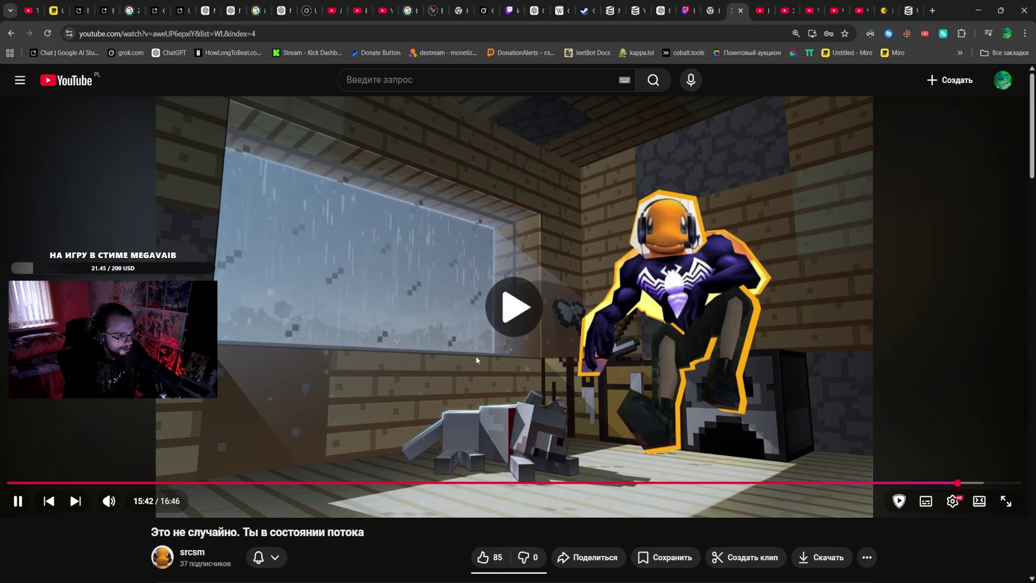
pyautogui.click(413, 372)
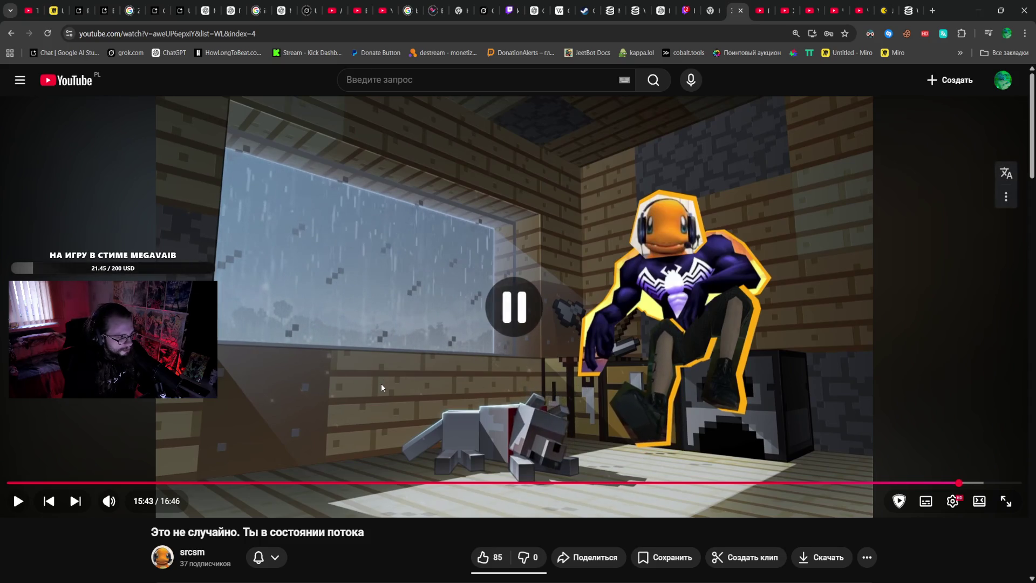
pyautogui.click(130, 484)
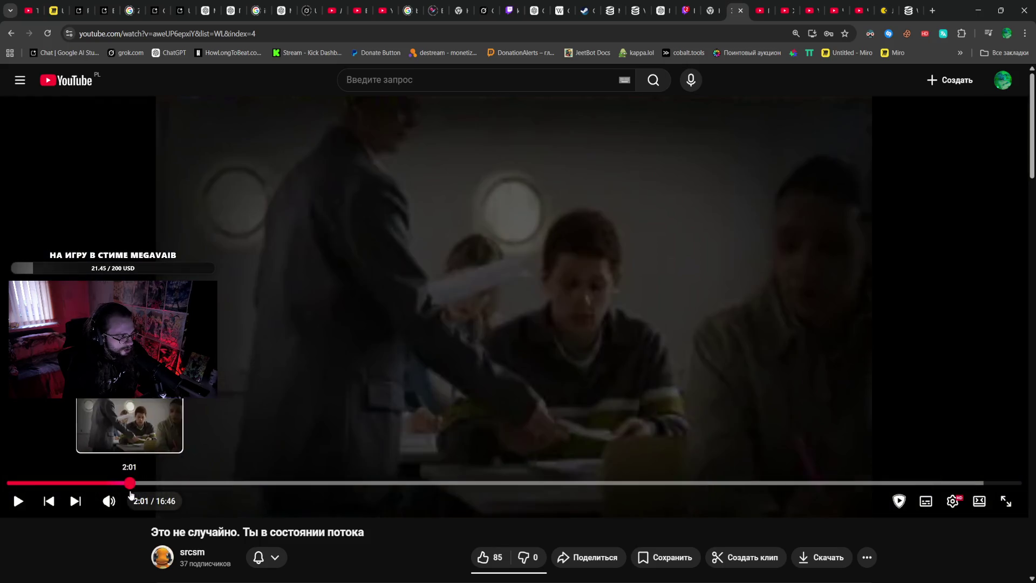
pyautogui.press('space')
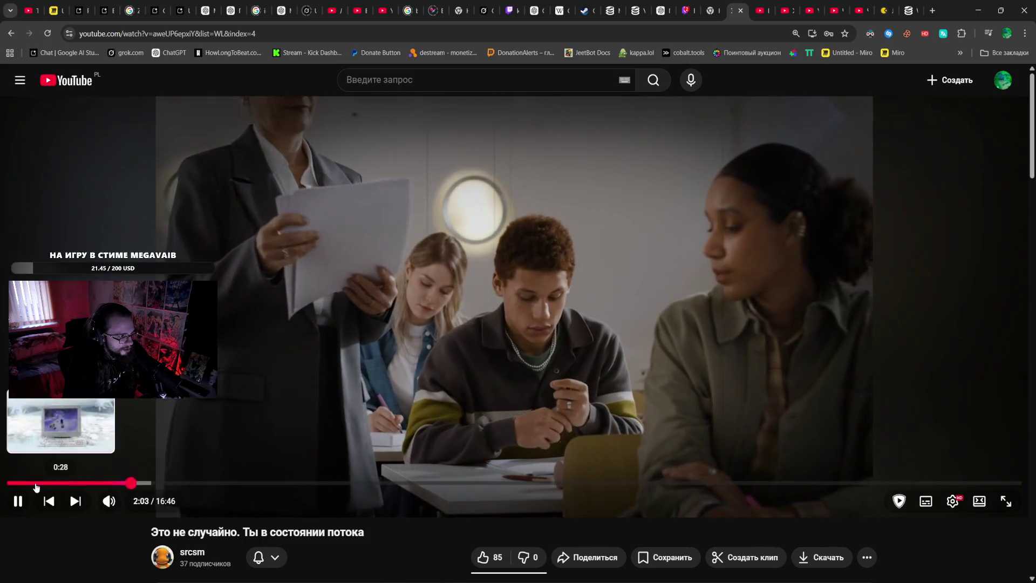
pyautogui.click(29, 484)
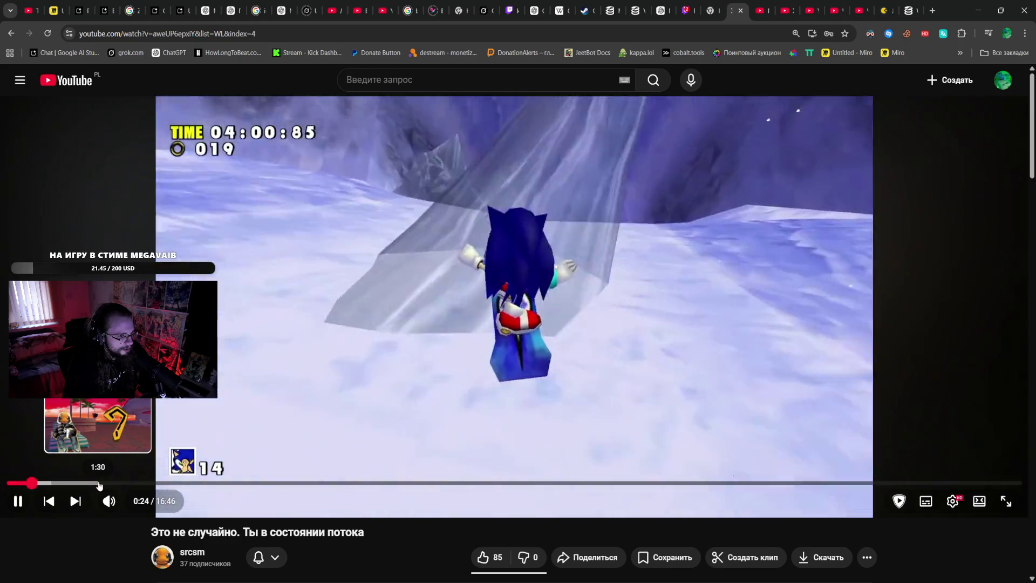
pyautogui.click(324, 430)
pyautogui.scroll(-5, 324, 430)
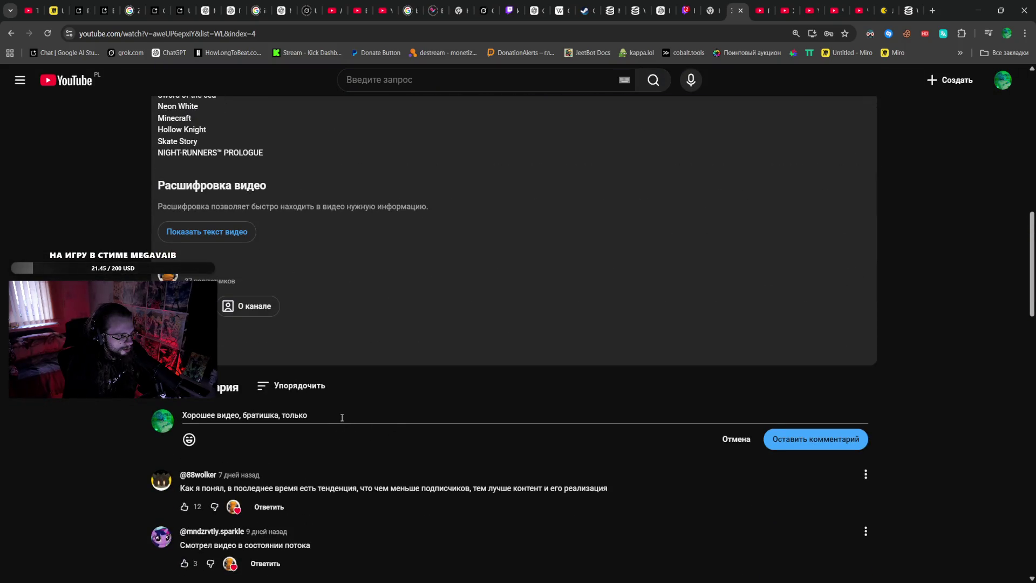
# - Extend the comment with 'братишка, только умоляю фиксани писк этот назой', removing a repeated word
pyautogui.click(343, 418)
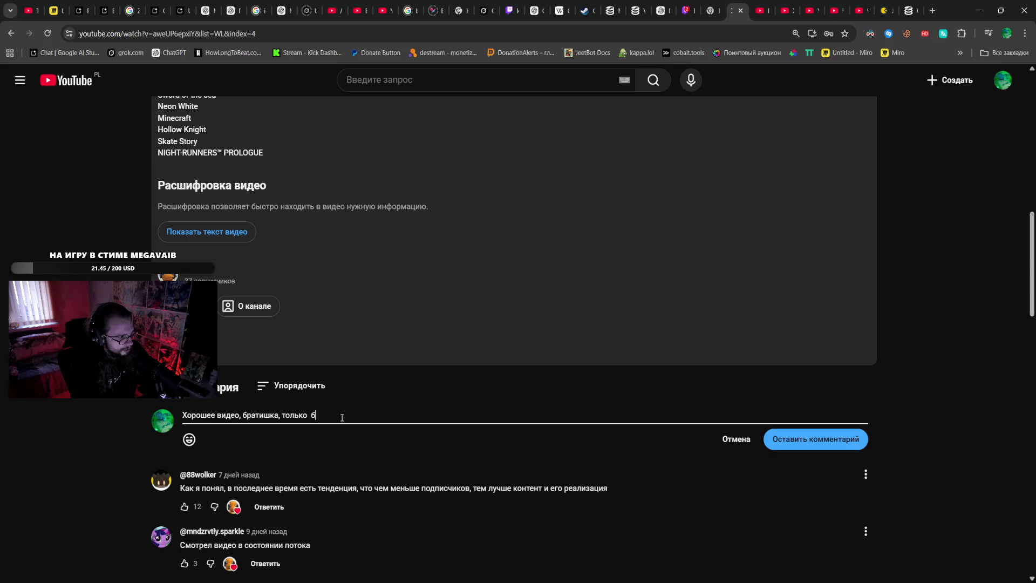
pyautogui.write('ратишка')
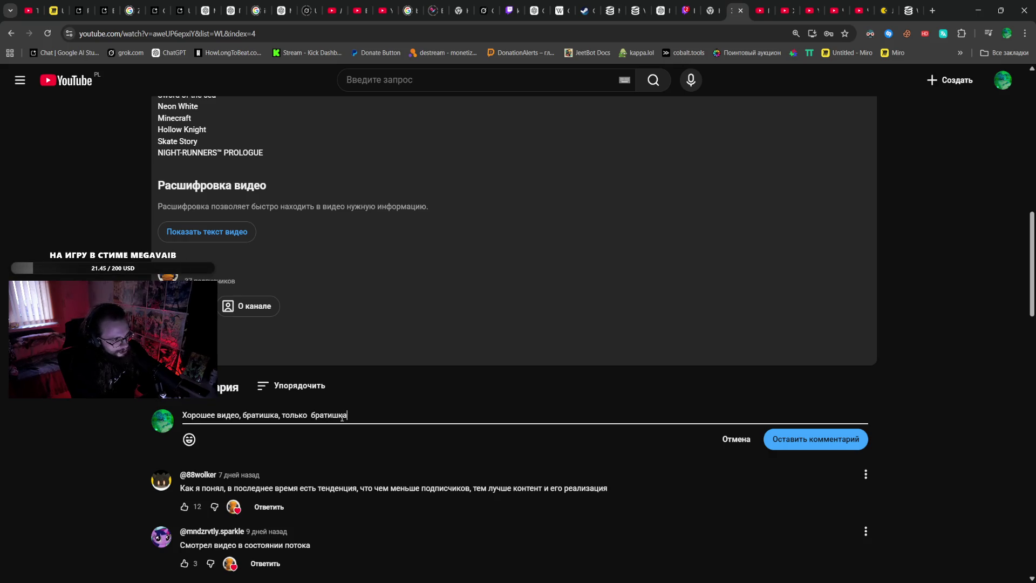
pyautogui.press('BackSpace')
pyautogui.press('BackSpace')
pyautogui.press('BackSpace')
pyautogui.press('BackSpace')
pyautogui.press('BackSpace')
pyautogui.press('BackSpace')
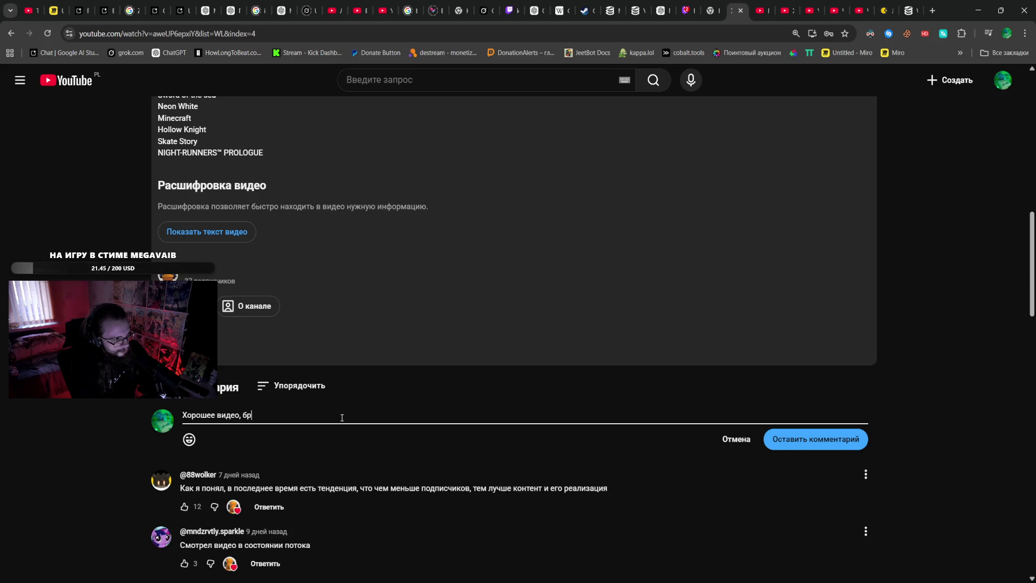
pyautogui.write('ратишка, тол')
pyautogui.write('ько умоляю')
pyautogui.write(' фи')
pyautogui.write('ксани писк')
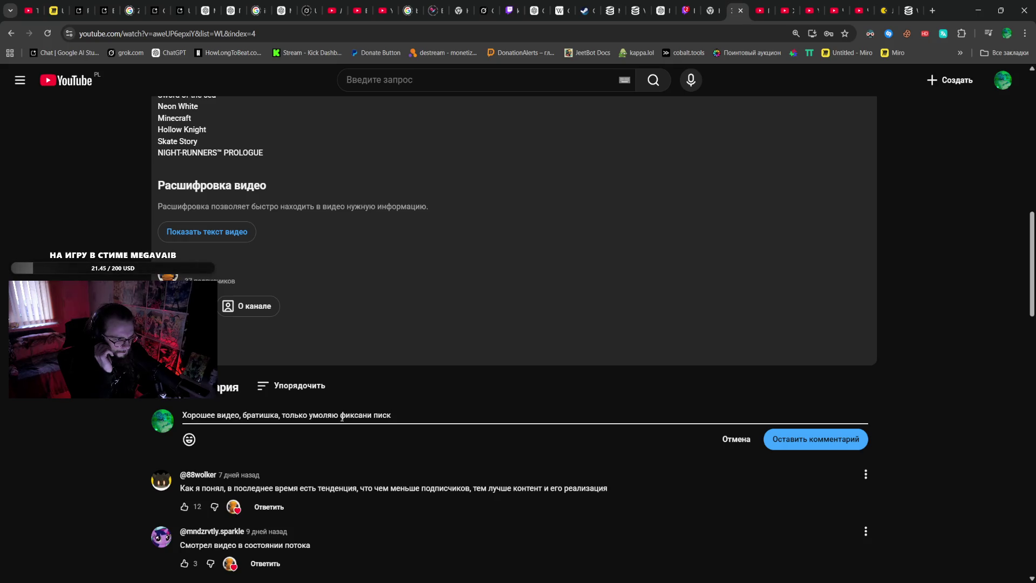
pyautogui.write('з')
pyautogui.write('от ')
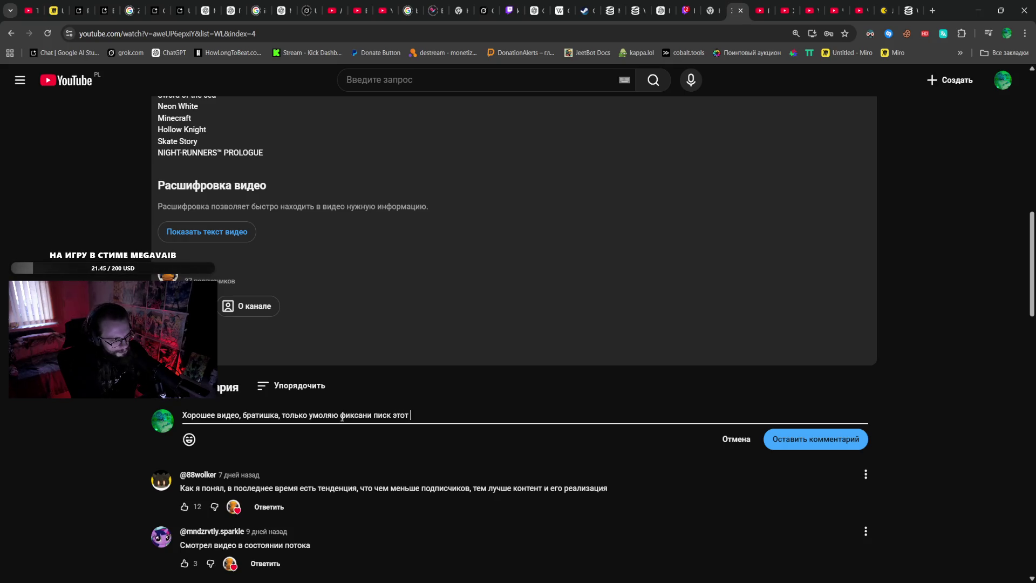
pyautogui.write('з')
pyautogui.write('вый')
pyautogui.scroll(6, 347, 320)
# - Scrub the video around 3:42–4:10 and settle on the forest scene near 3:48
pyautogui.scroll(-3, 227, 370)
pyautogui.scroll(10, 227, 370)
pyautogui.click(172, 485)
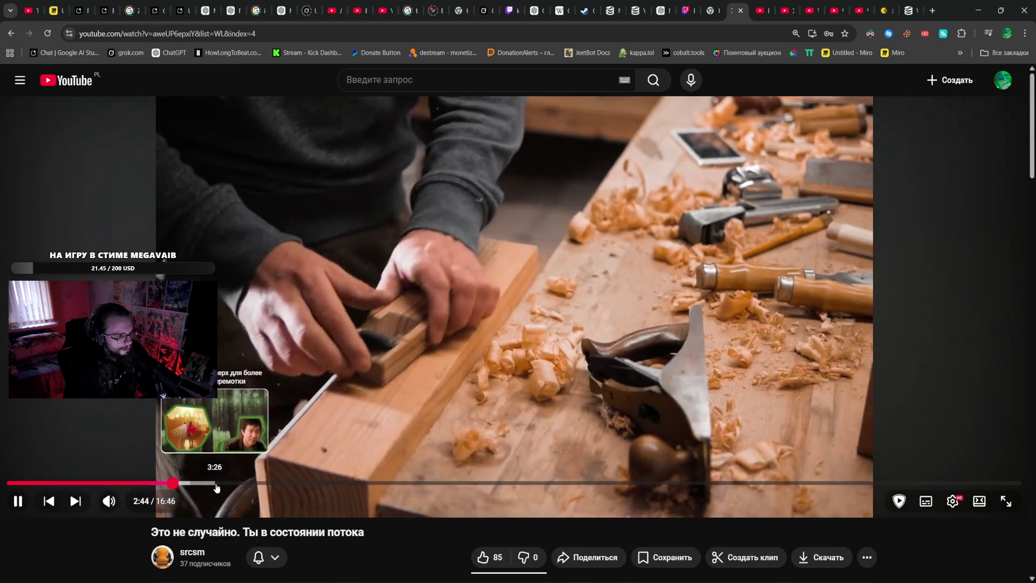
pyautogui.click(231, 483)
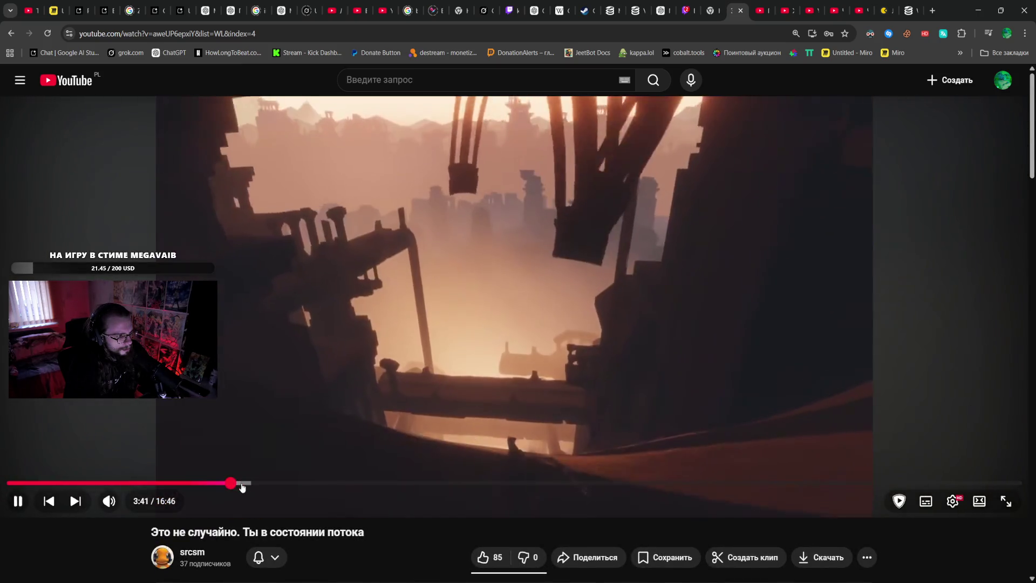
pyautogui.moveTo(260, 484)
pyautogui.mouseDown()
pyautogui.moveTo(274, 485)
pyautogui.moveTo(211, 485)
pyautogui.moveTo(237, 475)
pyautogui.moveTo(280, 405)
pyautogui.mouseUp()
pyautogui.click(238, 485)
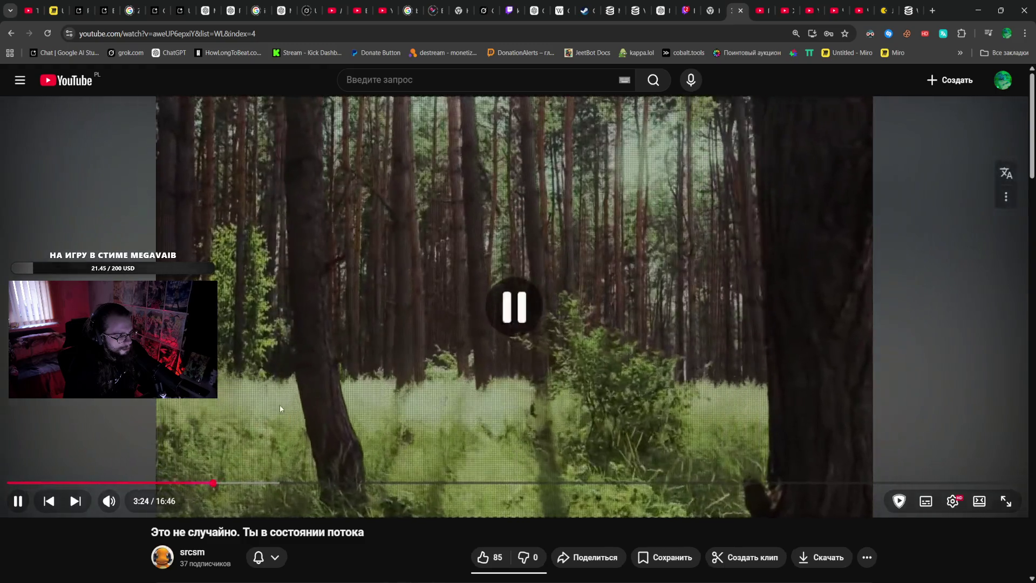
# - Edit the comment's ending and add a single handshake emoji 🤝
pyautogui.scroll(-10, 326, 402)
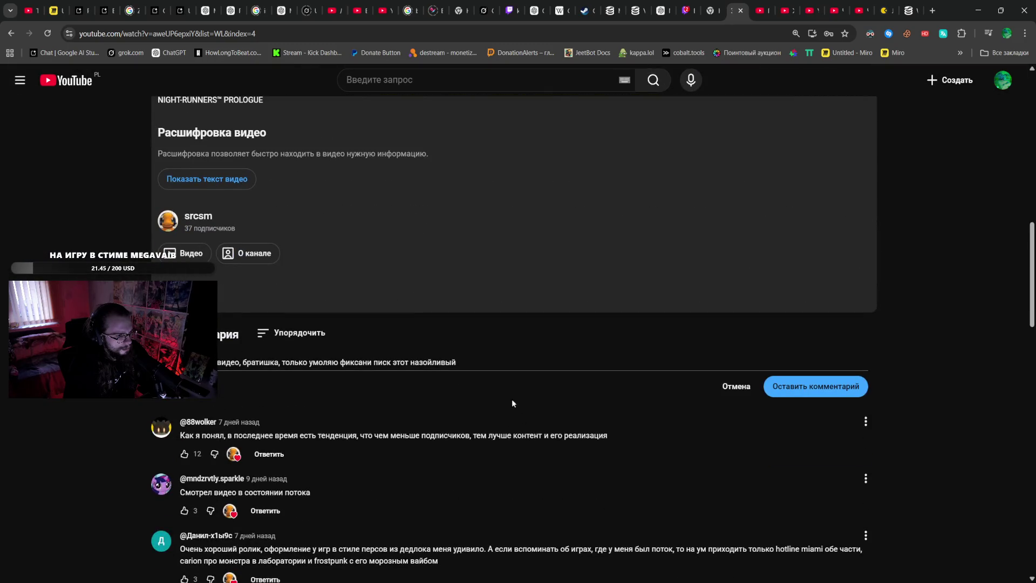
pyautogui.click(478, 364)
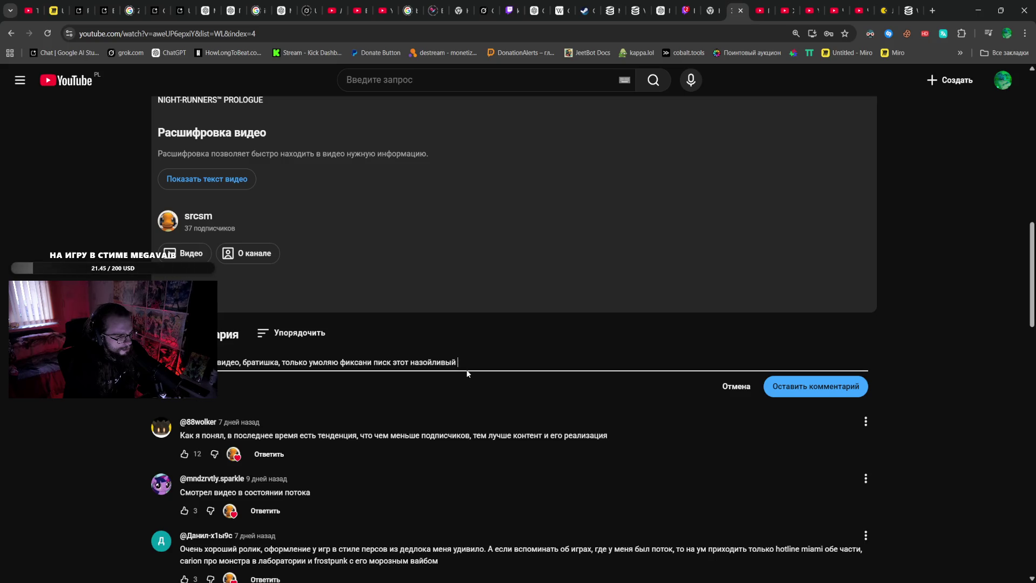
pyautogui.write(', вначале вро')
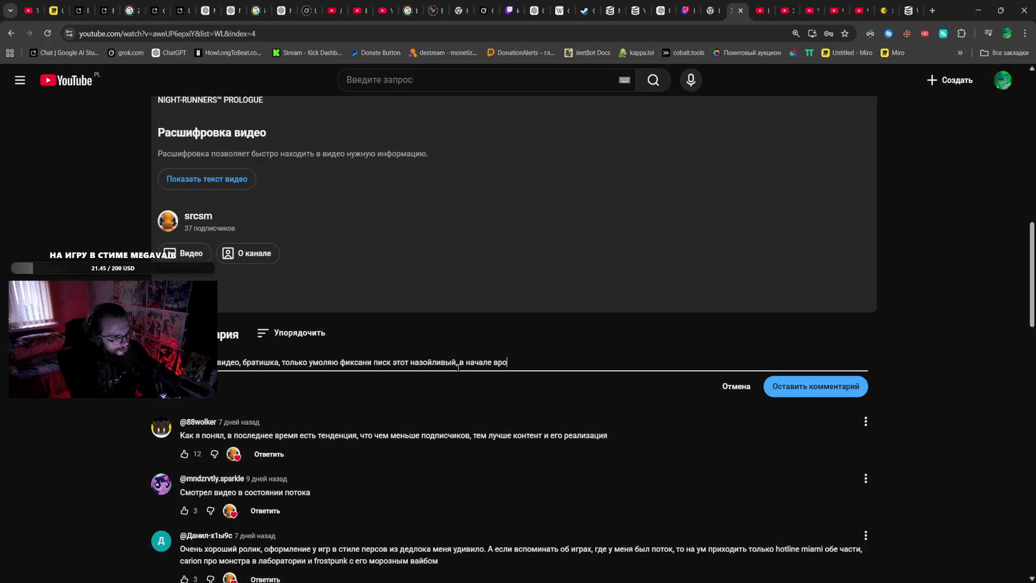
pyautogui.write('не')
pyautogui.write('д к')
pyautogui.press('BackSpace')
pyautogui.press('BackSpace')
pyautogui.press('BackSpace')
pyautogui.write('с')
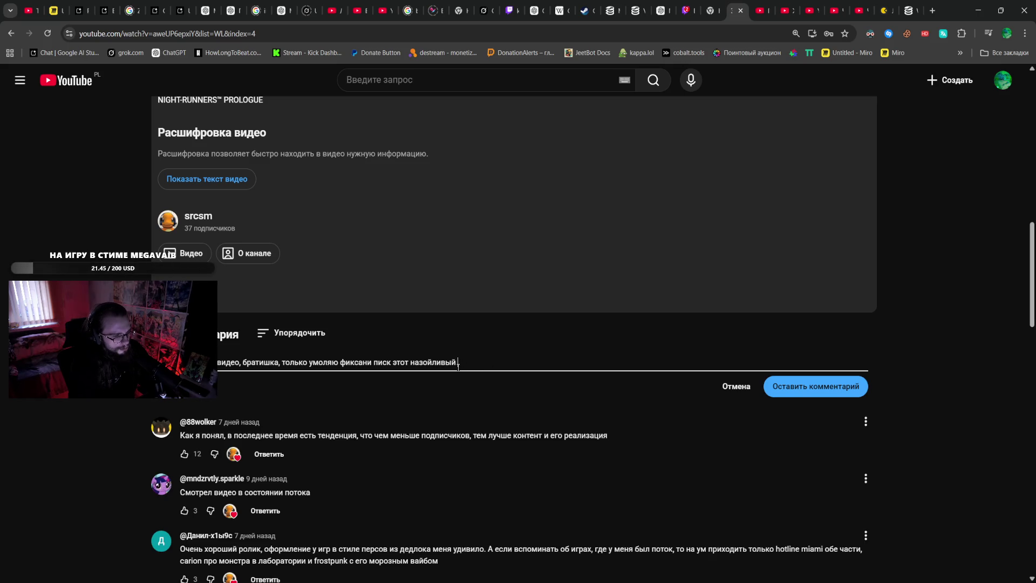
pyautogui.scroll(1, 474, 428)
pyautogui.click(523, 171)
pyautogui.click(485, 418)
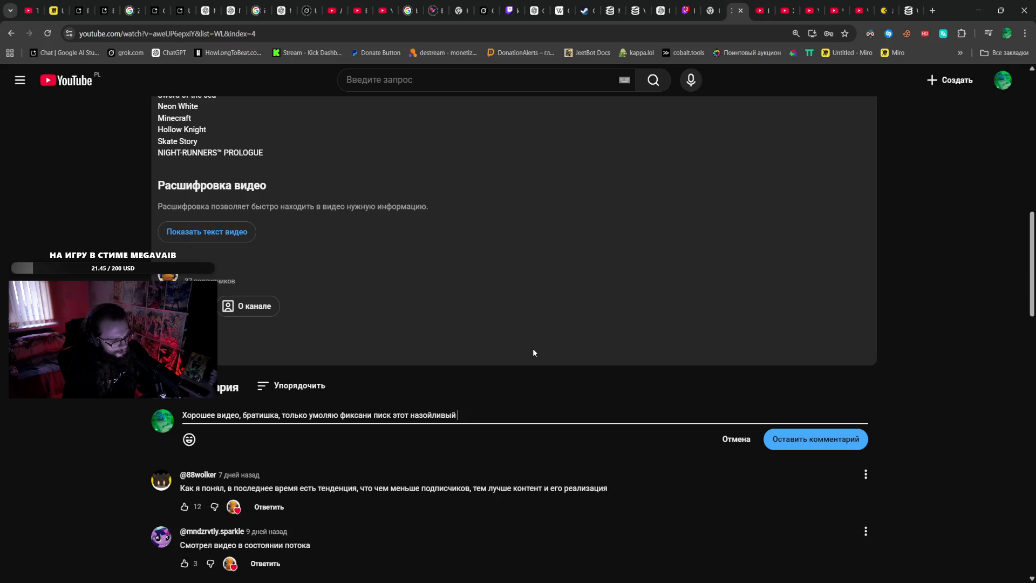
pyautogui.write('🤝 🤝')
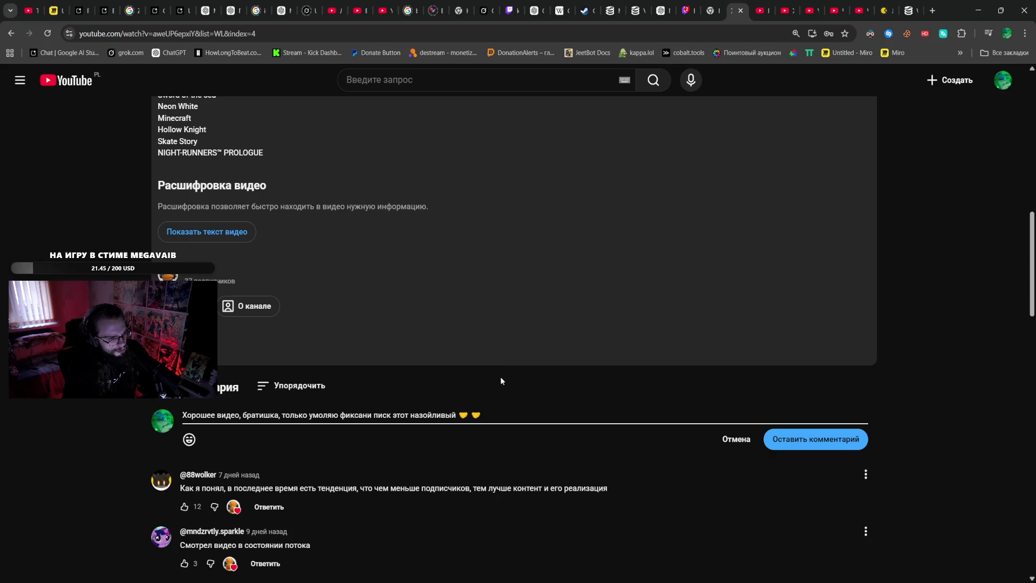
pyautogui.press('BackSpace')
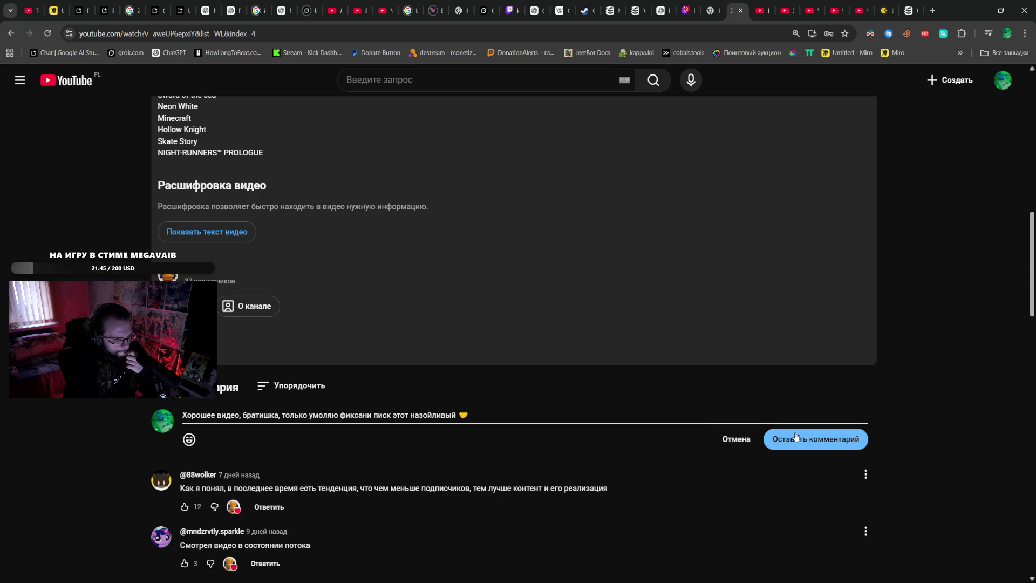
# - Insert ', в начале норм, но с 4 минуты голову нормально так паяет' after назойливый
pyautogui.click(456, 413)
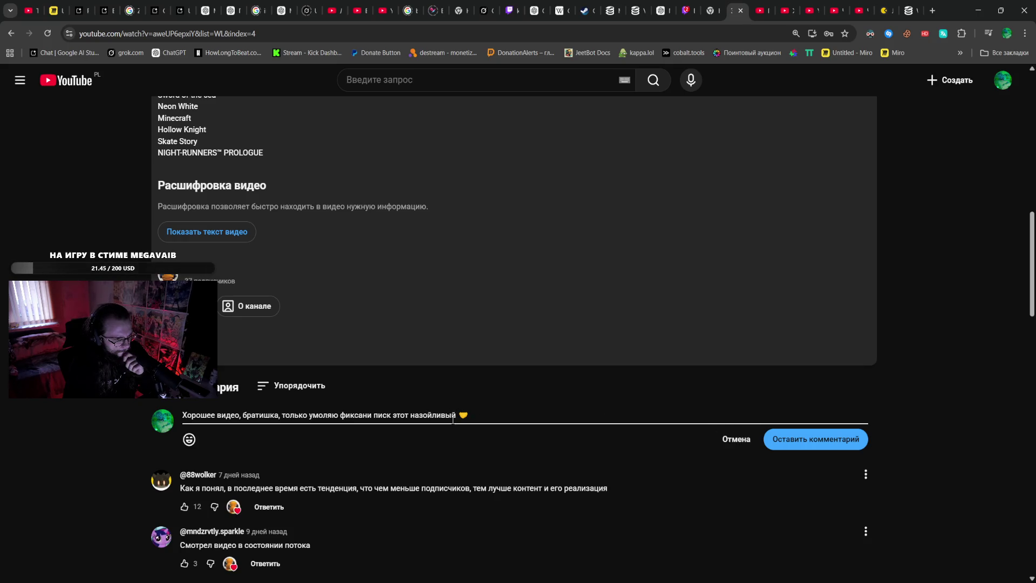
pyautogui.moveTo(458, 415)
pyautogui.mouseDown()
pyautogui.moveTo(412, 415)
pyautogui.moveTo(456, 415)
pyautogui.mouseUp()
pyautogui.scroll(10, 447, 412)
pyautogui.scroll(-8, 385, 358)
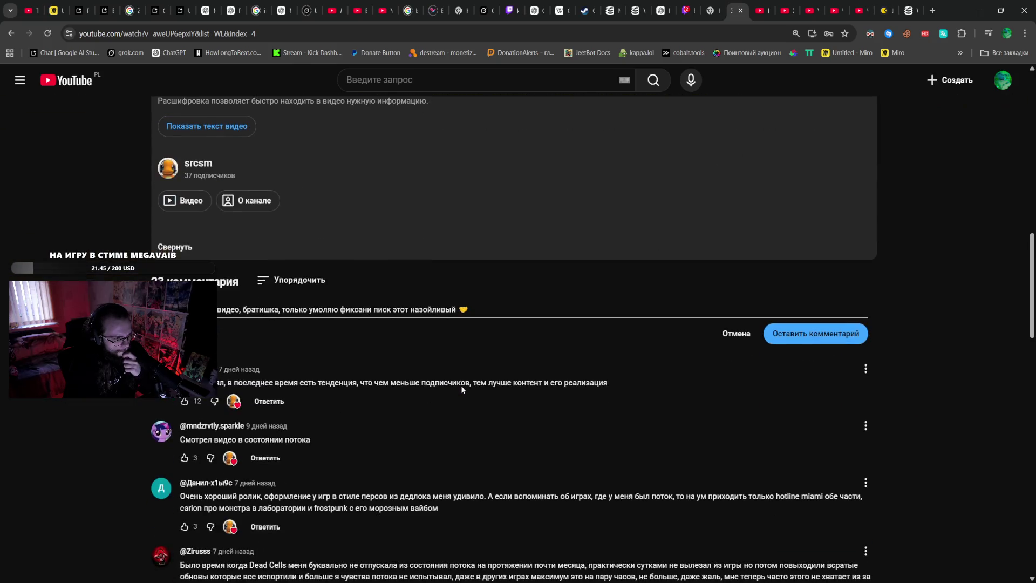
pyautogui.write(', в начал')
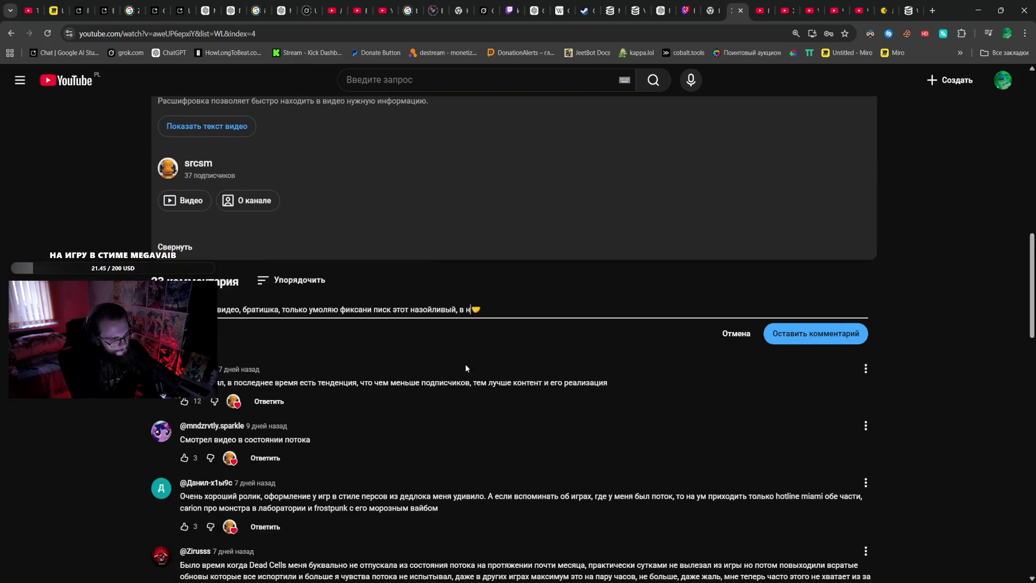
pyautogui.write('е норм, ')
pyautogui.write('но с 4 мину')
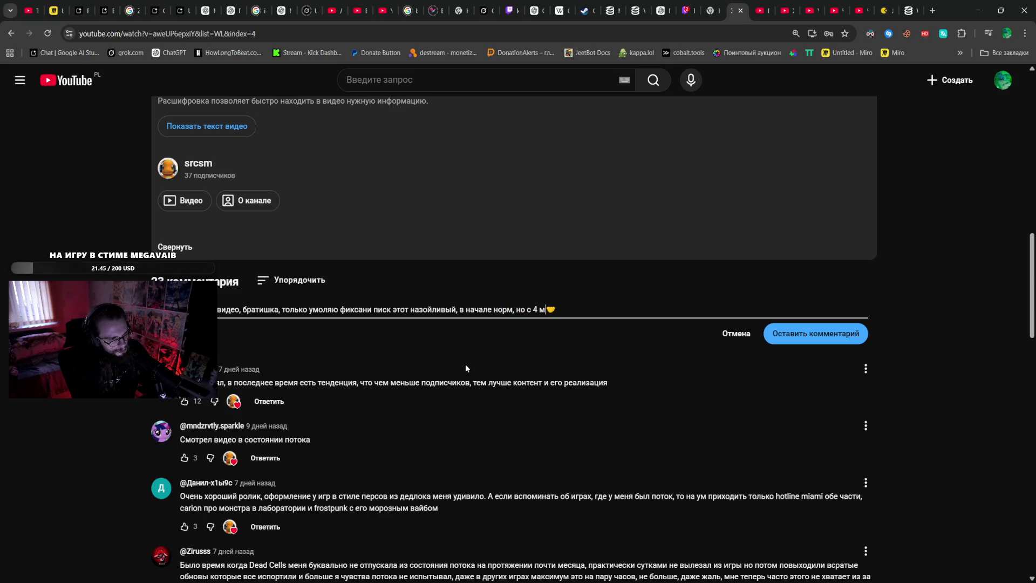
pyautogui.write('ты ')
pyautogui.write('голову н')
pyautogui.write('ормало')
pyautogui.write('ьно так')
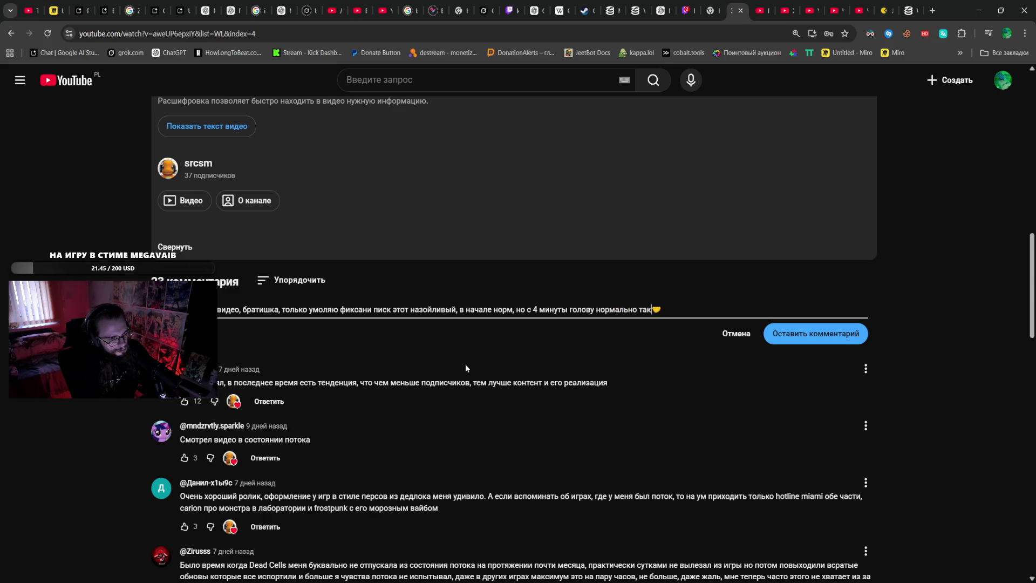
pyautogui.write('ая')
pyautogui.scroll(-2, 492, 326)
pyautogui.scroll(-2, 492, 329)
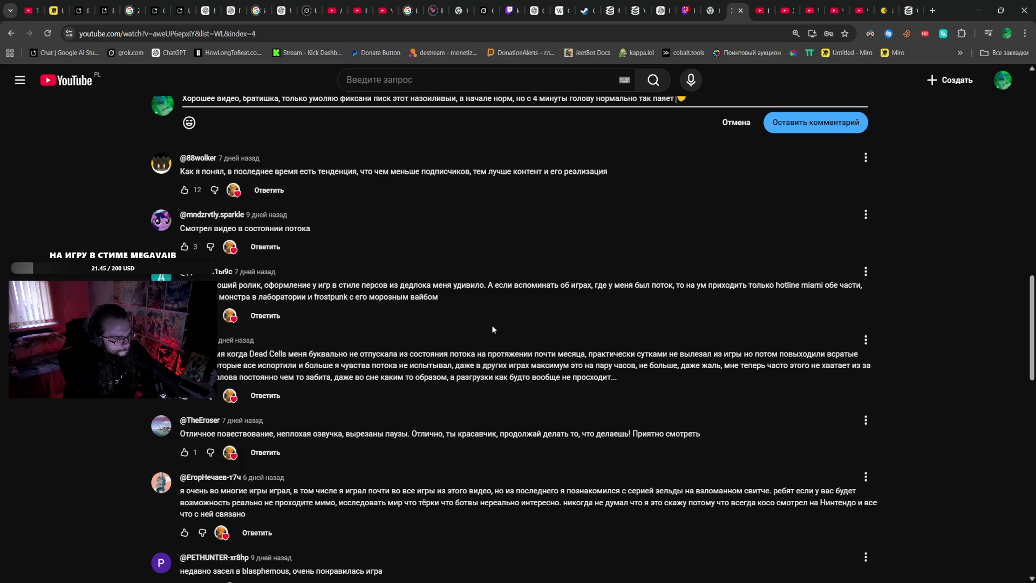
pyautogui.scroll(3, 492, 329)
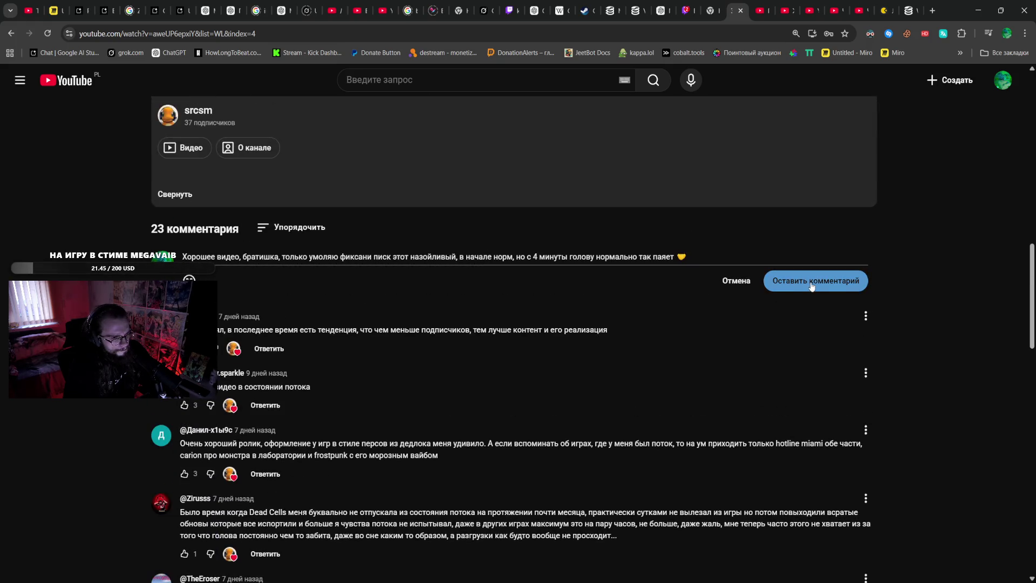
# - Select and deselect the end of the comment text, then post it with Оставить комментарий
pyautogui.moveTo(677, 257)
pyautogui.mouseDown()
pyautogui.moveTo(448, 253)
pyautogui.moveTo(460, 255)
pyautogui.mouseUp()
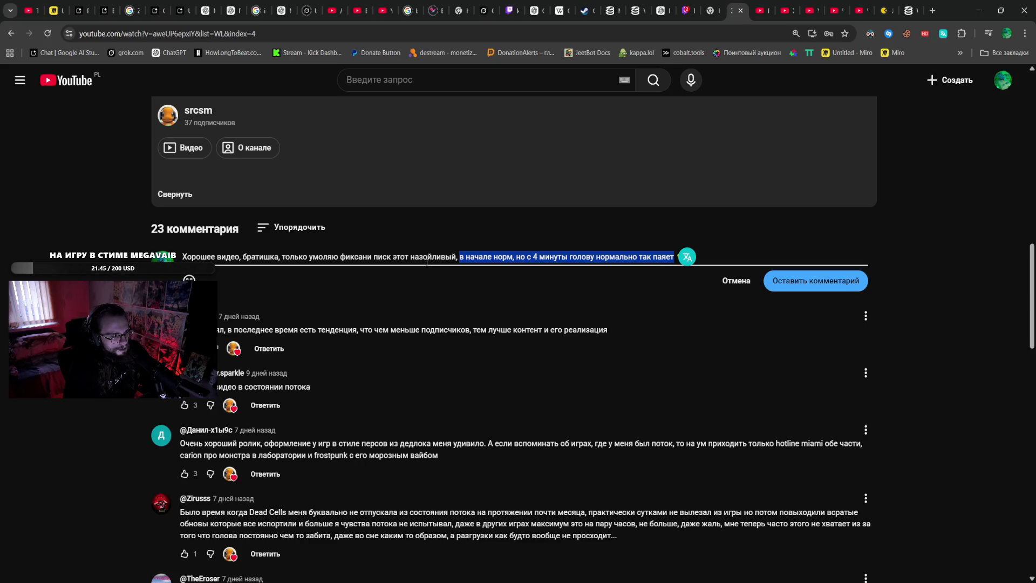
pyautogui.click(247, 270)
pyautogui.click(825, 278)
pyautogui.scroll(15, 748, 252)
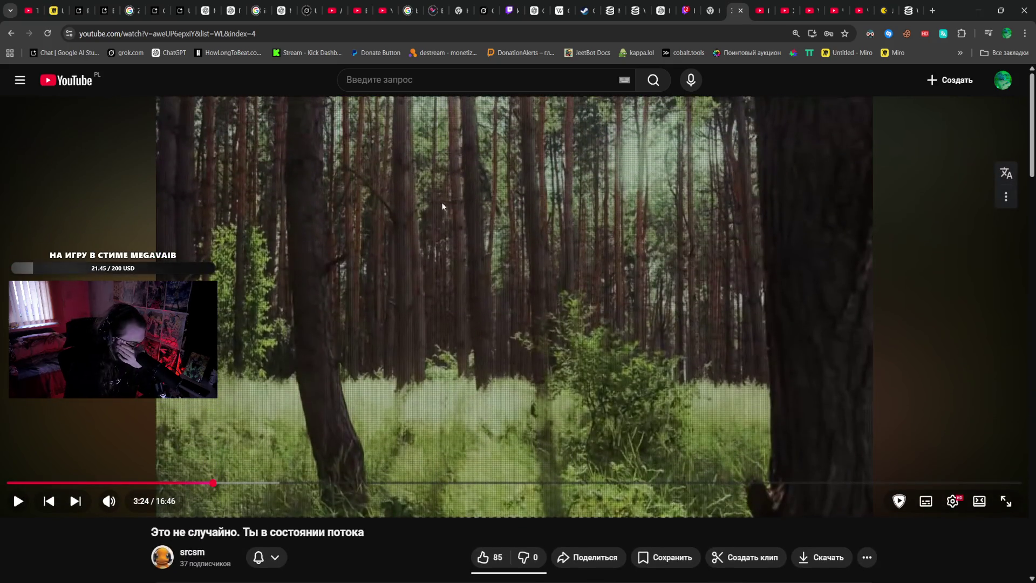
# - Toggle playback and skip the flow video ahead to about 4:31
pyautogui.click(407, 257)
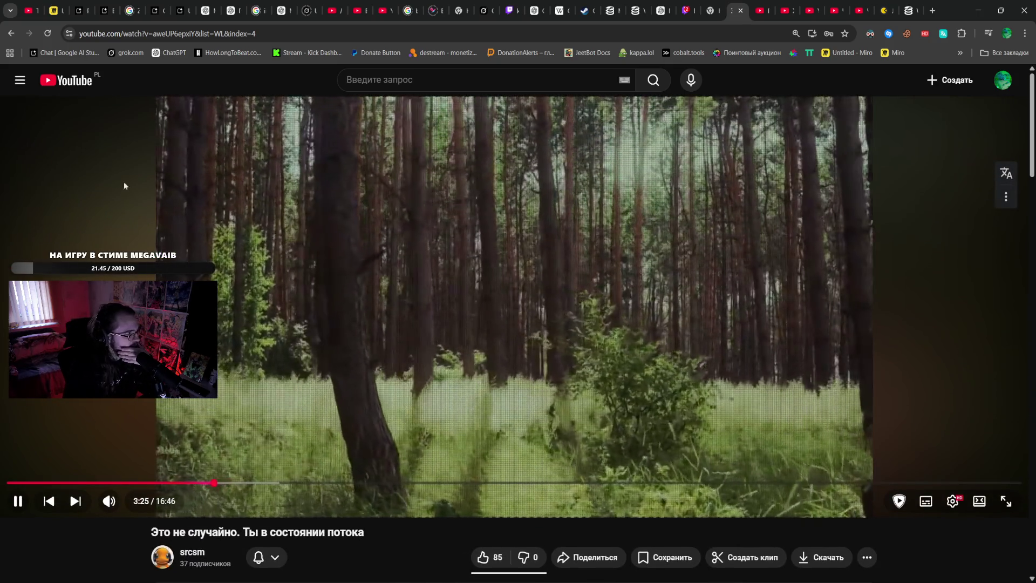
pyautogui.click(347, 176)
pyautogui.click(347, 176)
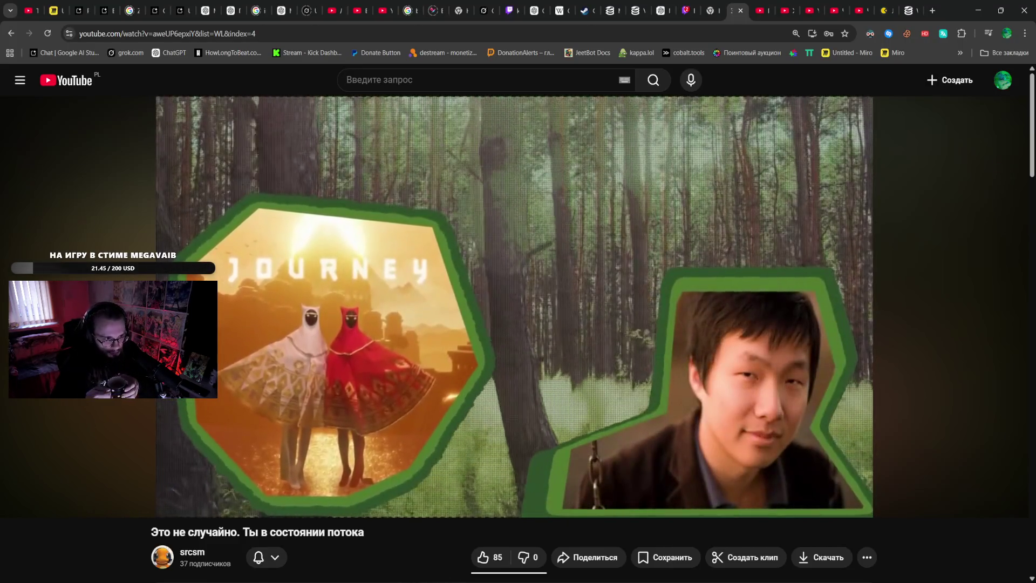
pyautogui.click(345, 173)
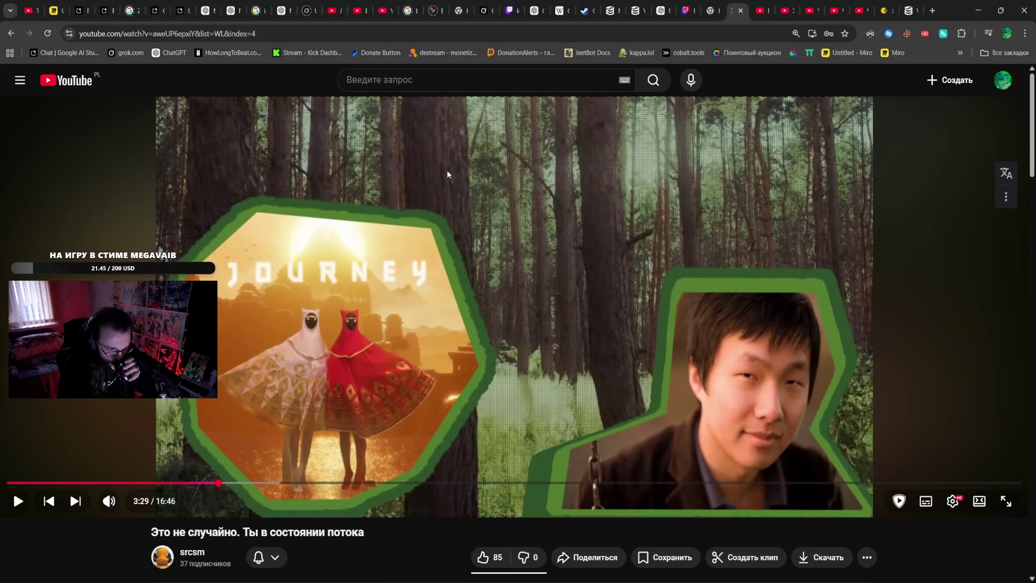
pyautogui.click(252, 481)
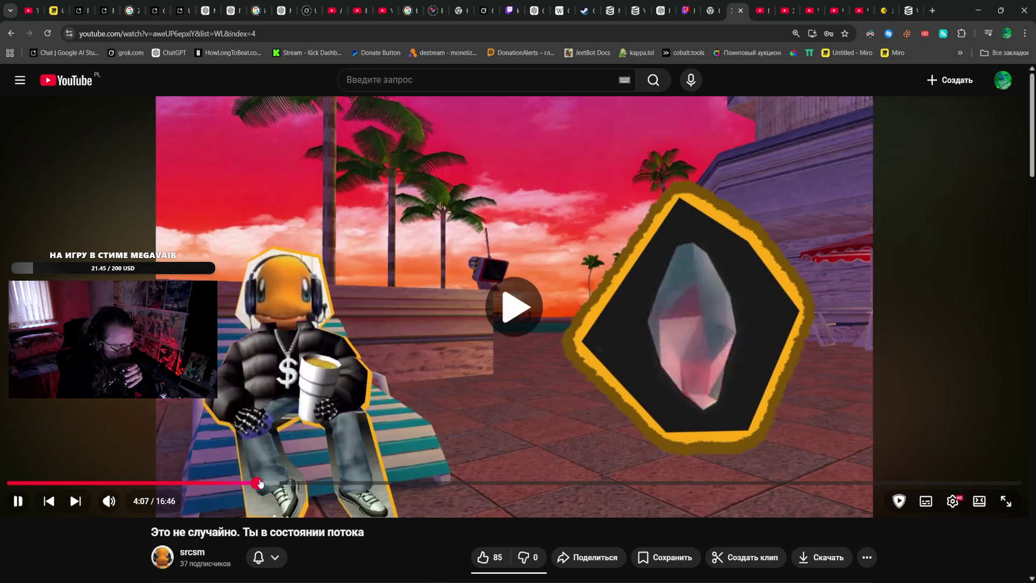
pyautogui.click(277, 482)
pyautogui.click(437, 405)
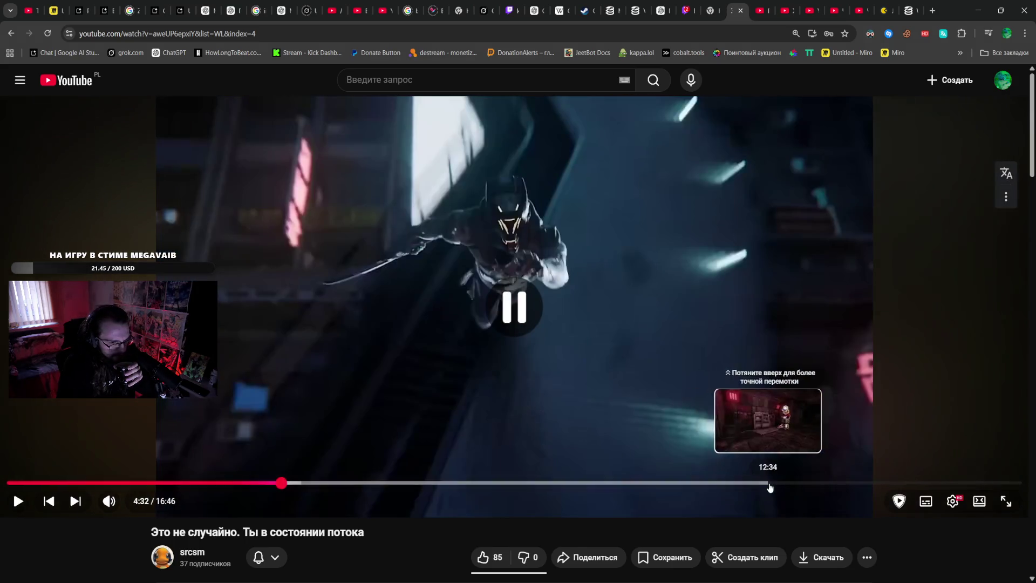
# - Jump the video forward through 12:43, 14:43 and 15:02 to about 15:17
pyautogui.click(776, 482)
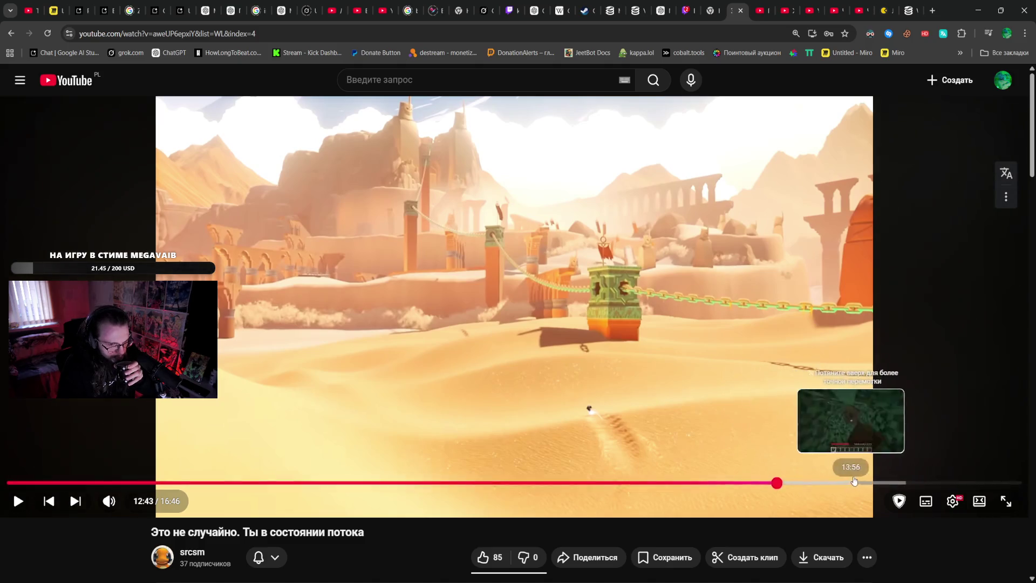
pyautogui.click(897, 482)
pyautogui.click(850, 392)
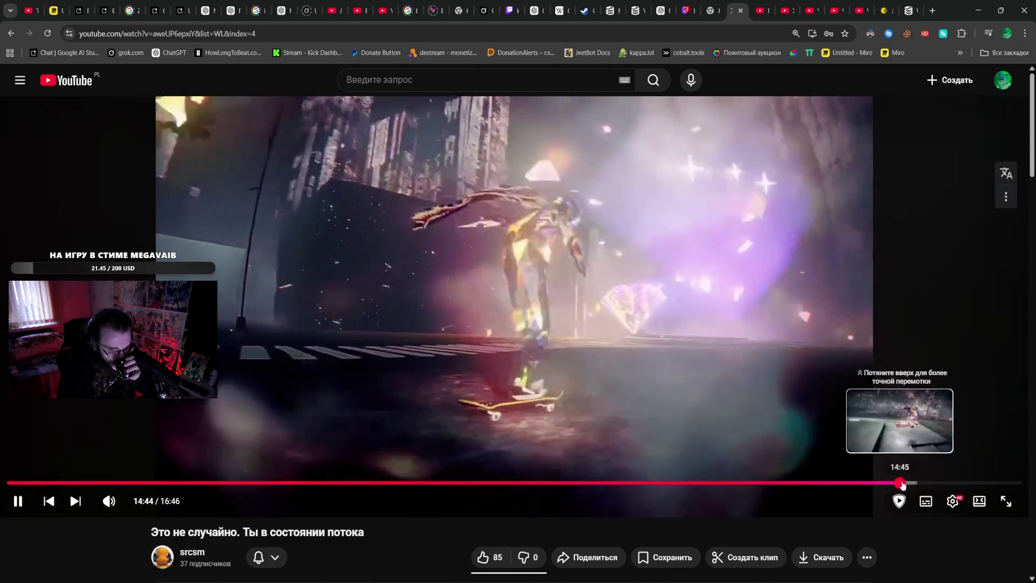
pyautogui.click(918, 483)
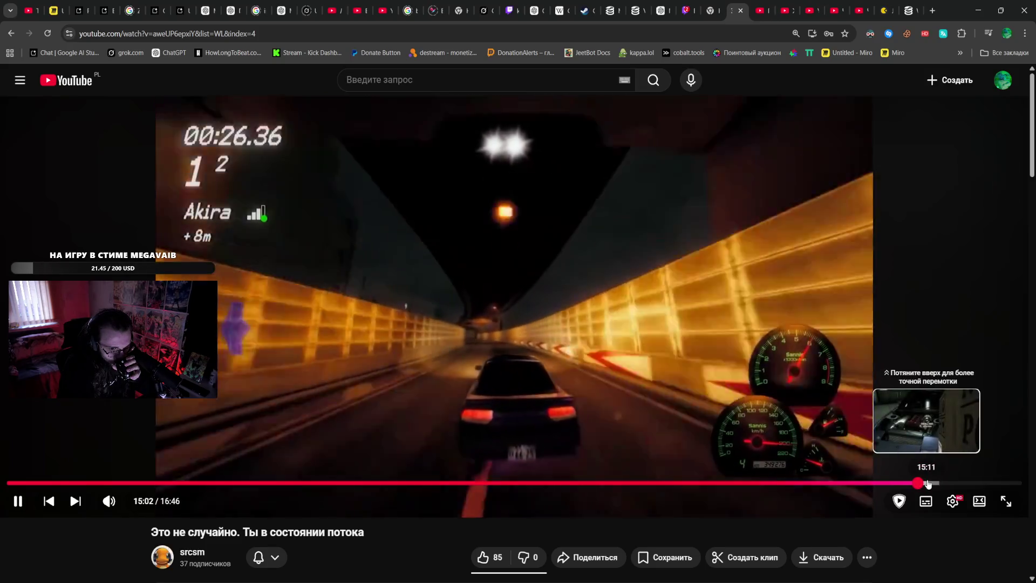
pyautogui.click(932, 482)
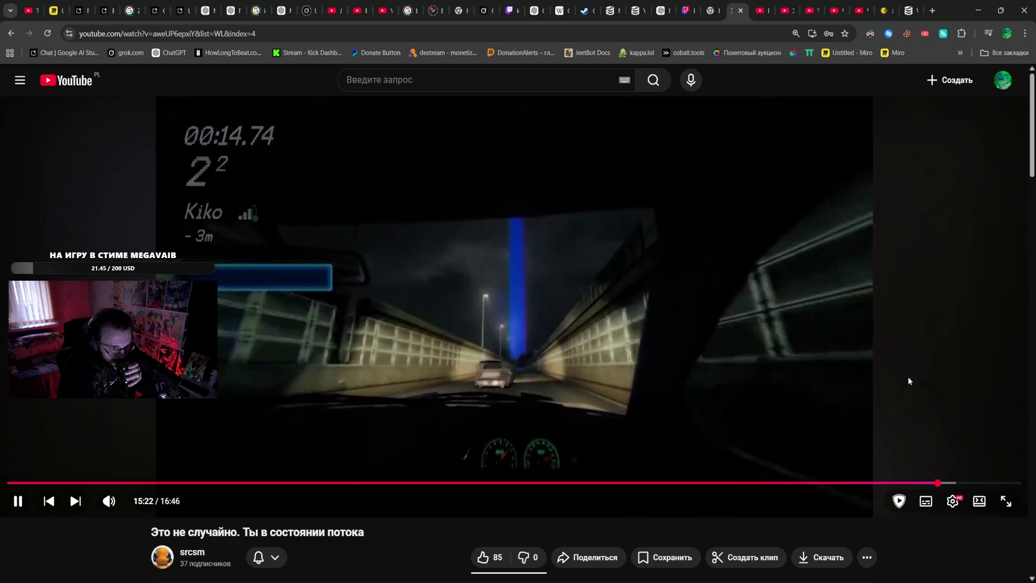
pyautogui.scroll(-15, 916, 378)
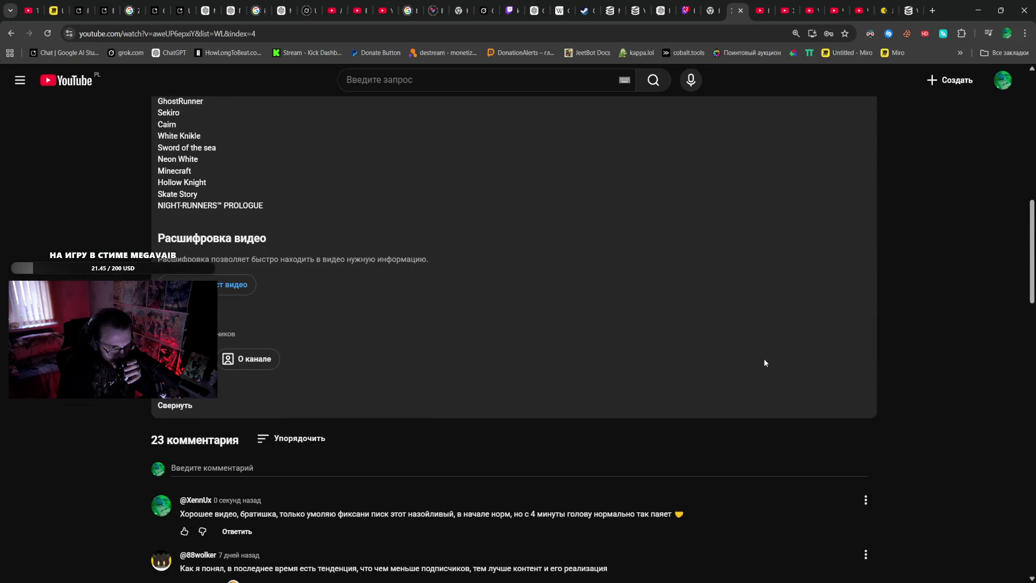
pyautogui.scroll(15, 765, 356)
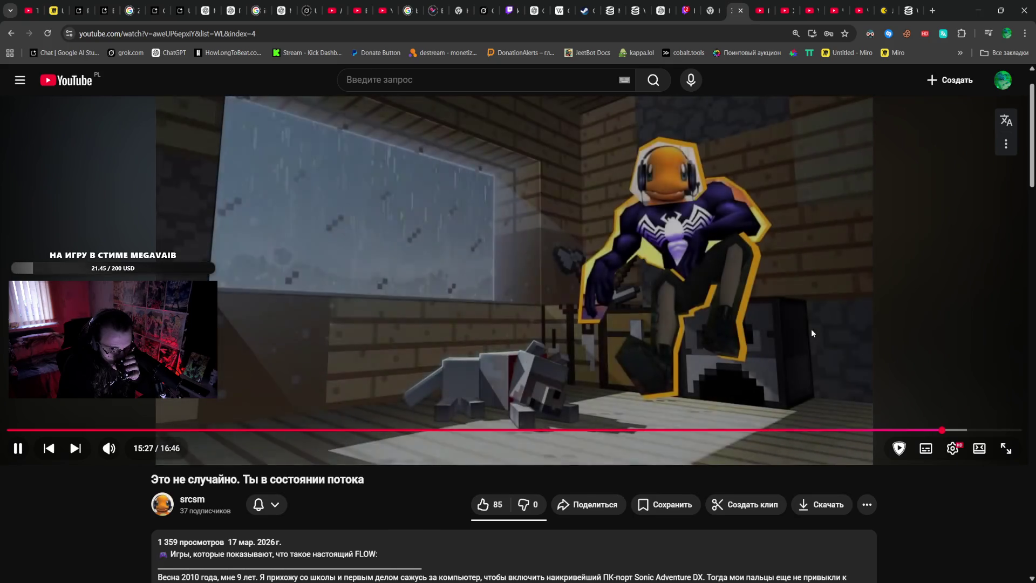
# - Scrub to about 15:25, then play and pause until the video stops at 15:34
pyautogui.click(812, 330)
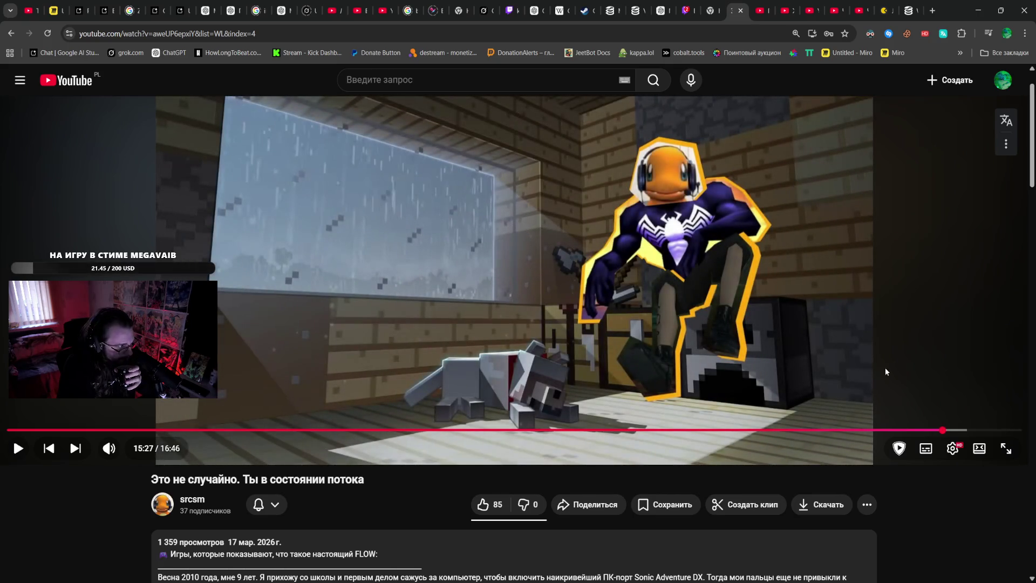
pyautogui.moveTo(942, 431); pyautogui.dragTo(941, 430)
pyautogui.click(915, 354)
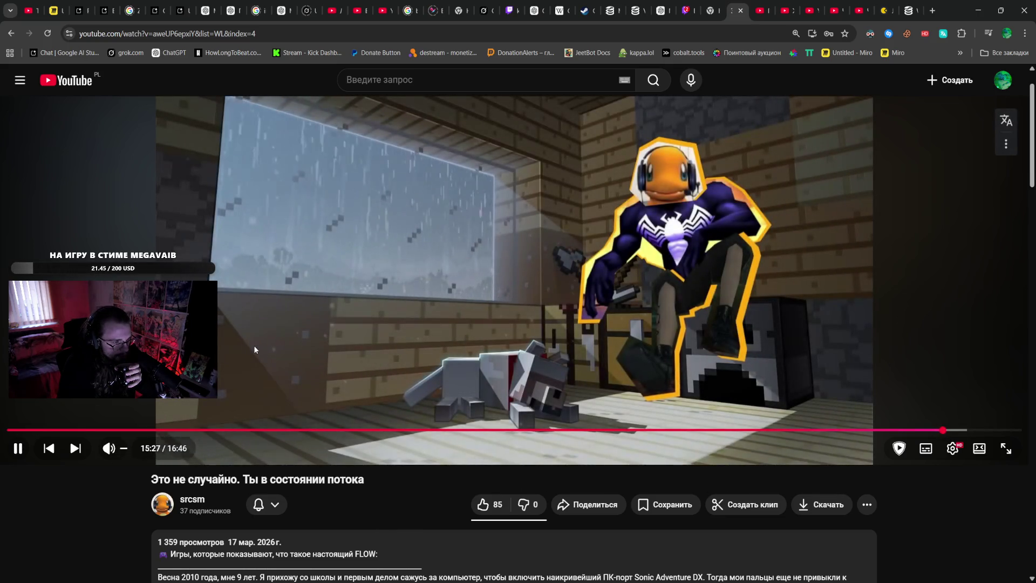
pyautogui.click(255, 350)
pyautogui.click(256, 350)
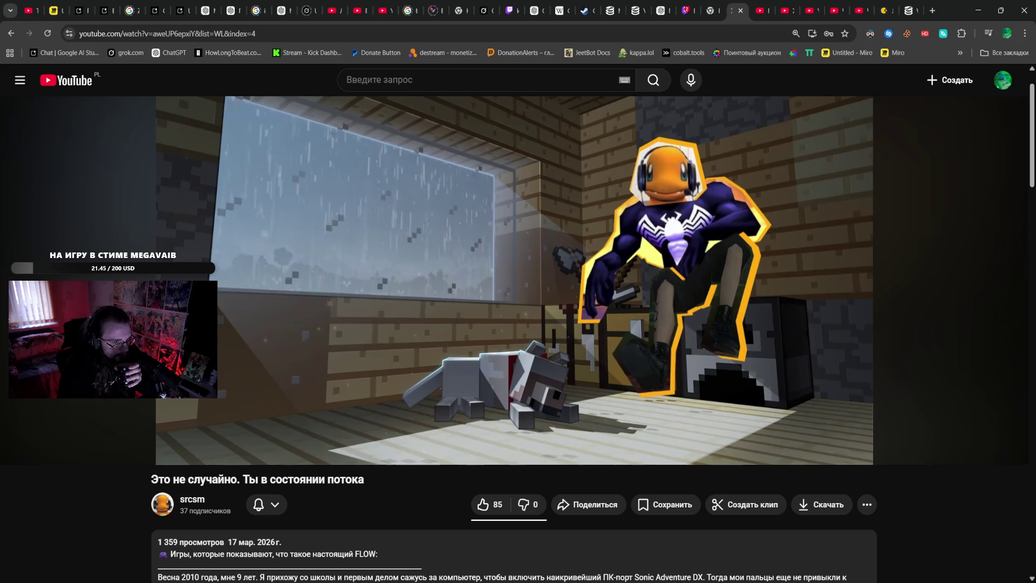
pyautogui.click(255, 350)
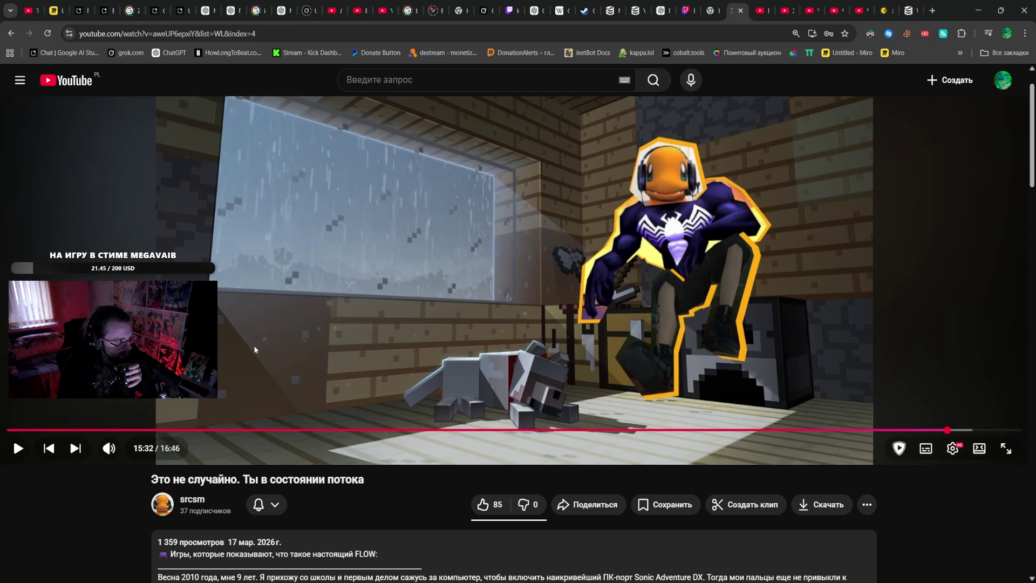
pyautogui.click(255, 350)
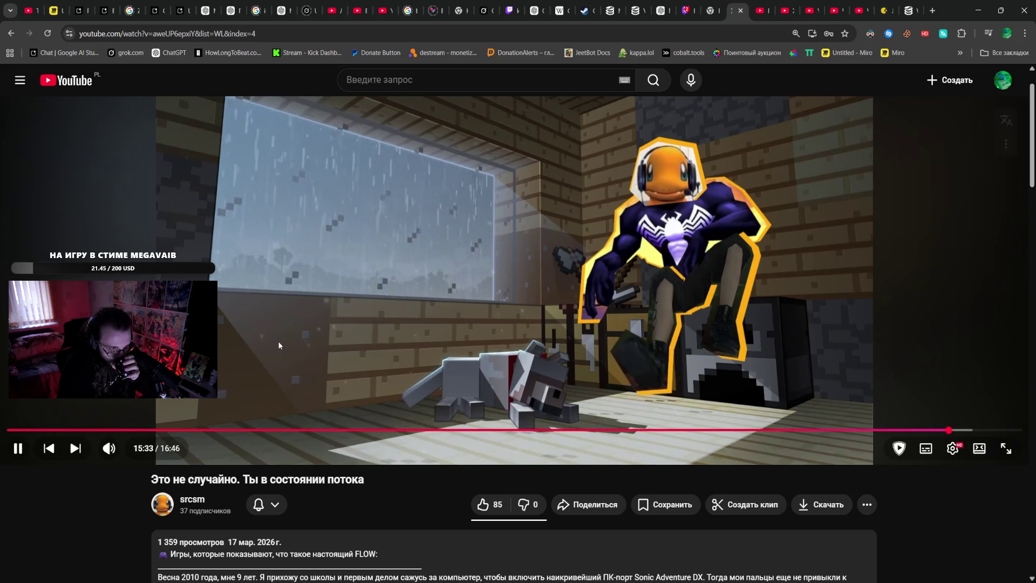
pyautogui.click(294, 343)
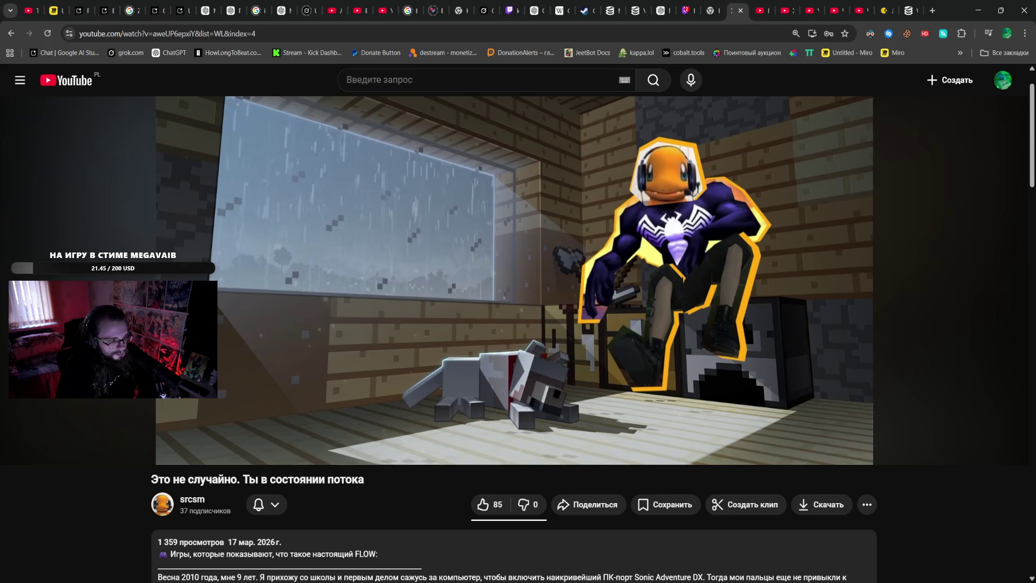
pyautogui.scroll(-5, 306, 345)
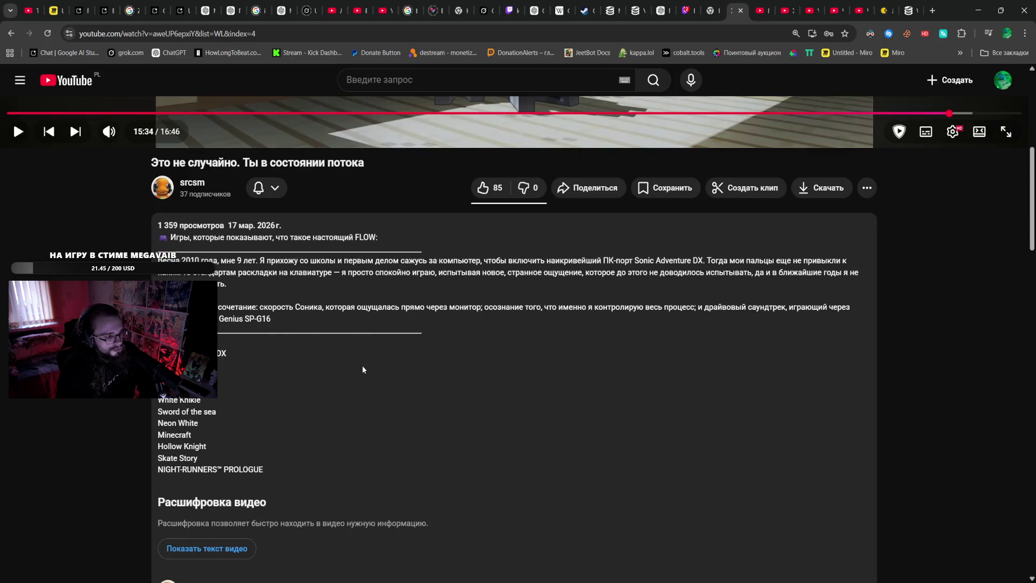
# - Open the author's channel from under the video title and show its Videos tab
pyautogui.scroll(-8, 372, 363)
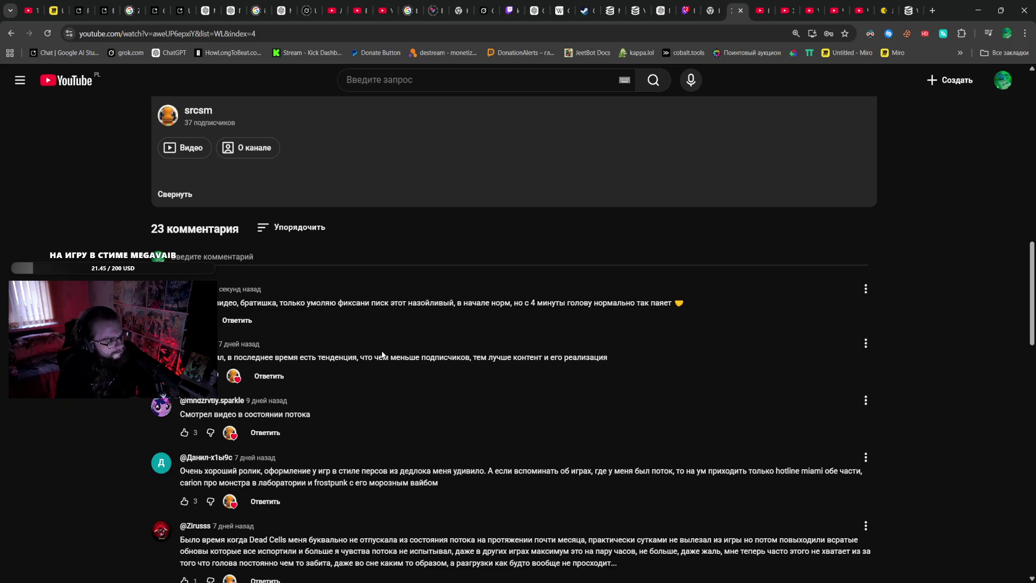
pyautogui.scroll(10, 344, 334)
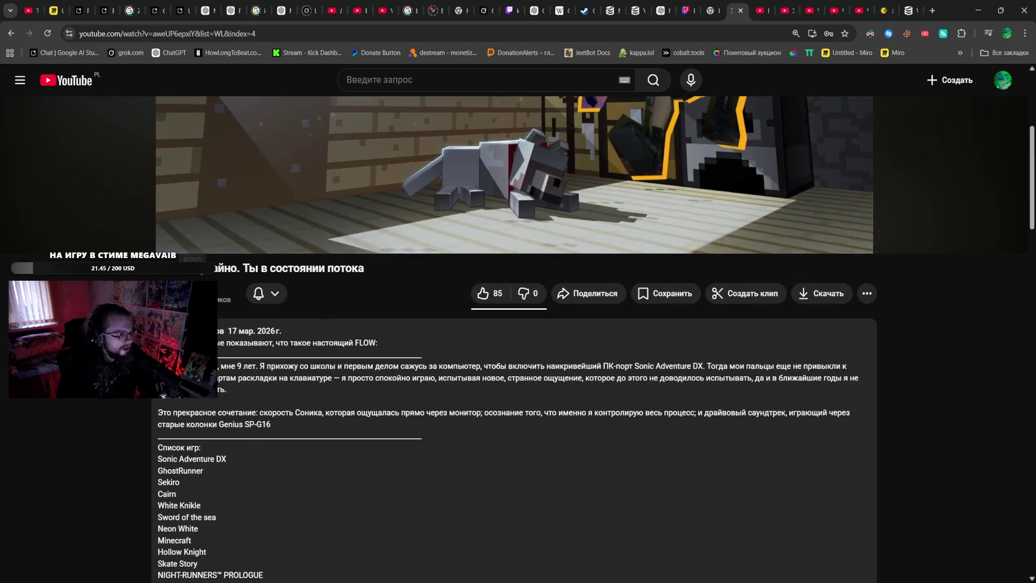
pyautogui.click(189, 291)
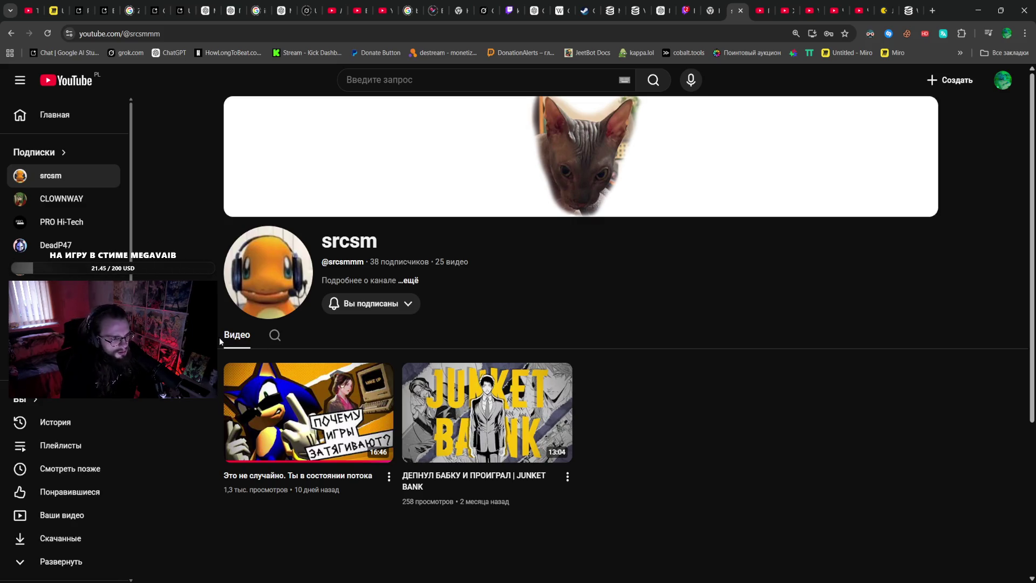
pyautogui.click(248, 335)
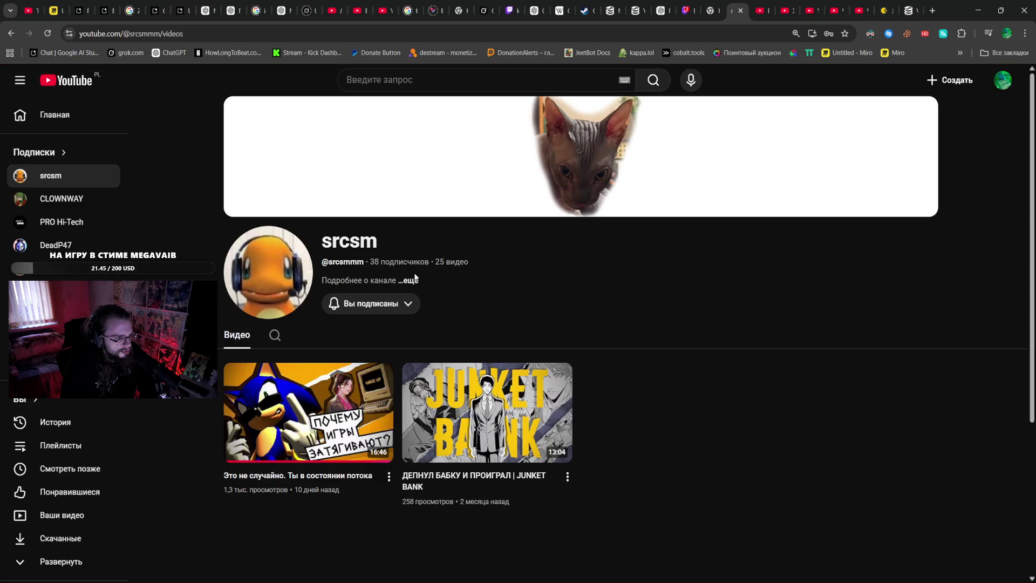
# - Open and close the channel search, then cycle through the AI Studio and YouTube tabs
pyautogui.click(264, 335)
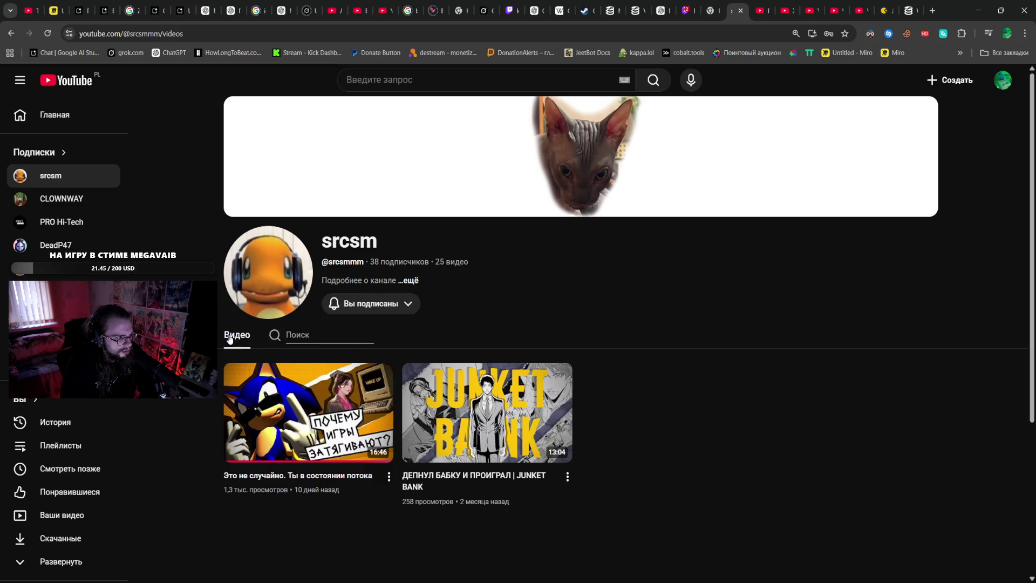
pyautogui.scroll(-1, 335, 324)
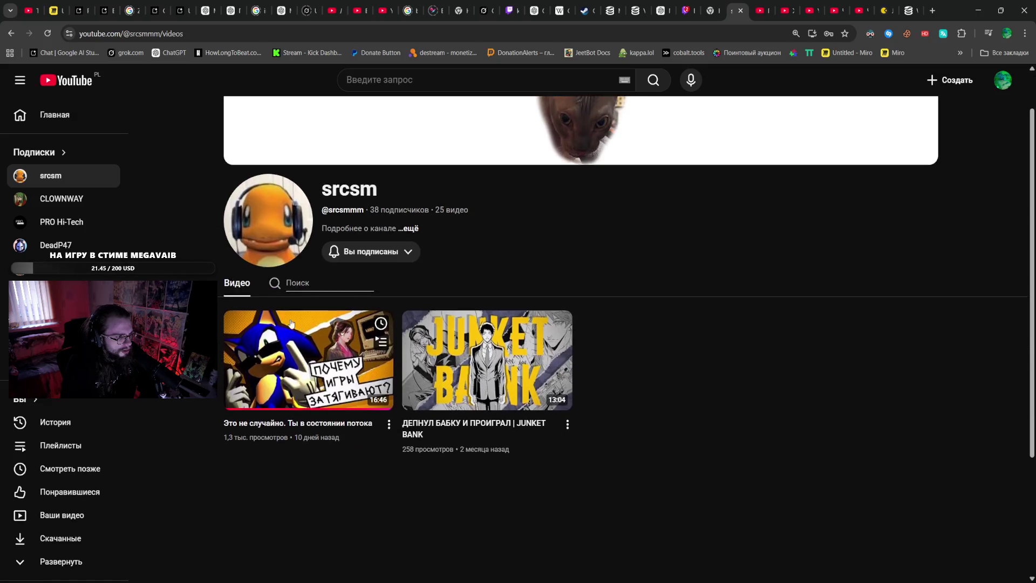
pyautogui.click(210, 255)
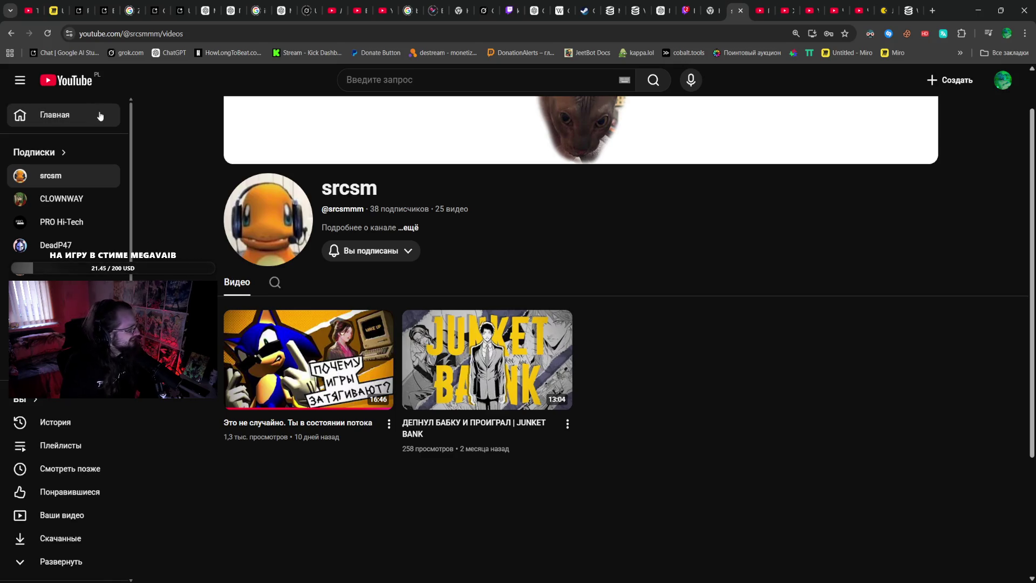
pyautogui.click(106, 6)
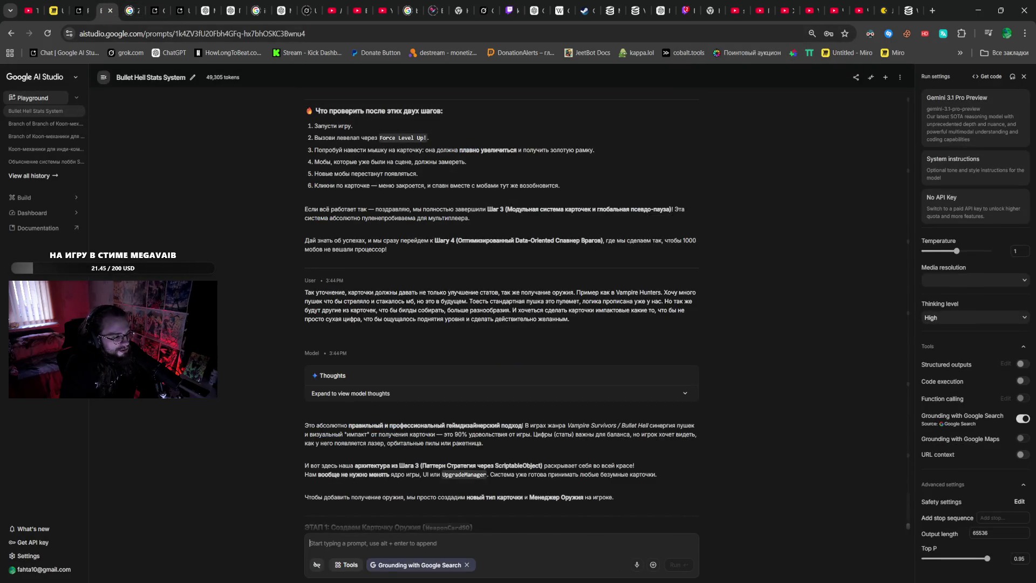
pyautogui.click(339, 7)
pyautogui.click(367, 6)
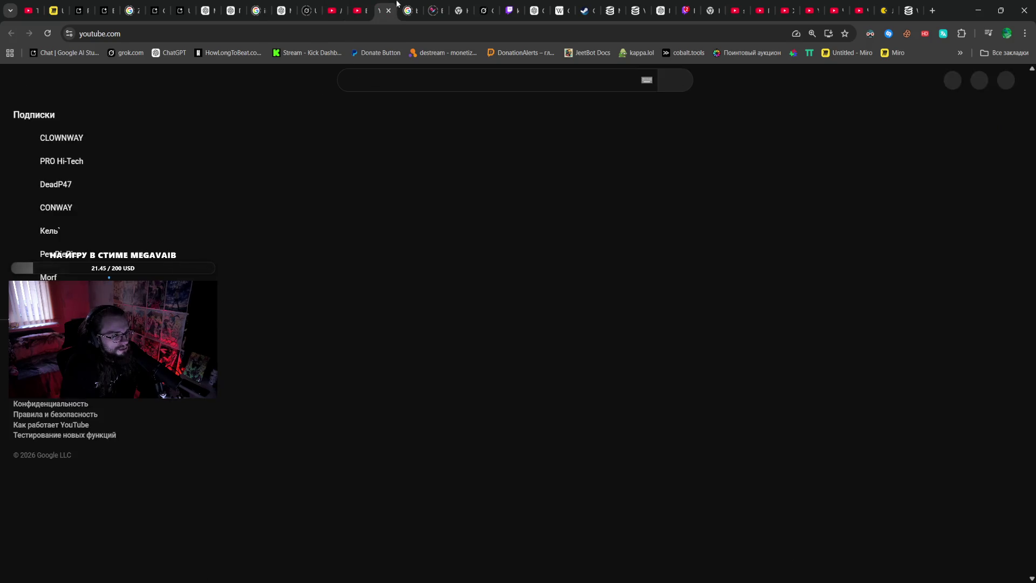
pyautogui.click(369, 6)
pyautogui.scroll(-5, 780, 350)
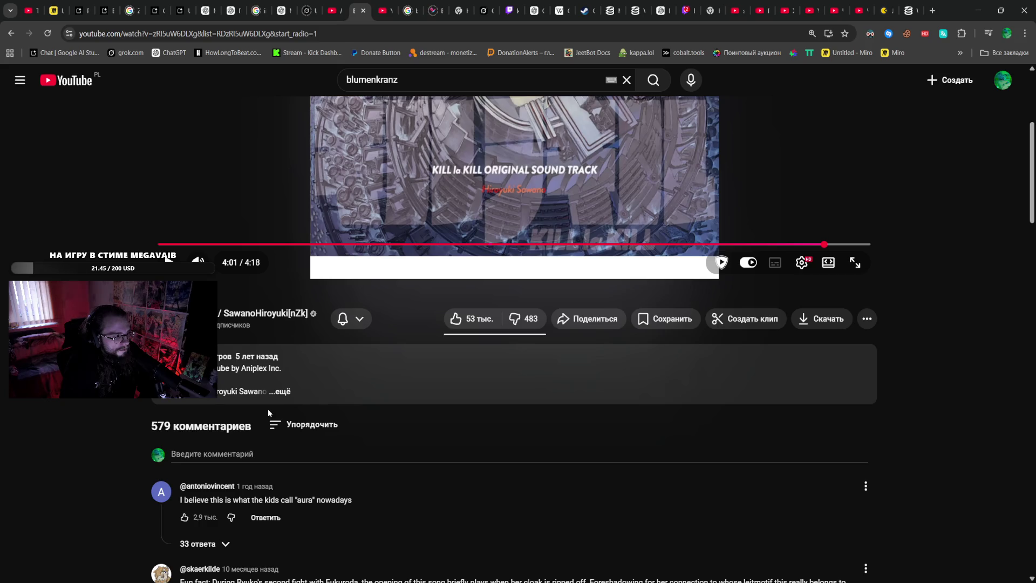
# - Switch to the srcsm channel tab and go to the YouTube home page via Главная
pyautogui.click(885, 8)
pyautogui.click(836, 8)
pyautogui.click(787, 8)
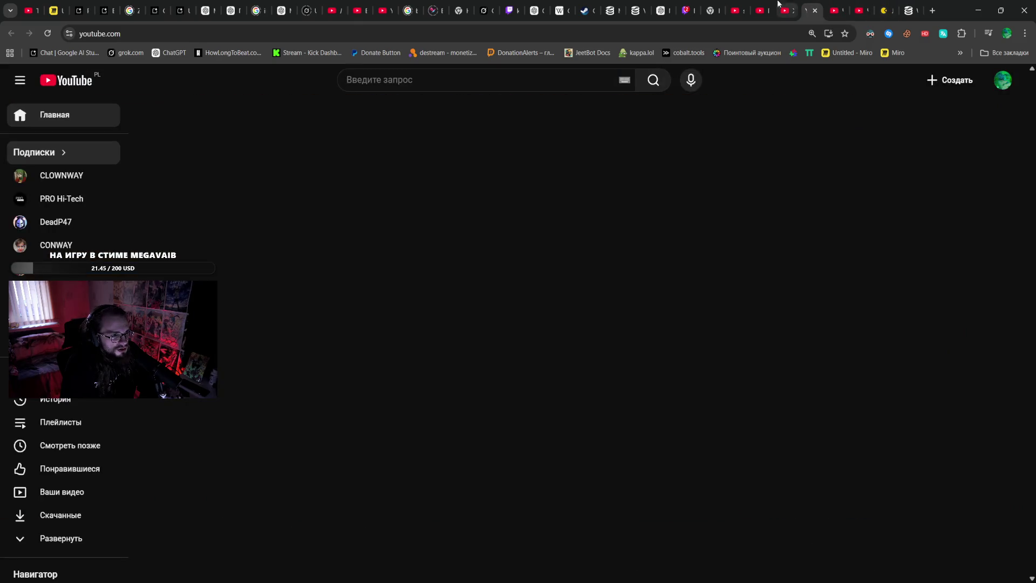
pyautogui.click(735, 6)
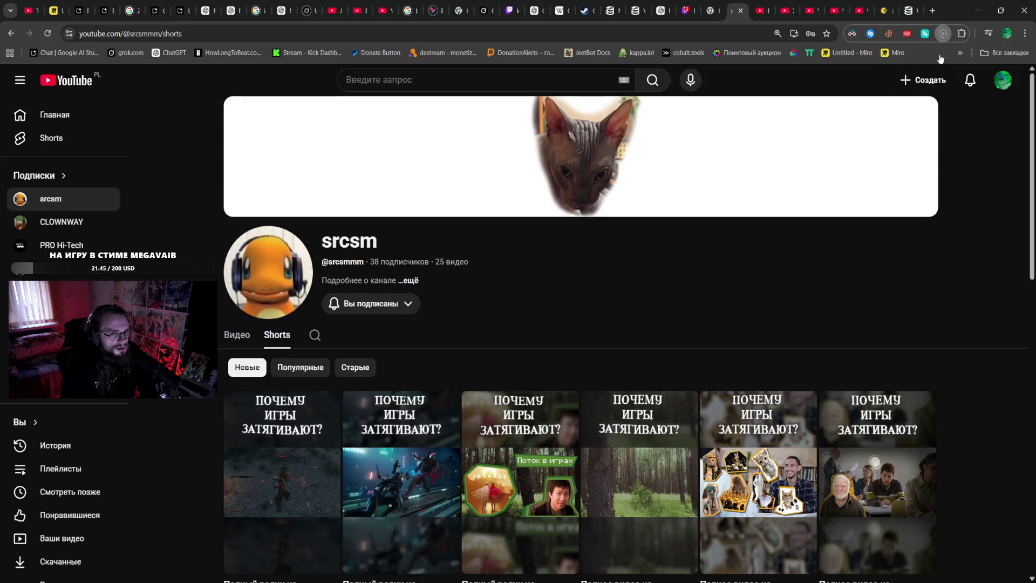
pyautogui.click(43, 114)
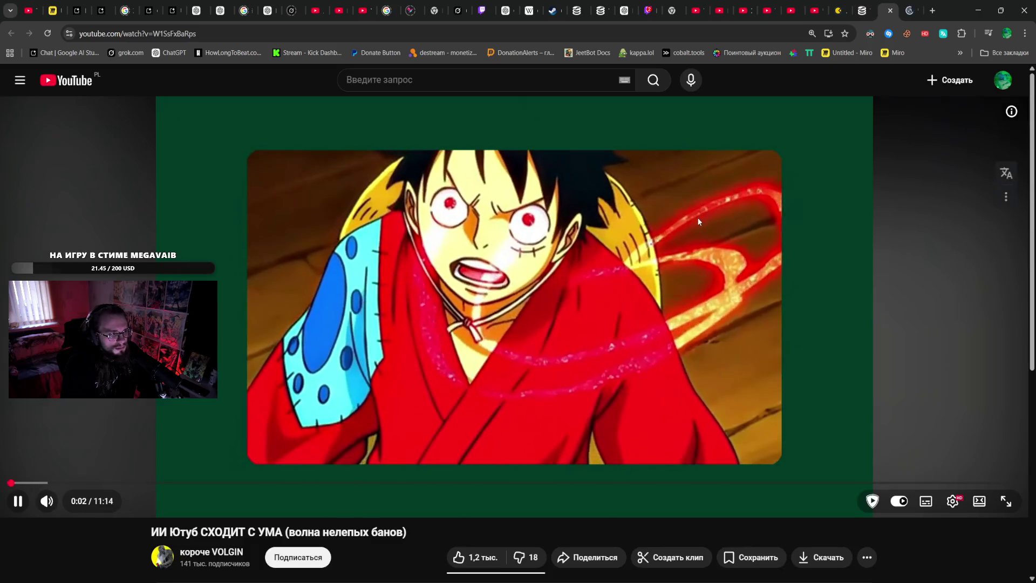
# - Pause the YouTube-bans video, expand its description and show the 7 replies under a comment
pyautogui.click(461, 279)
pyautogui.scroll(-3, 294, 437)
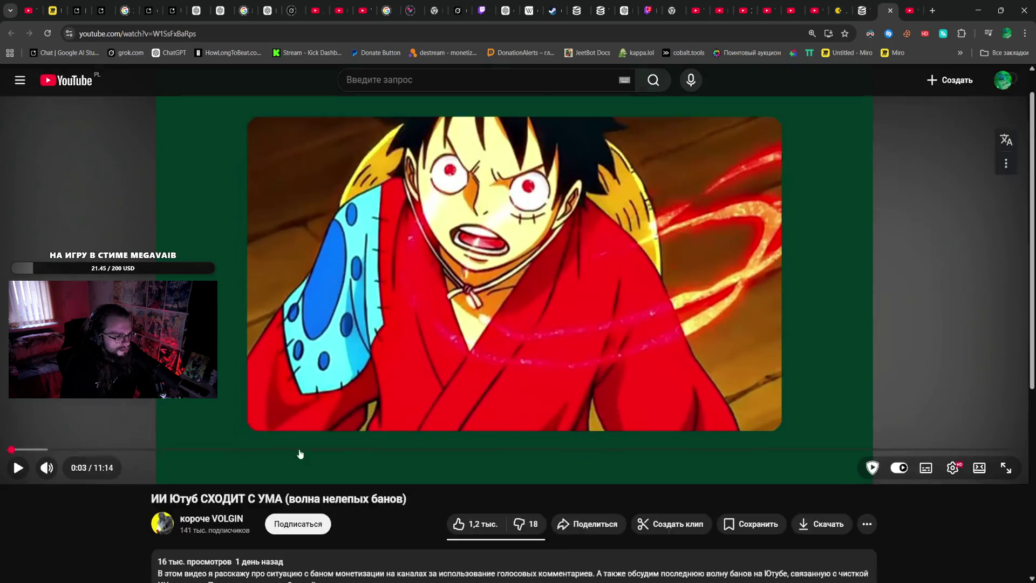
pyautogui.click(304, 461)
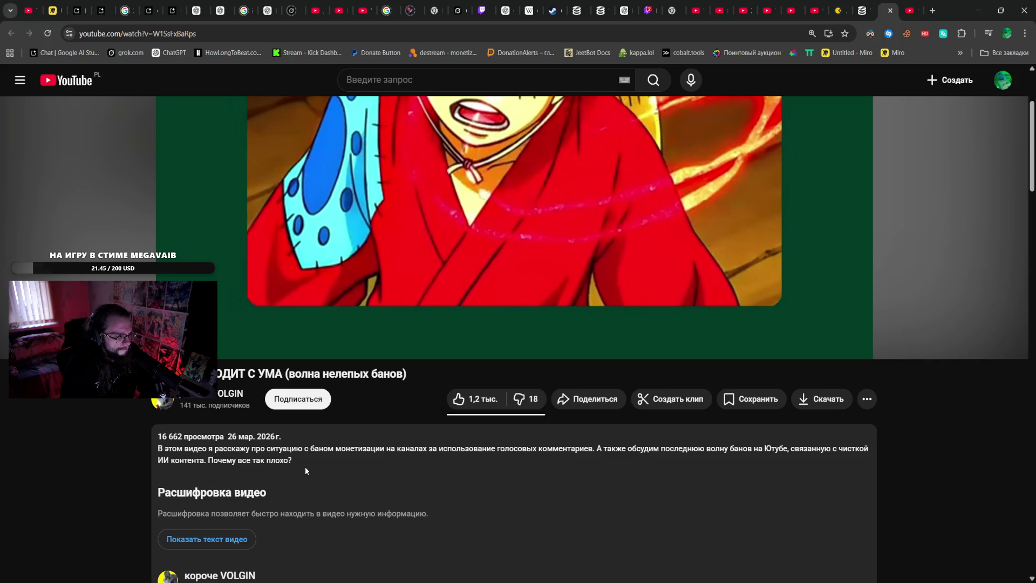
pyautogui.scroll(-10, 305, 468)
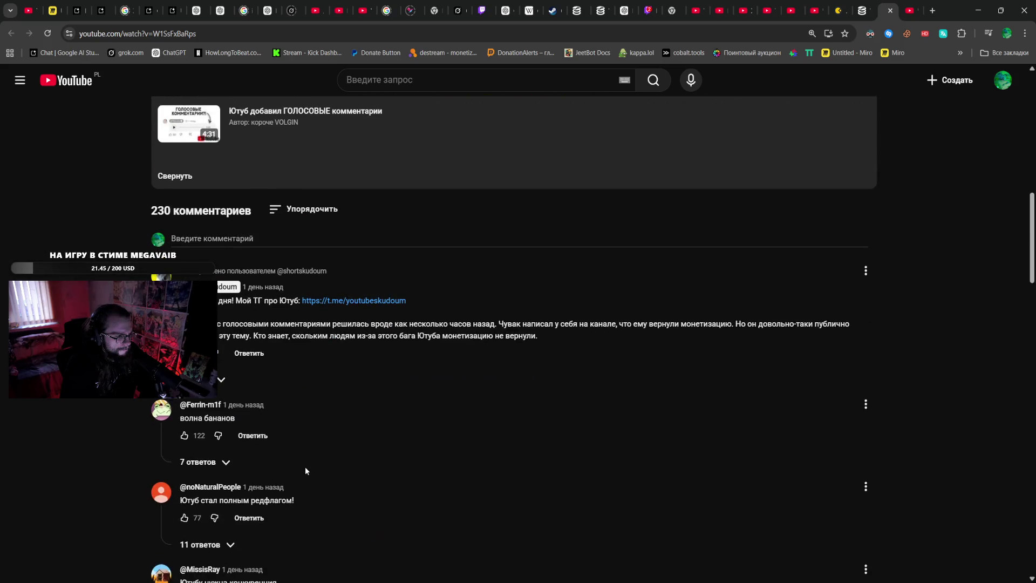
pyautogui.click(199, 462)
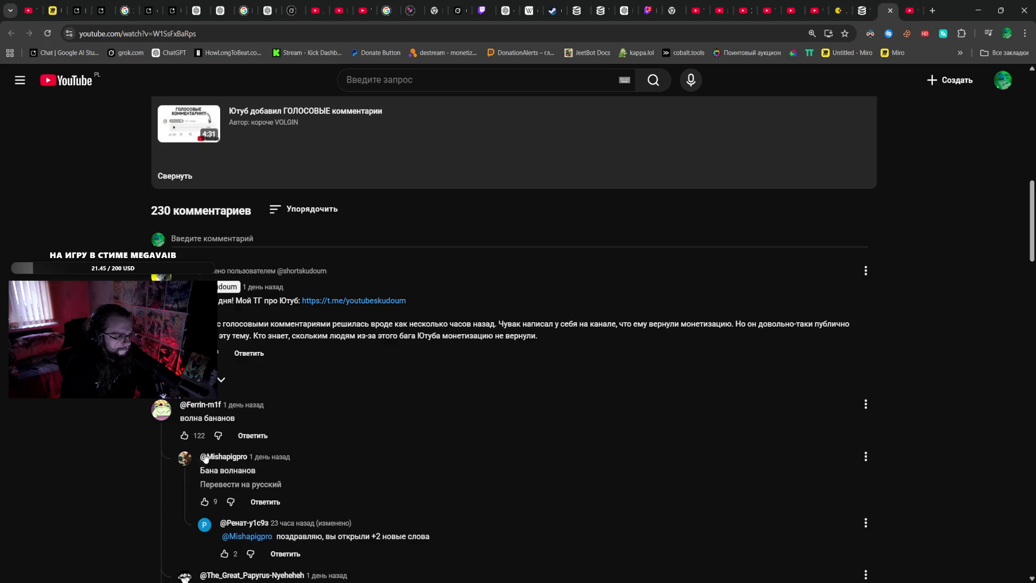
pyautogui.scroll(-5, 212, 445)
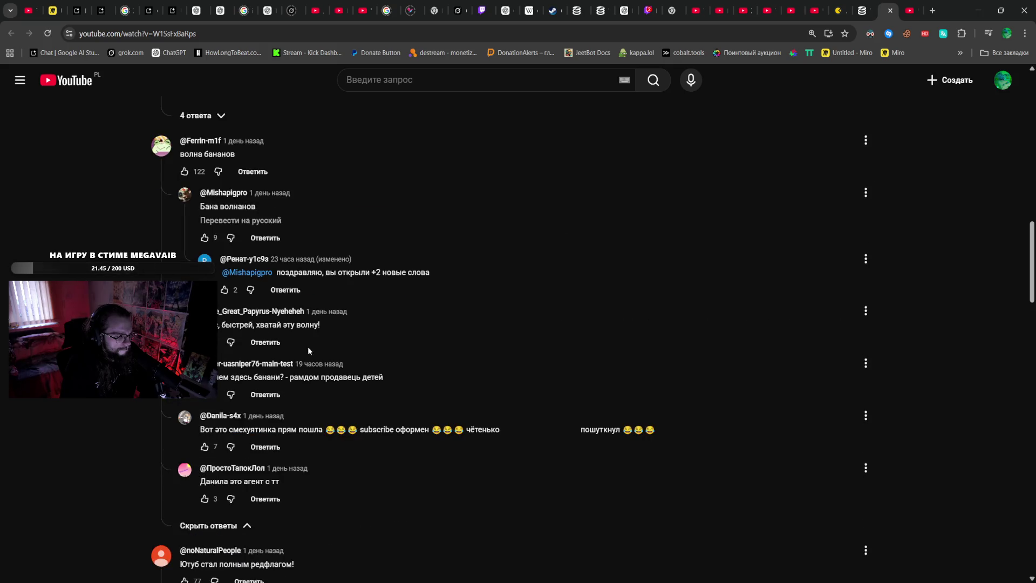
pyautogui.scroll(7, 320, 353)
pyautogui.scroll(8, 321, 357)
# - Play and pause the video, then switch to the Тутти Фрутти Asian films video tab
pyautogui.click(375, 342)
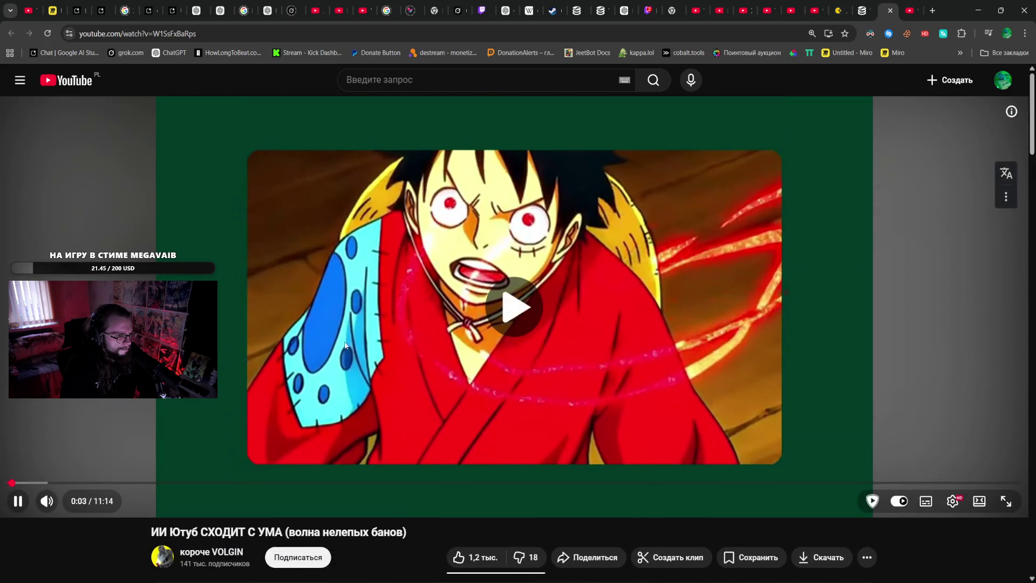
pyautogui.click(373, 338)
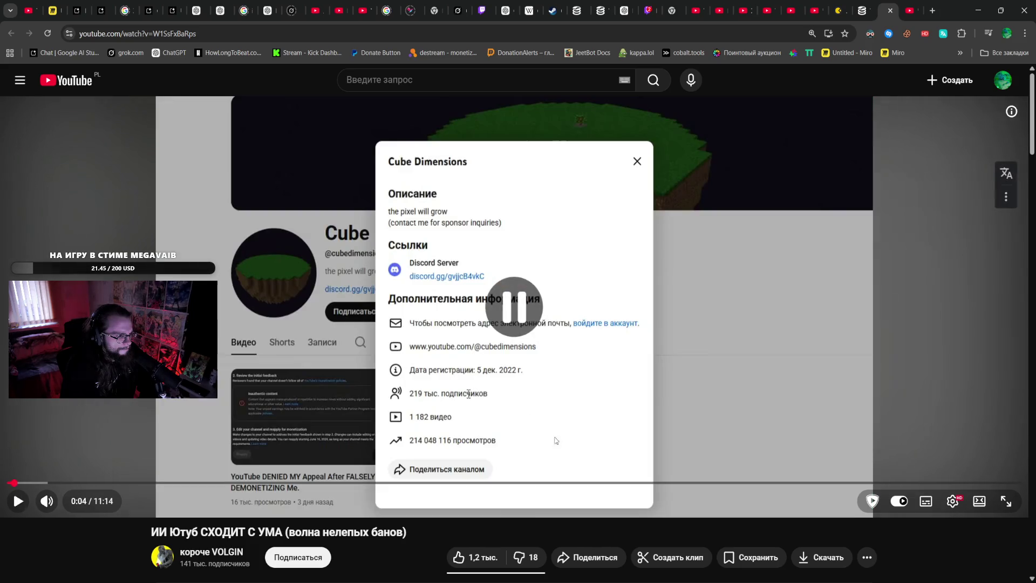
pyautogui.click(477, 397)
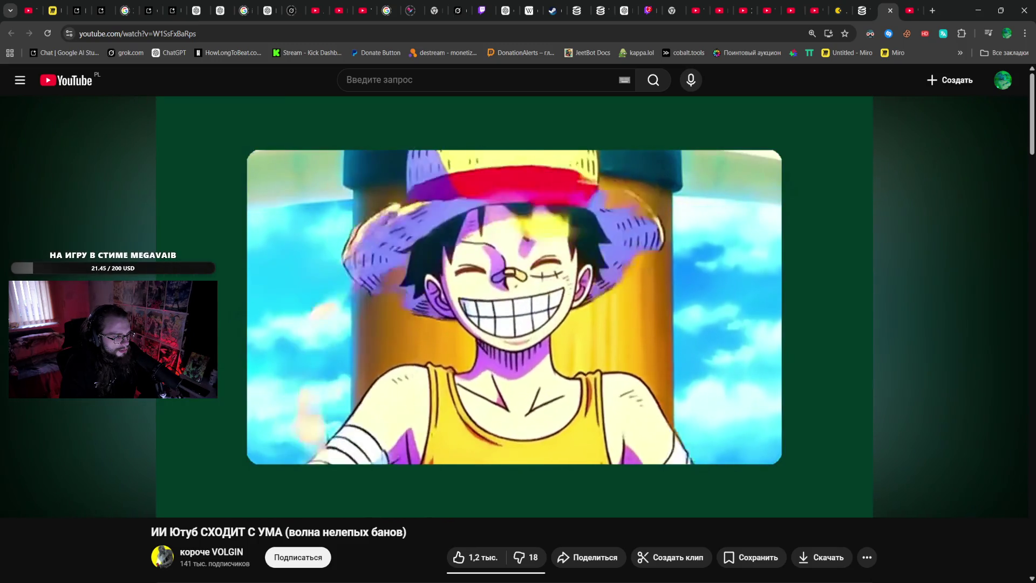
pyautogui.scroll(-4, 272, 355)
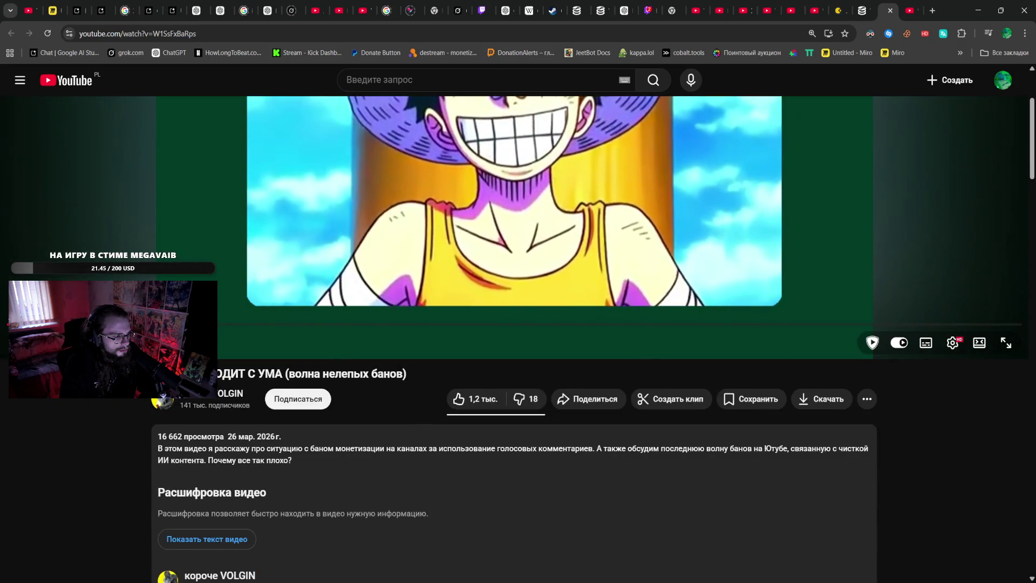
pyautogui.scroll(4, 272, 355)
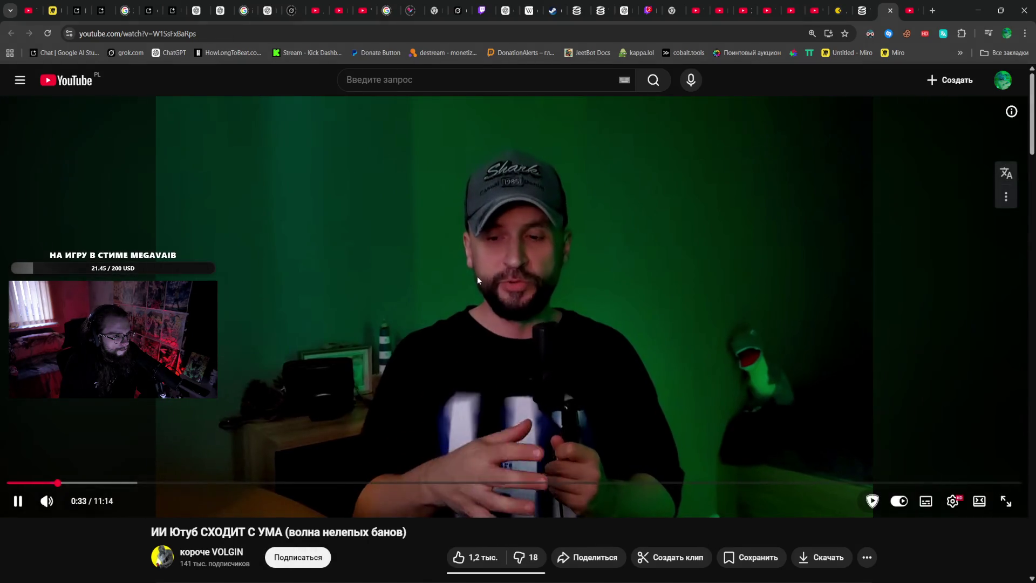
pyautogui.click(527, 251)
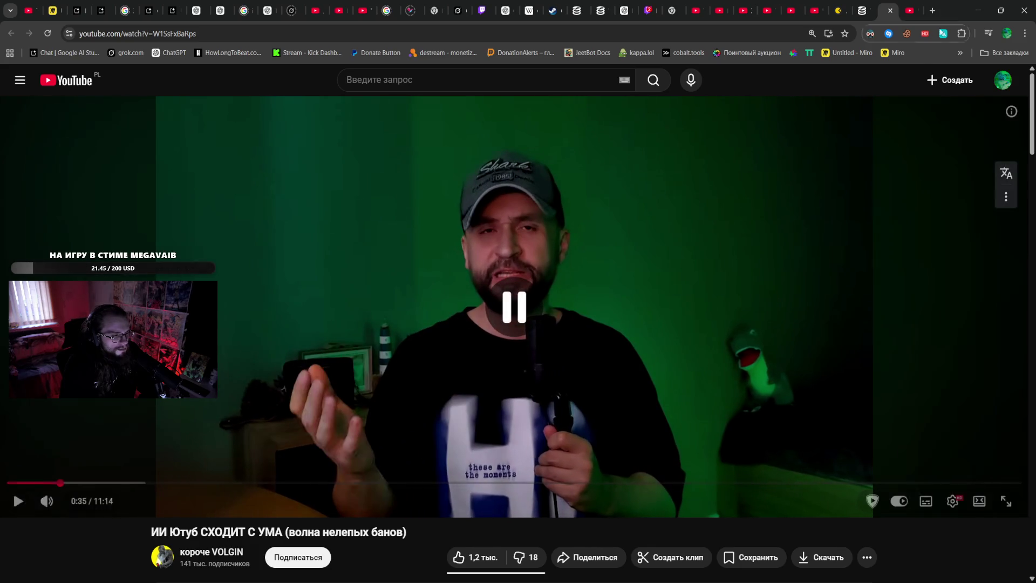
pyautogui.click(934, 4)
pyautogui.click(660, 313)
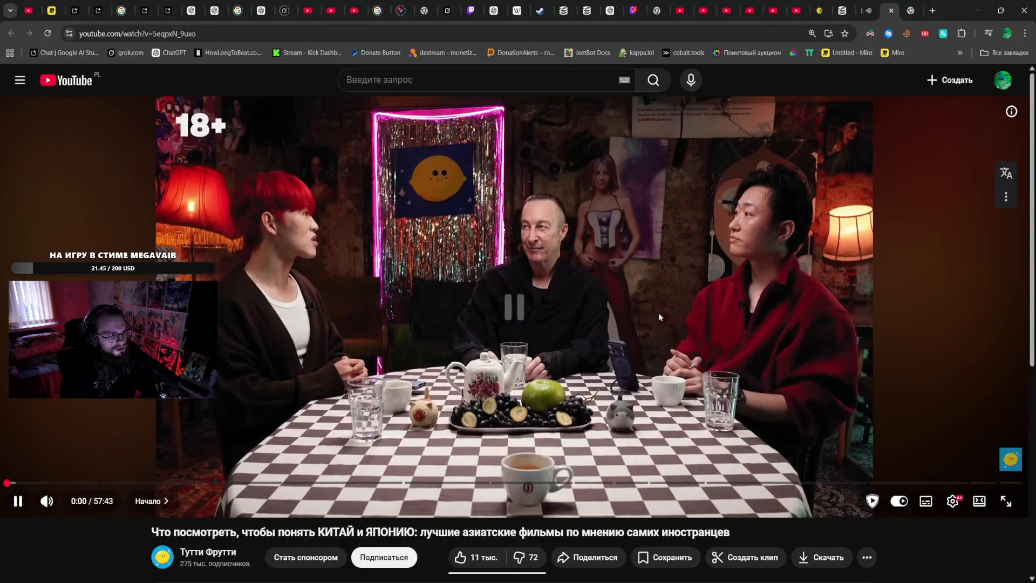
# - Save the China-and-Japan films video to Watch later
pyautogui.scroll(-1, 601, 510)
pyautogui.click(666, 505)
pyautogui.click(717, 338)
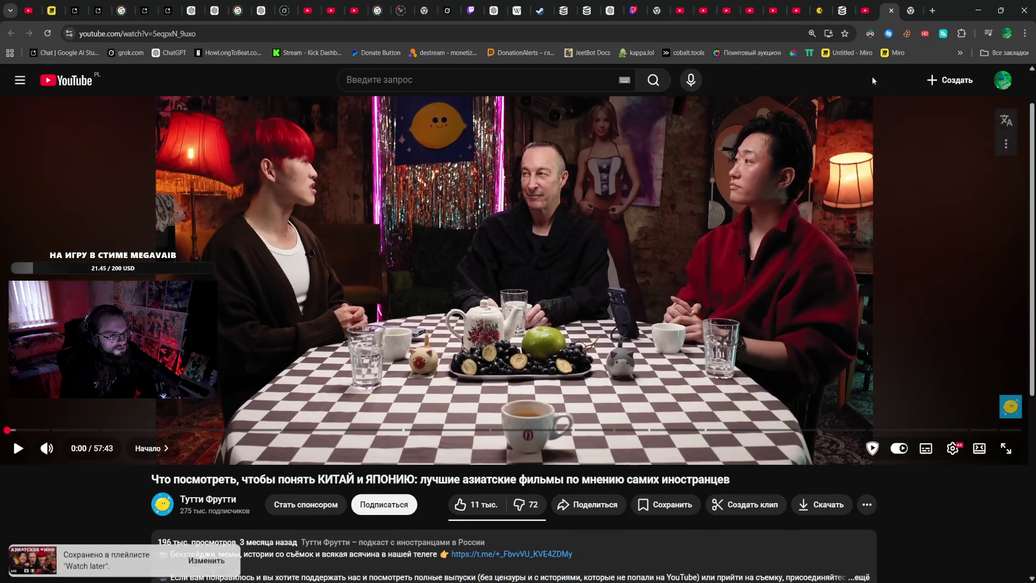
# - Save the YouTube-bans video to Watch later as well, then move to the AI Studio tab
pyautogui.click(867, 4)
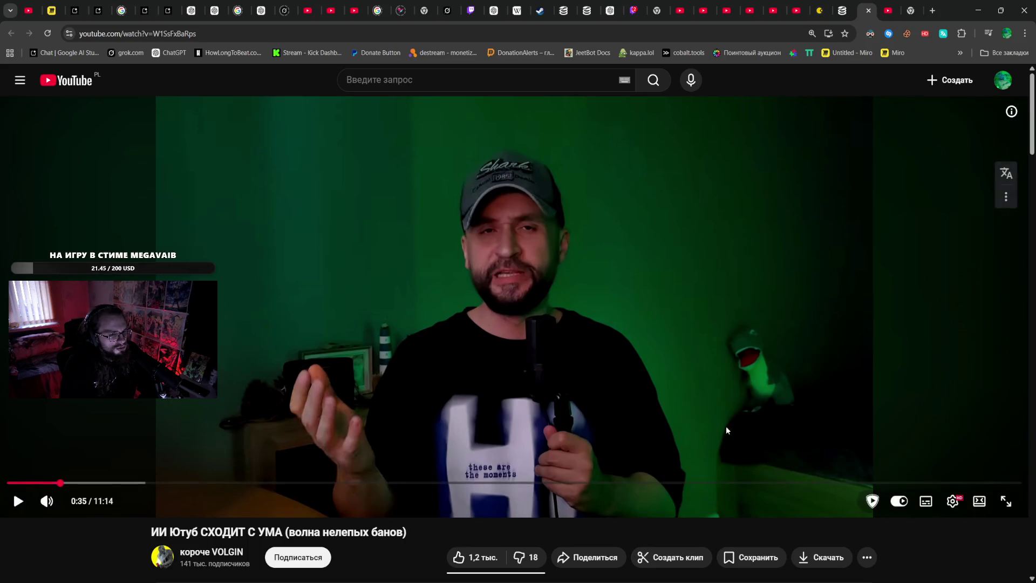
pyautogui.click(742, 557)
pyautogui.click(742, 558)
pyautogui.click(743, 557)
pyautogui.click(768, 393)
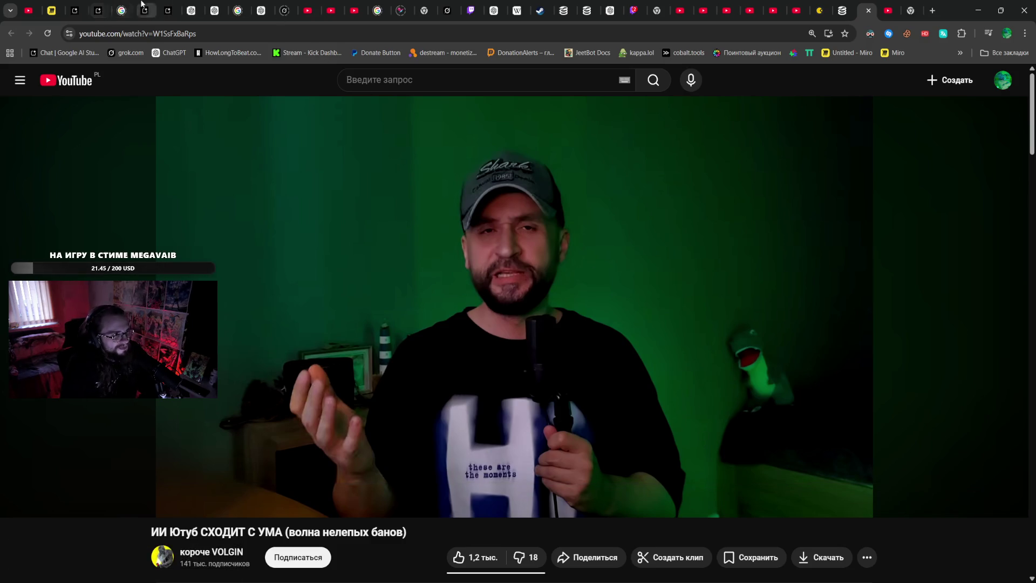
pyautogui.click(168, 9)
pyautogui.click(181, 5)
# - Close the empty AI Studio new chat, keeping the Fish-Net prompt chat, and go to YouTube home
pyautogui.click(157, 8)
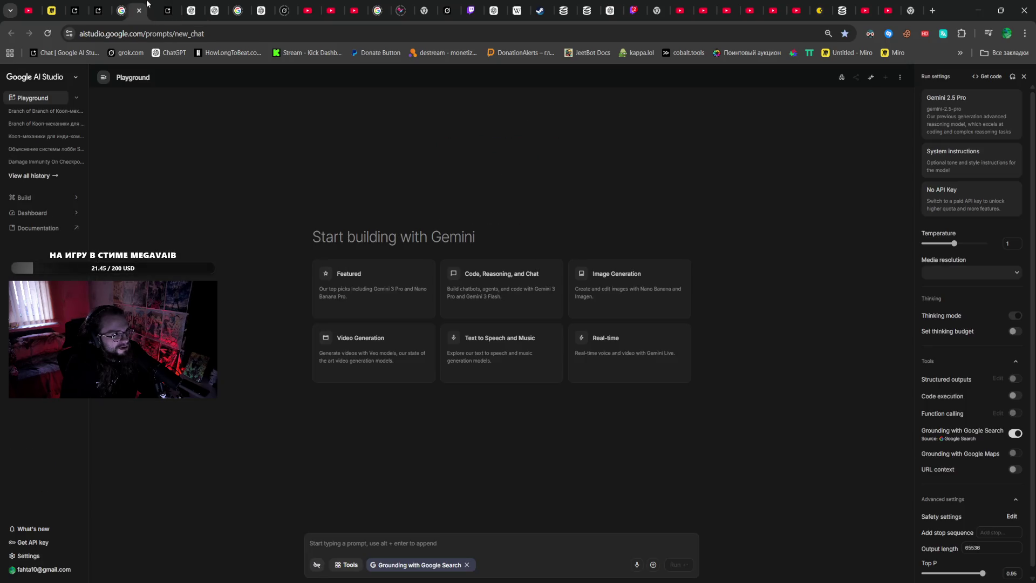
pyautogui.click(144, 7)
pyautogui.click(168, 7)
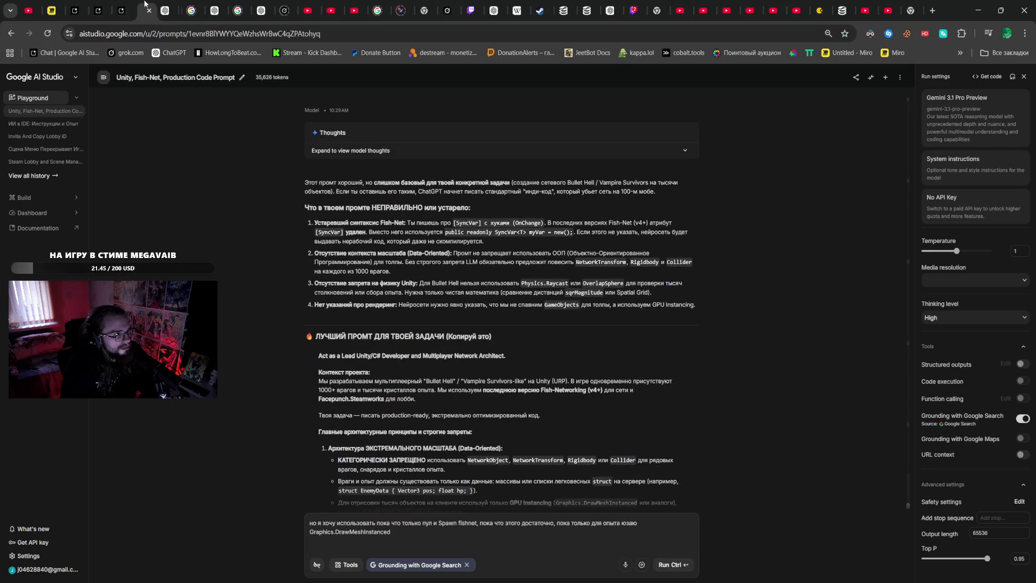
pyautogui.click(124, 5)
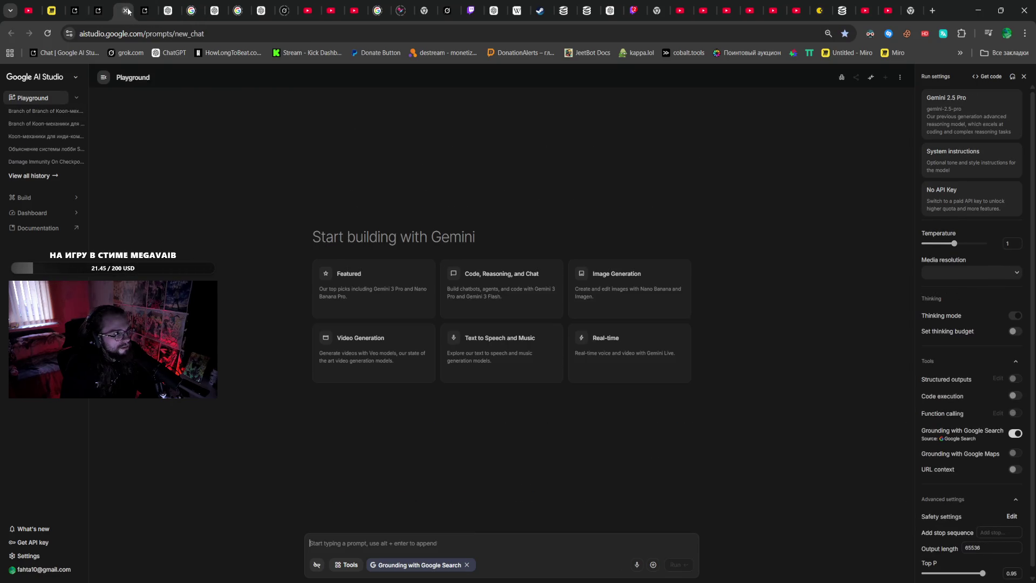
pyautogui.click(127, 10)
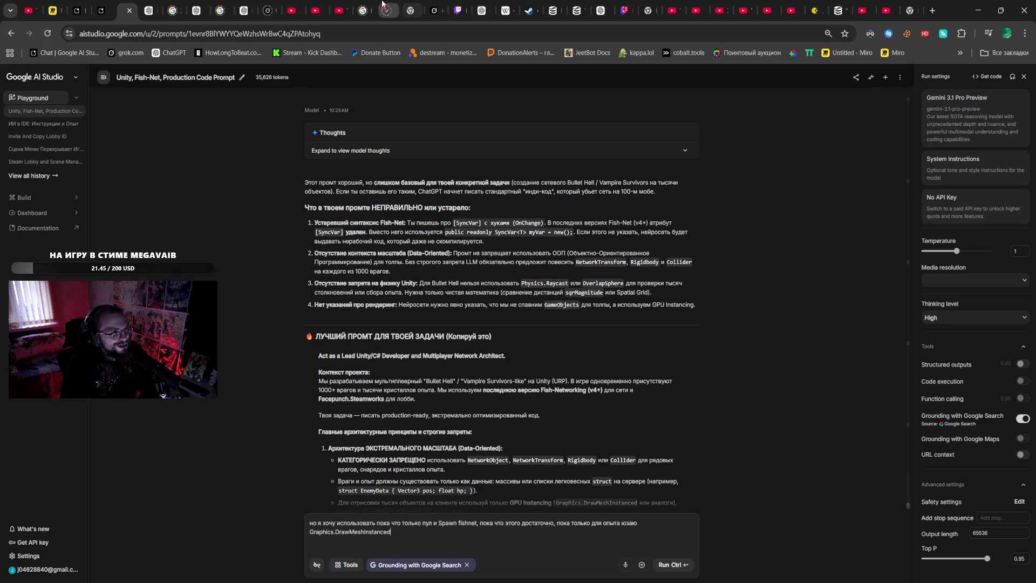
pyautogui.click(312, 7)
pyautogui.click(340, 5)
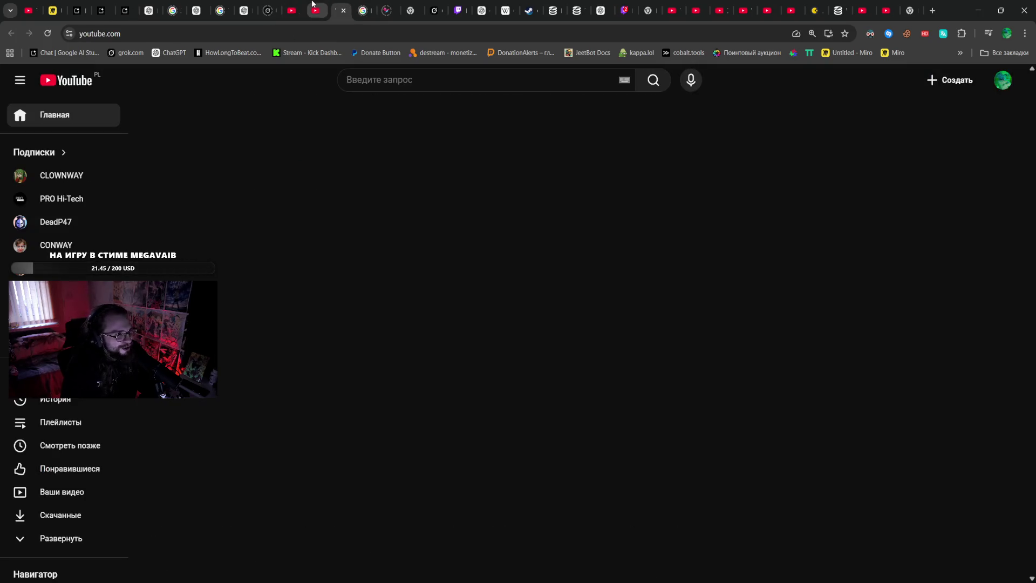
# - Browse the YouTube tabs and Watch later playlist, ending on the Blumenkranz video
pyautogui.click(312, 7)
pyautogui.hotkey('ctrl', 'Tab')
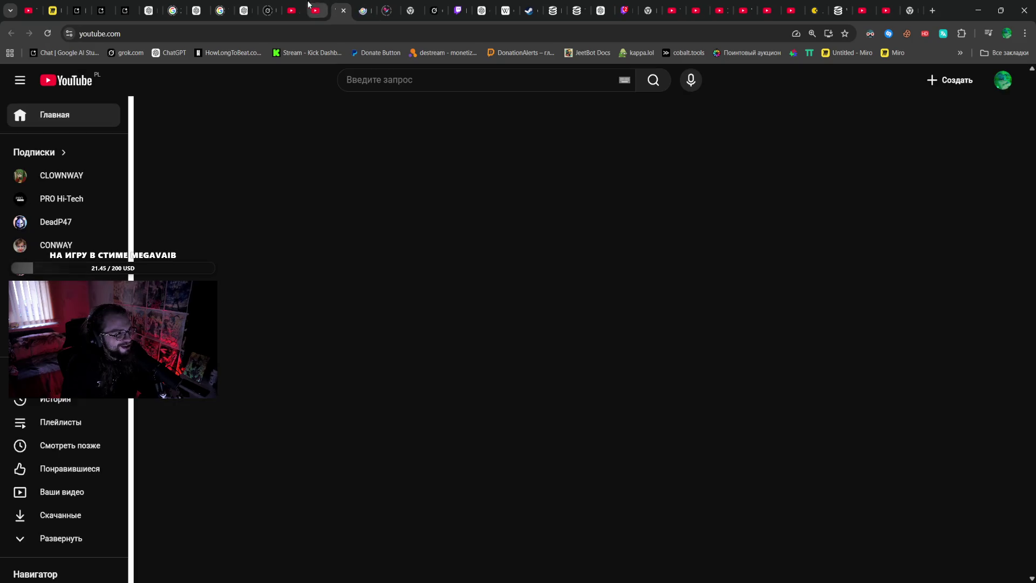
pyautogui.hotkey('ctrl', 'shift', 'Tab')
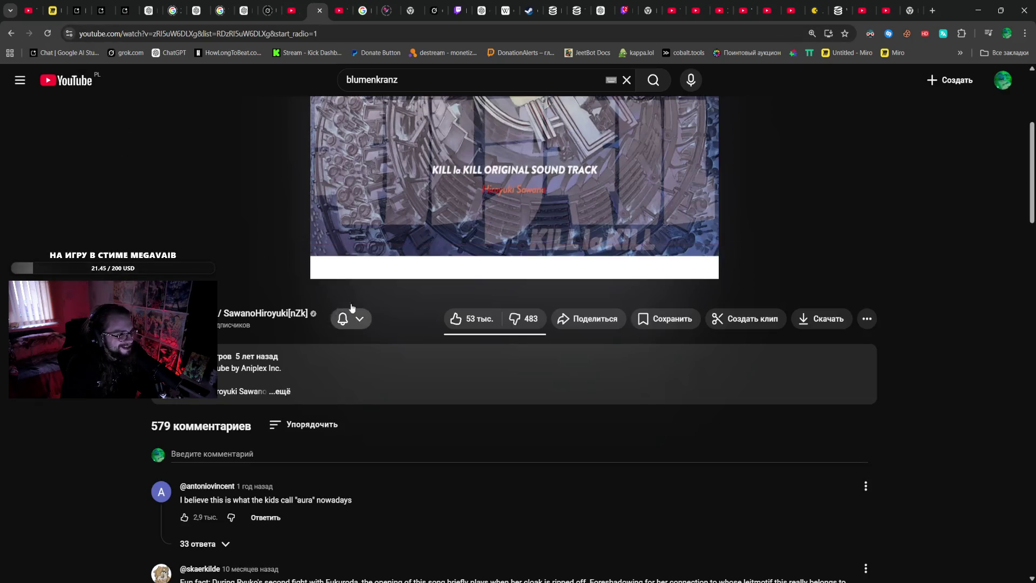
pyautogui.click(336, 12)
pyautogui.click(79, 115)
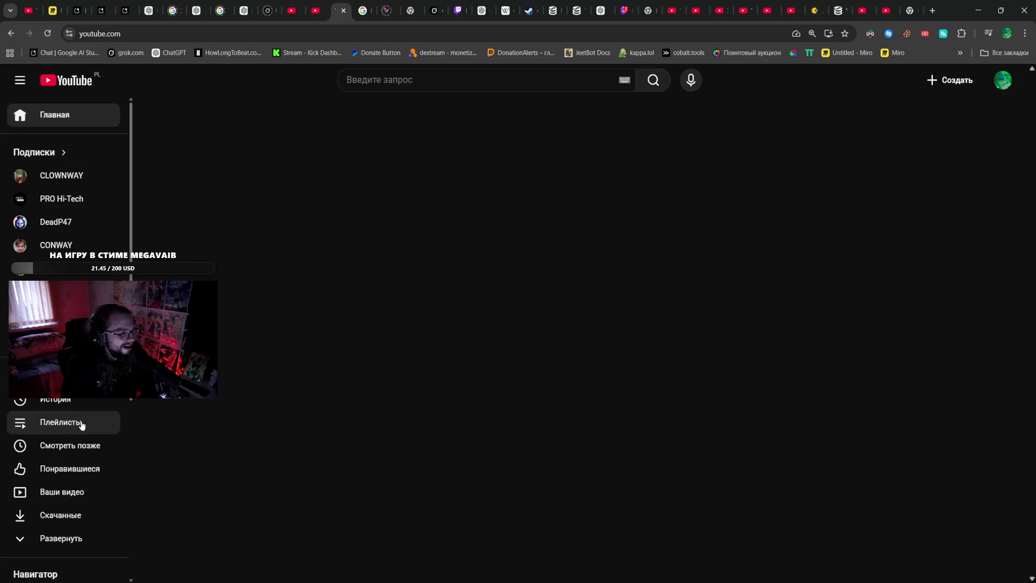
pyautogui.click(94, 451)
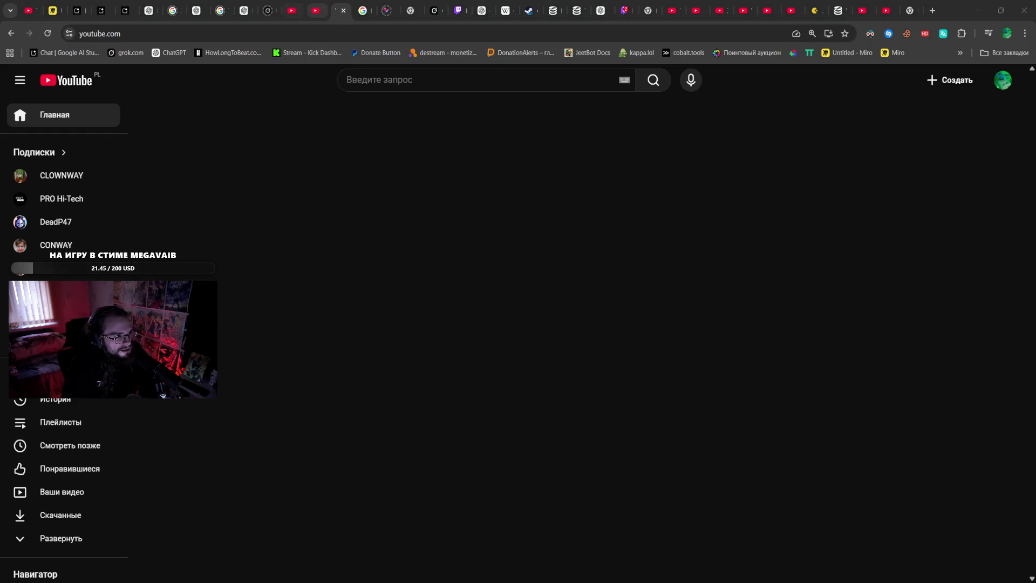
pyautogui.click(315, 10)
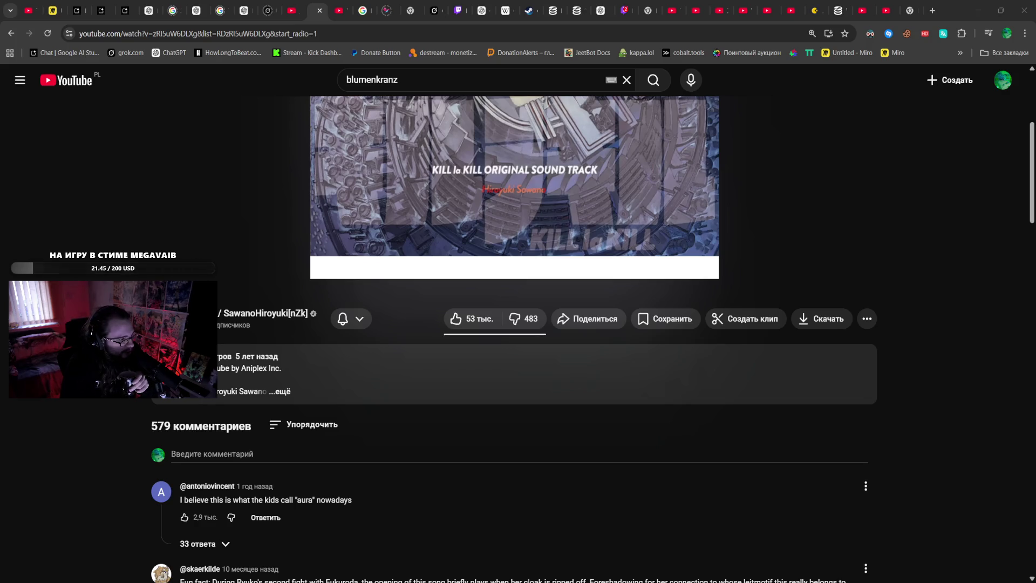
# - Scroll to the top of the Blumenkranz page, then switch to the ChatGPT EnemyDataSO chat
pyautogui.scroll(4, 260, 379)
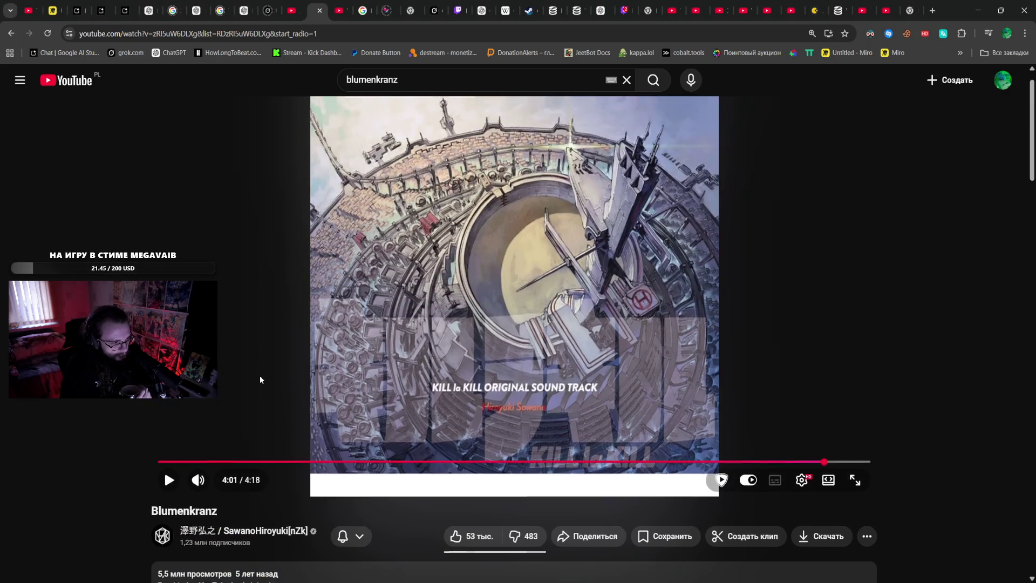
pyautogui.scroll(1, 260, 374)
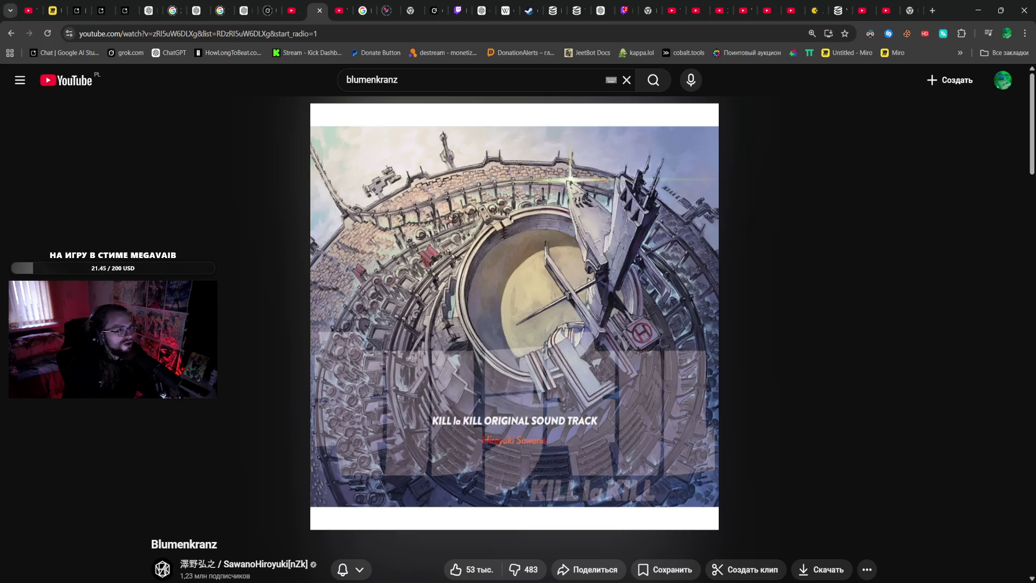
pyautogui.click(148, 12)
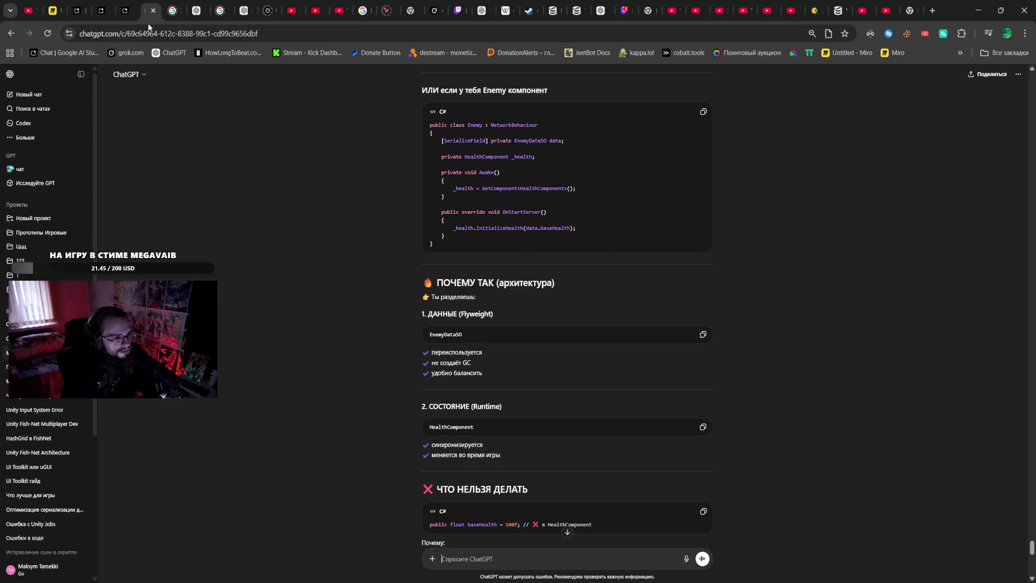
pyautogui.scroll(15, 214, 165)
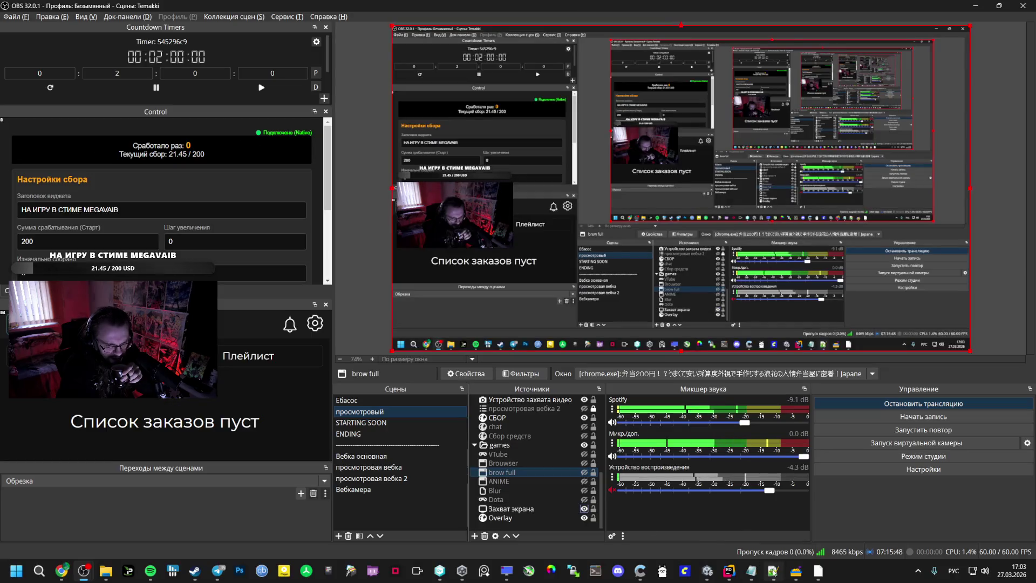
# - Close the Notepad++ and Notepad windows from the taskbar and bring Rider with PlayerExp.cs forward
pyautogui.rightClick(773, 570)
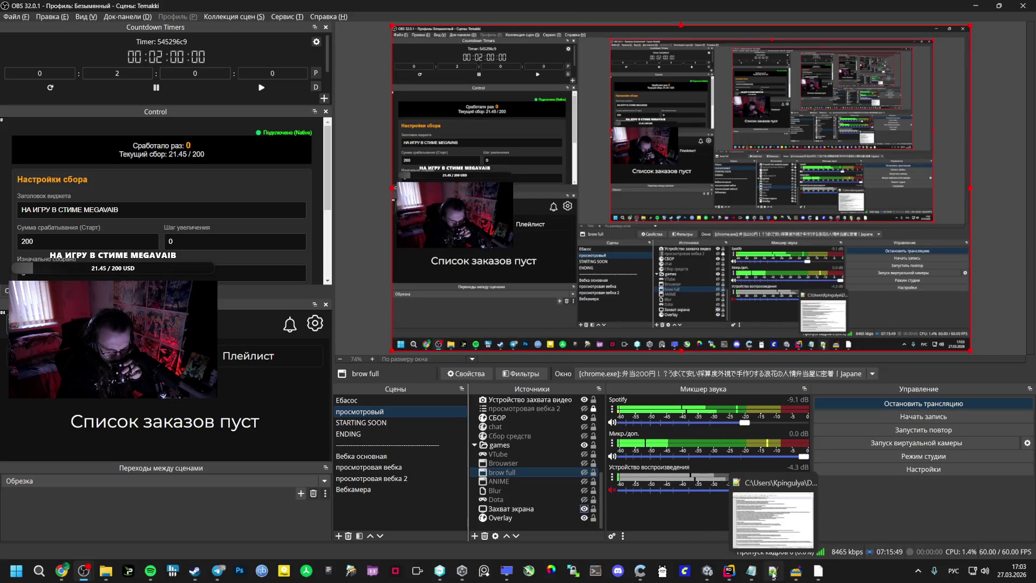
pyautogui.click(754, 543)
pyautogui.rightClick(751, 570)
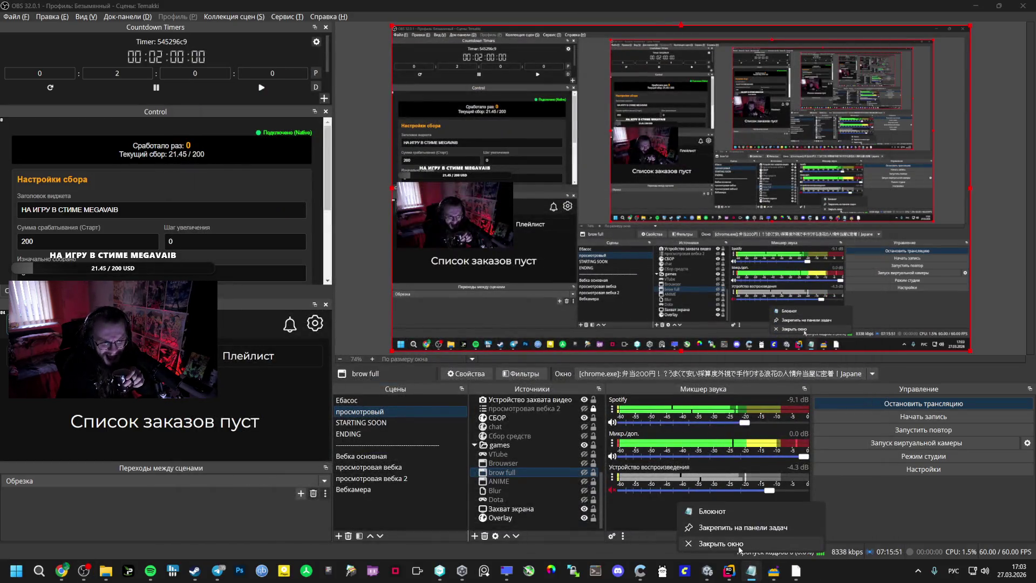
pyautogui.click(739, 544)
pyautogui.moveTo(774, 570)
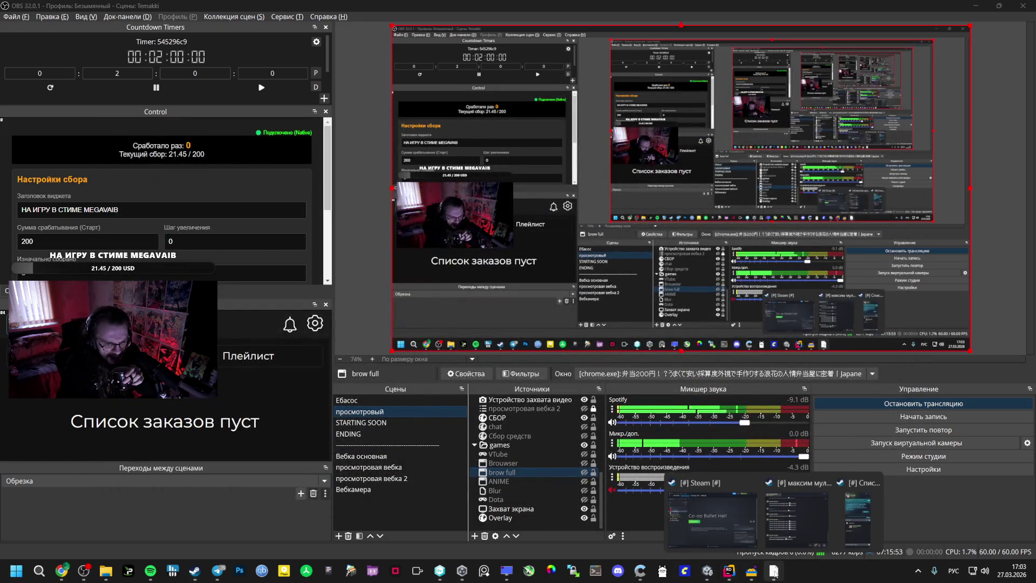
pyautogui.click(732, 570)
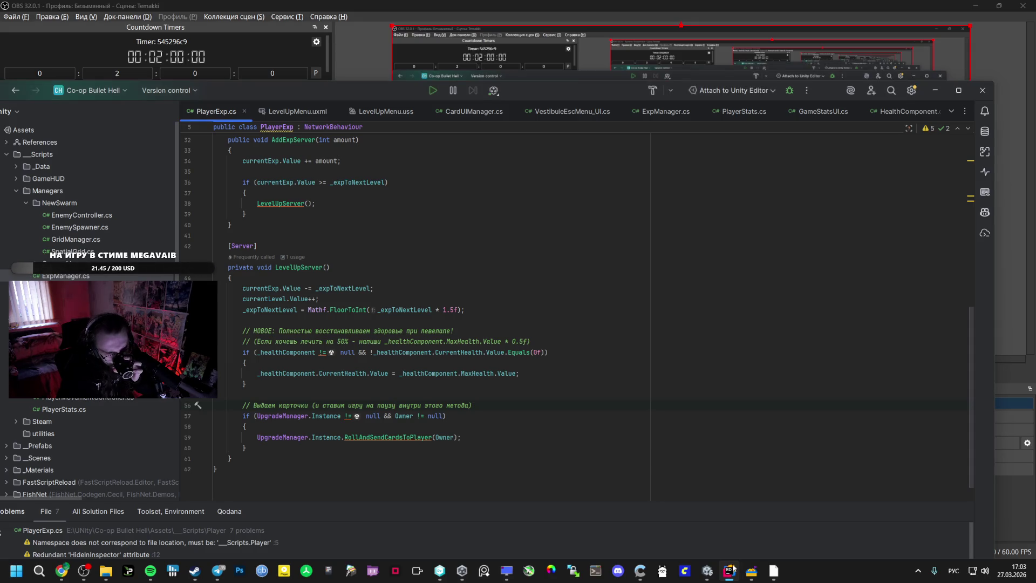
# - Switch through the Unity editor to the Chrome window showing the ChatGPT conversation
pyautogui.click(707, 571)
pyautogui.moveTo(62, 571)
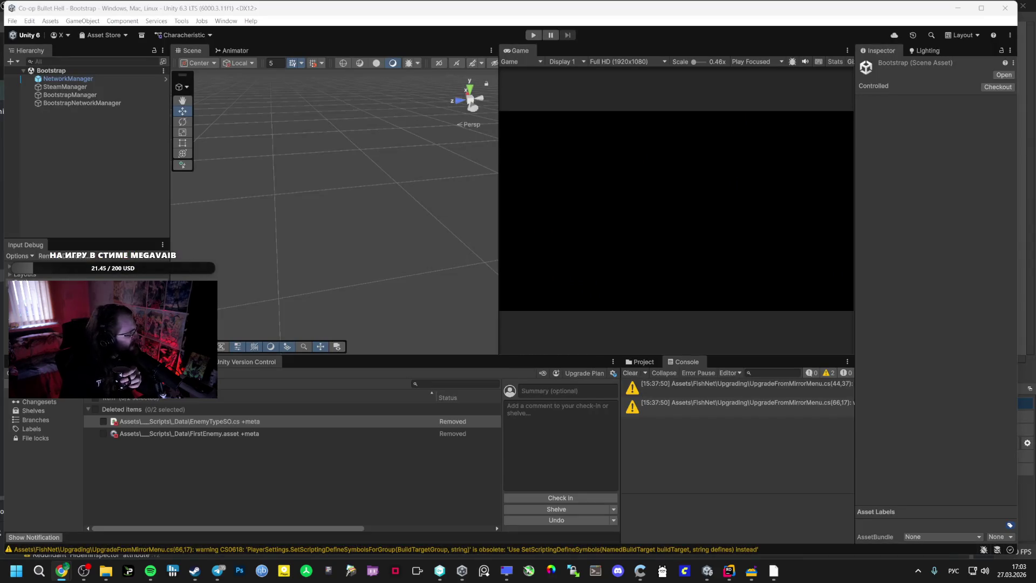
pyautogui.click(96, 530)
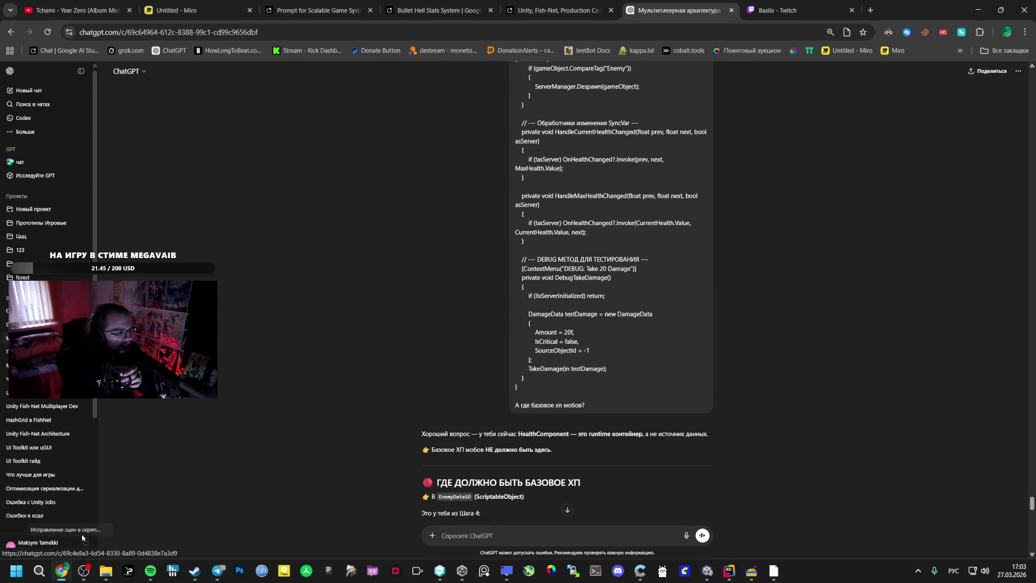
# - Look through the AI Studio, Tchami YouTube and Basila Twitch tabs, ending on the Bullet Hell Stats System chat
pyautogui.click(302, 10)
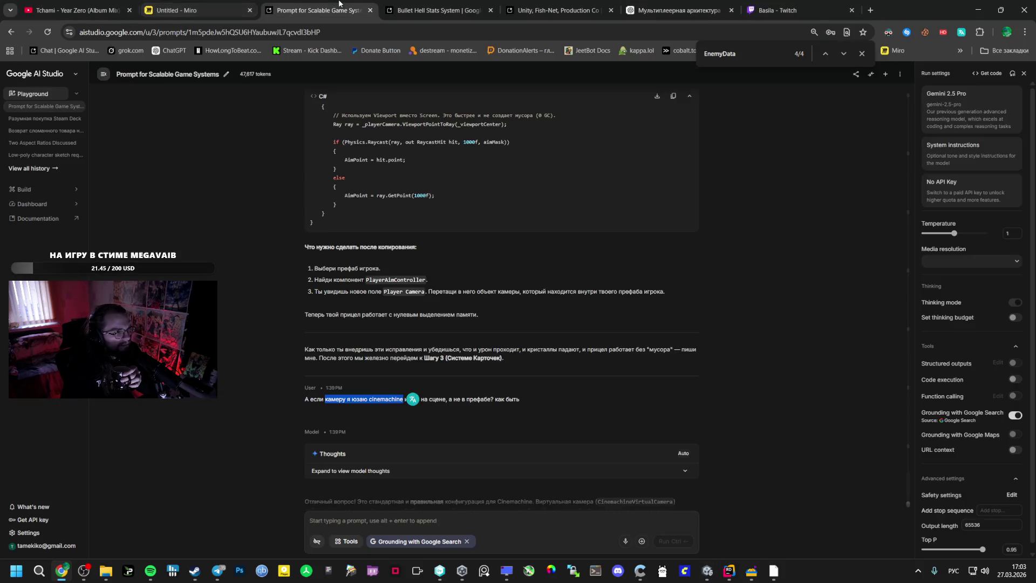
pyautogui.click(75, 10)
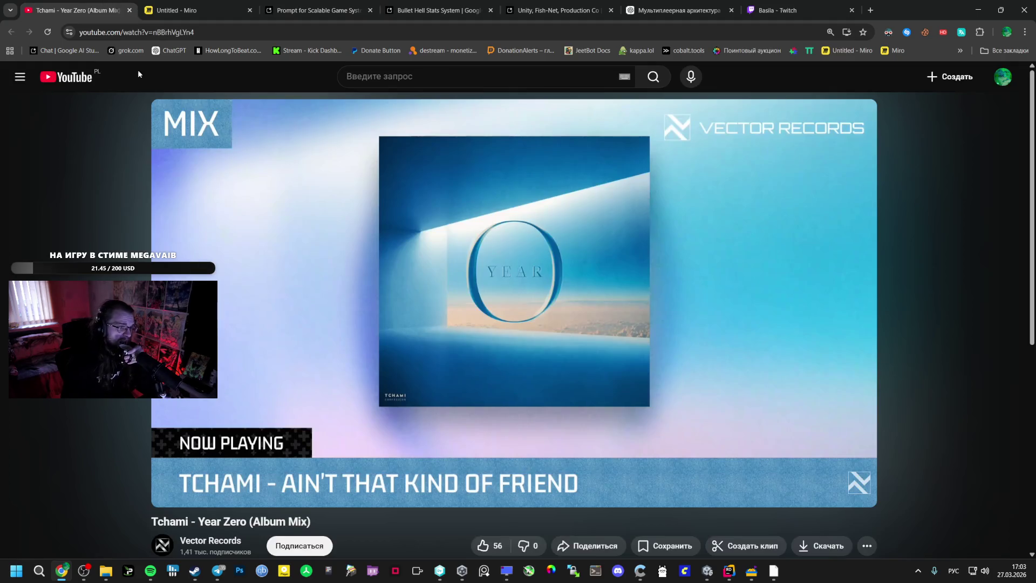
pyautogui.click(840, 4)
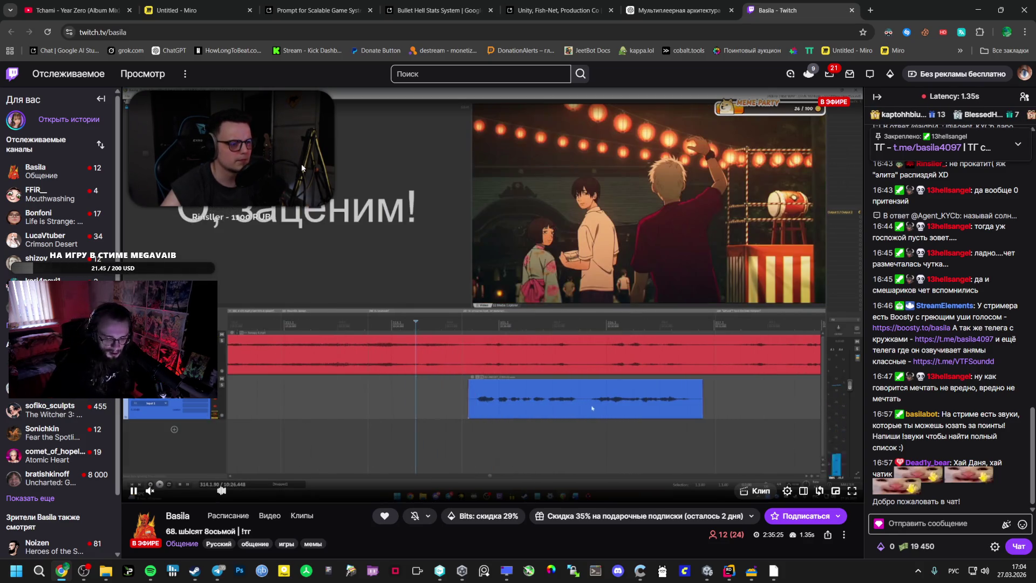
pyautogui.click(437, 10)
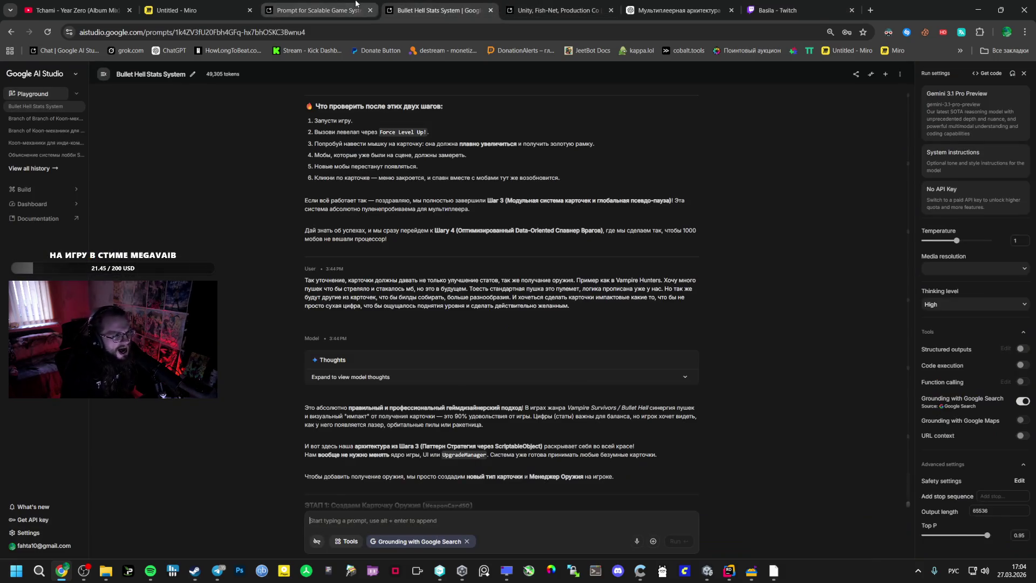
# - Copy the WeaponCardSO code from the Bullet Hell Stats System chat, then show Unity's project assets
pyautogui.click(318, 10)
pyautogui.hotkey('ctrl', 'shift', 'Tab')
pyautogui.hotkey('ctrl', 'Tab')
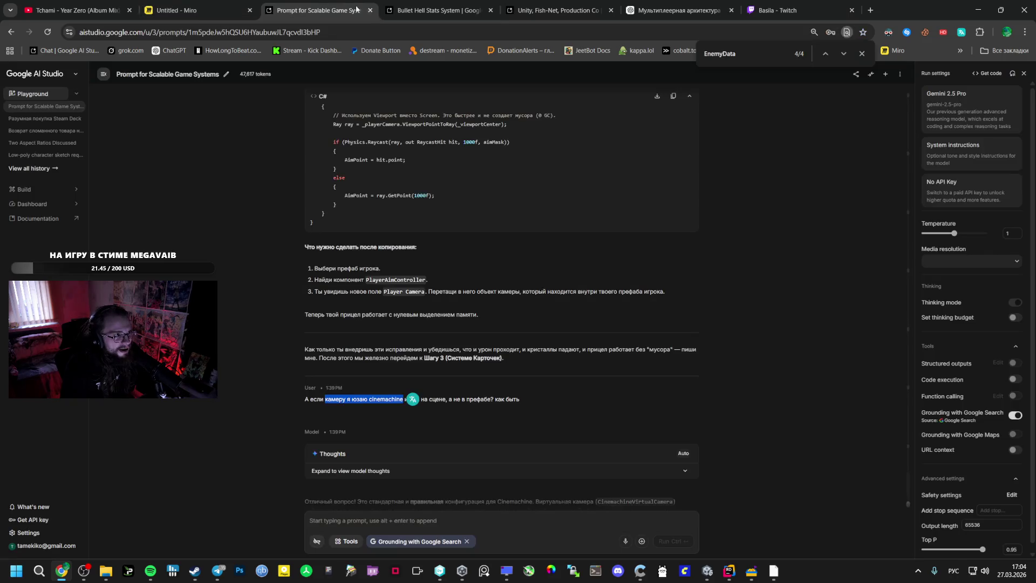
pyautogui.hotkey('ctrl', 'Tab')
pyautogui.scroll(3, 451, 216)
pyautogui.scroll(-2, 421, 268)
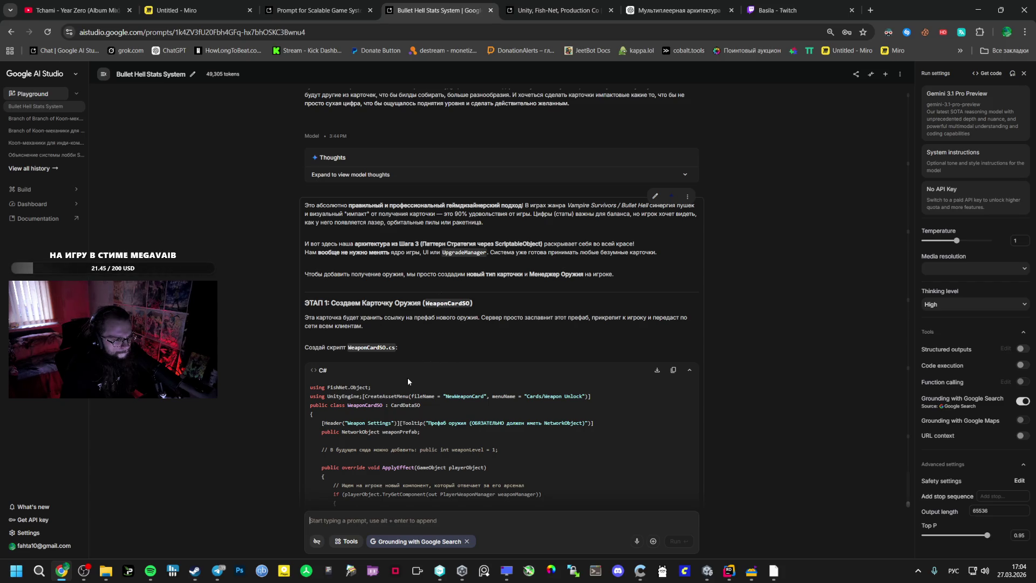
pyautogui.scroll(-2, 408, 381)
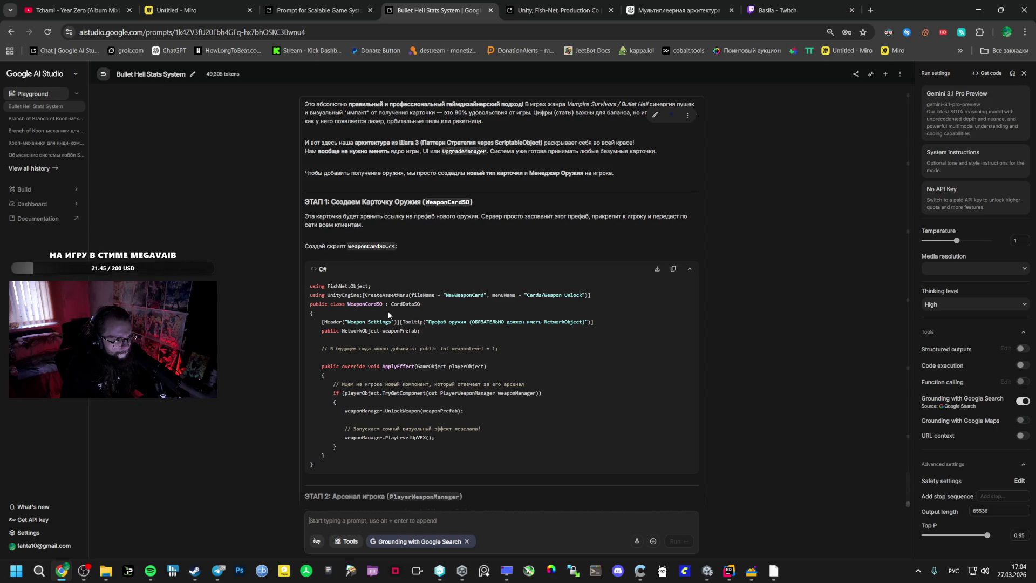
pyautogui.moveTo(309, 289)
pyautogui.mouseDown()
pyautogui.moveTo(340, 373)
pyautogui.moveTo(351, 327)
pyautogui.mouseUp()
pyautogui.scroll(-3, 345, 350)
pyautogui.hotkey('ctrl', 'c')
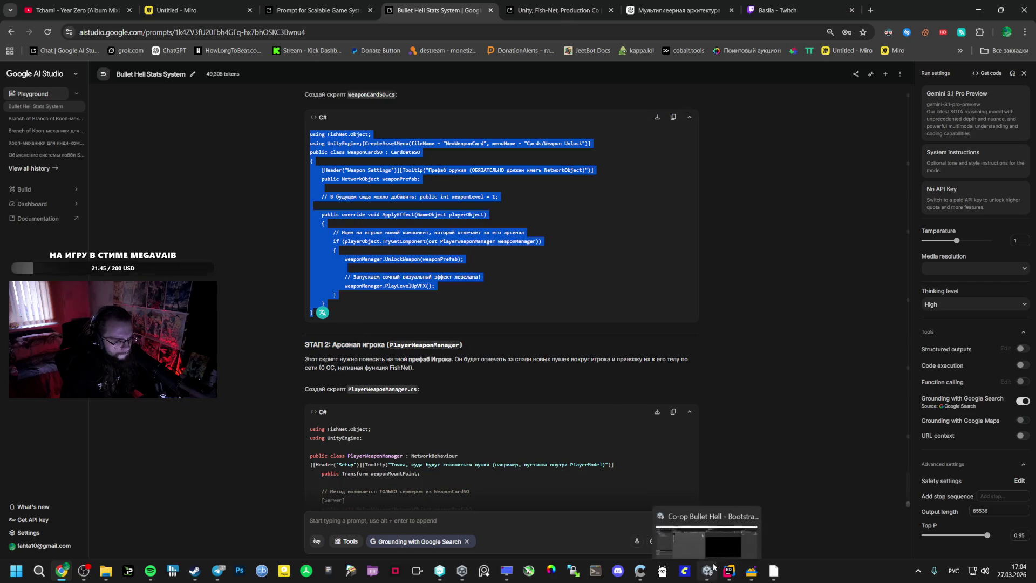
pyautogui.click(707, 570)
pyautogui.click(22, 361)
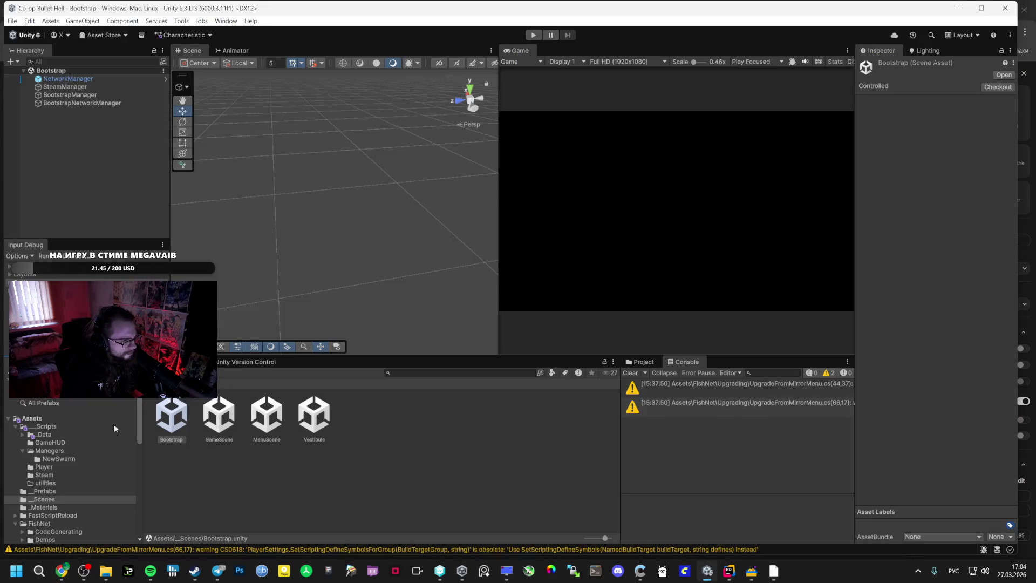
# - Browse the _Data and Cards folders, inspecting the StatUpgradeCardSO and CardDataSO scripts
pyautogui.click(44, 435)
pyautogui.click(181, 420)
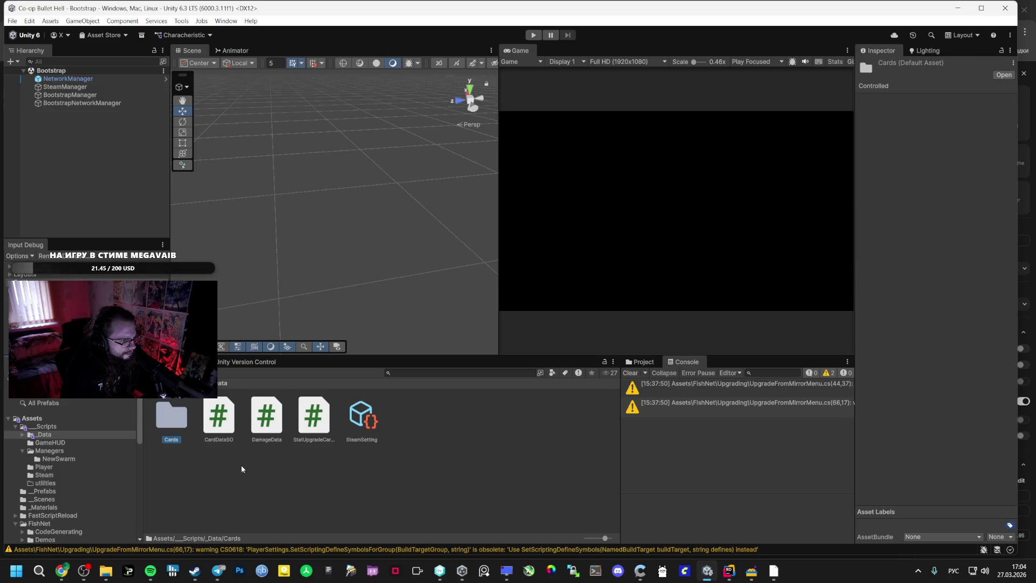
pyautogui.doubleClick(172, 426)
pyautogui.click(221, 383)
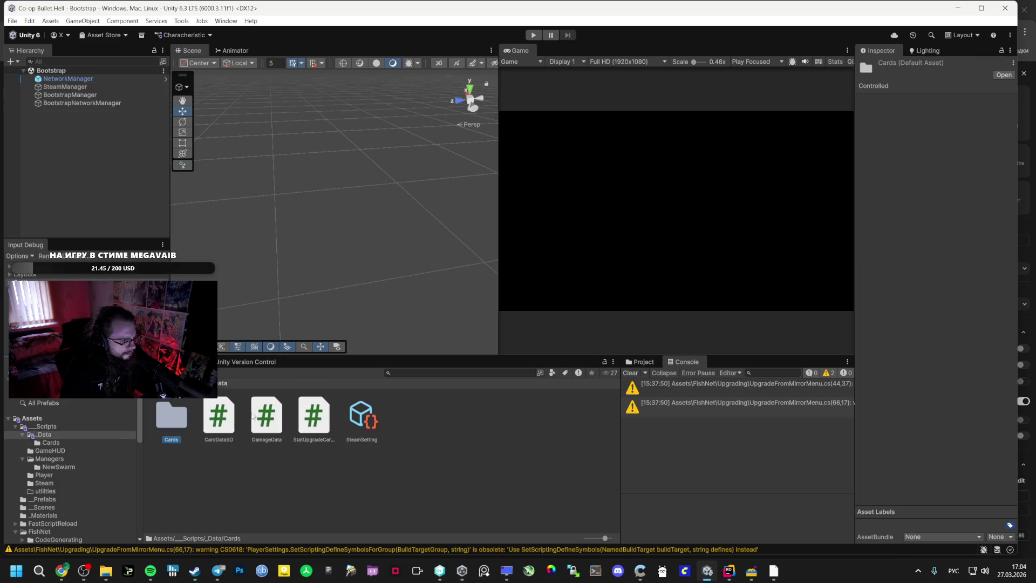
pyautogui.click(328, 439)
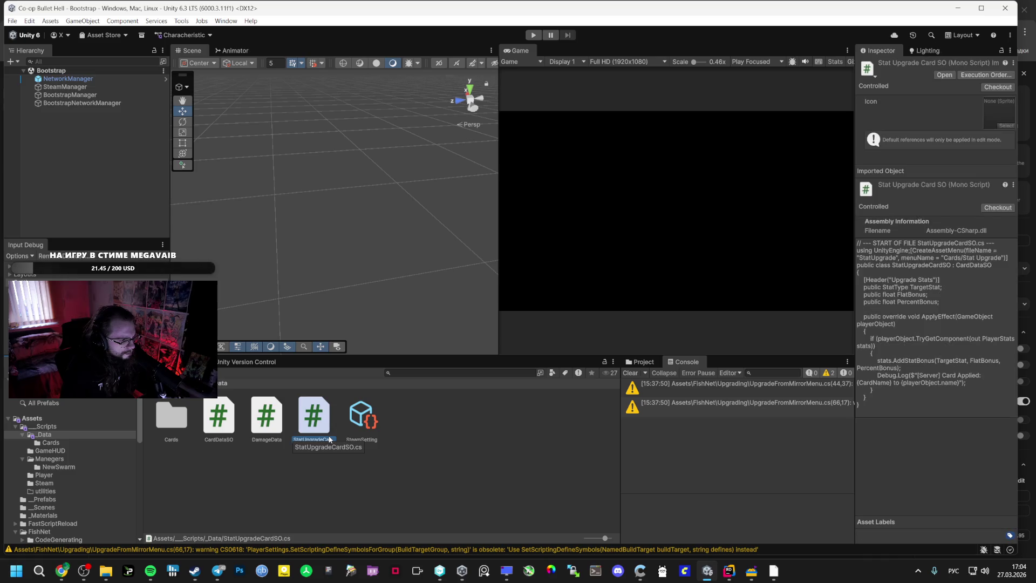
pyautogui.click(225, 429)
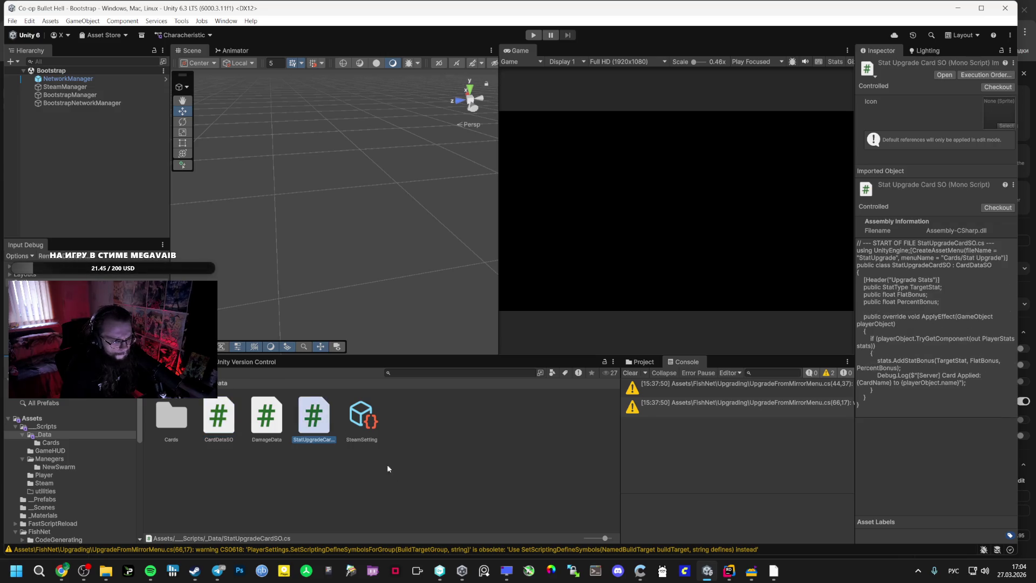
# - Create a new script in _Data and copy the WeaponCardSO class name from AI Studio
pyautogui.rightClick(400, 479)
pyautogui.moveTo(486, 181)
pyautogui.click(630, 204)
pyautogui.hotkey('alt', 'Tab')
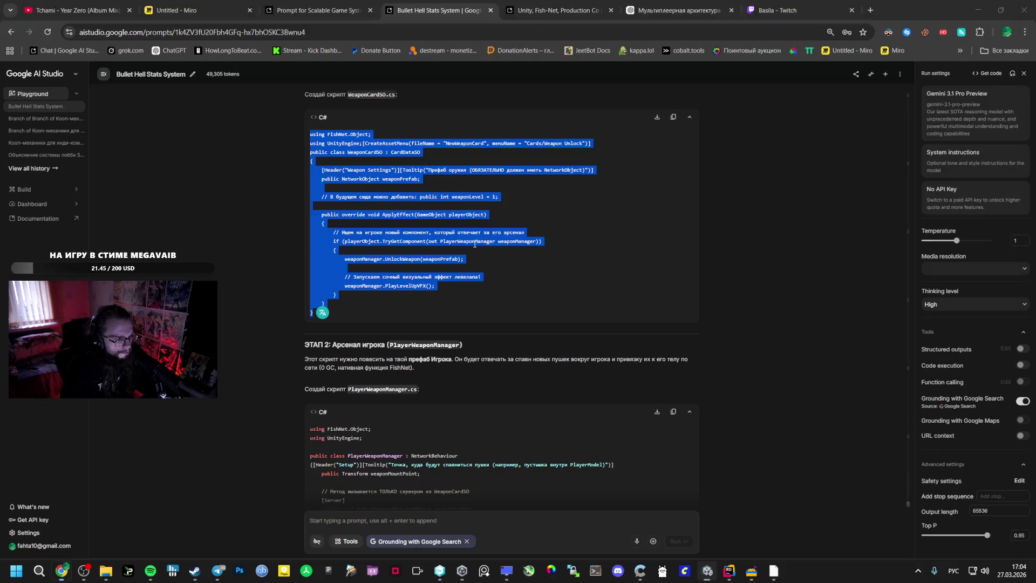
pyautogui.scroll(1, 370, 200)
pyautogui.doubleClick(369, 202)
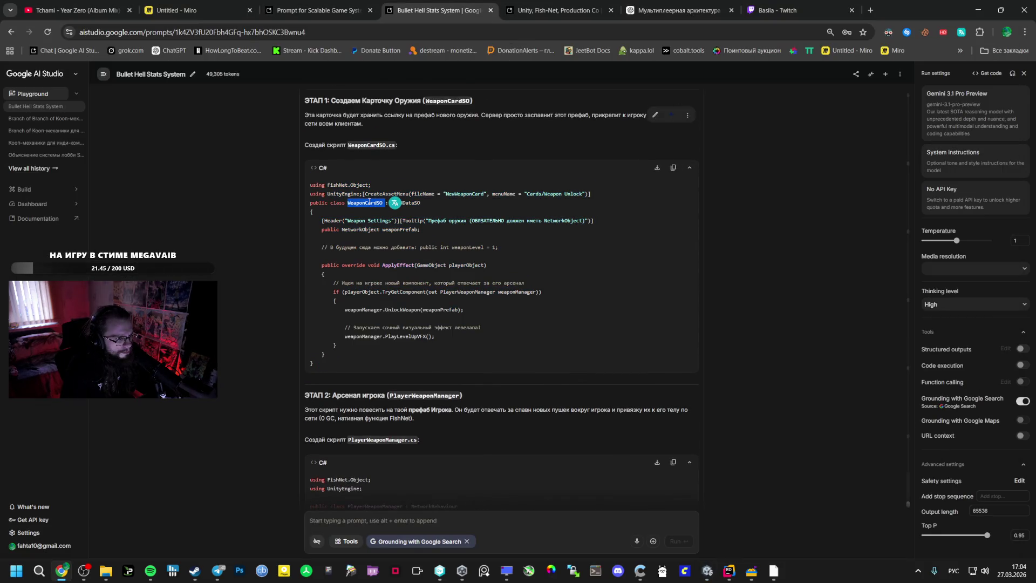
pyautogui.hotkey('alt', 'Tab')
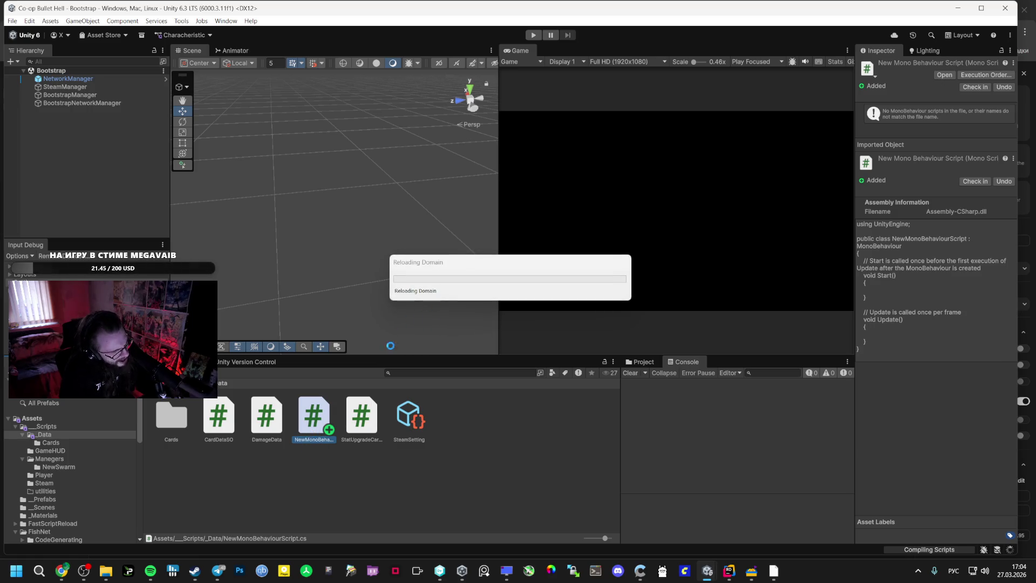
# - Rewind the music player's song to 1:49, then name the new script WeaponCardSO
pyautogui.click(150, 570)
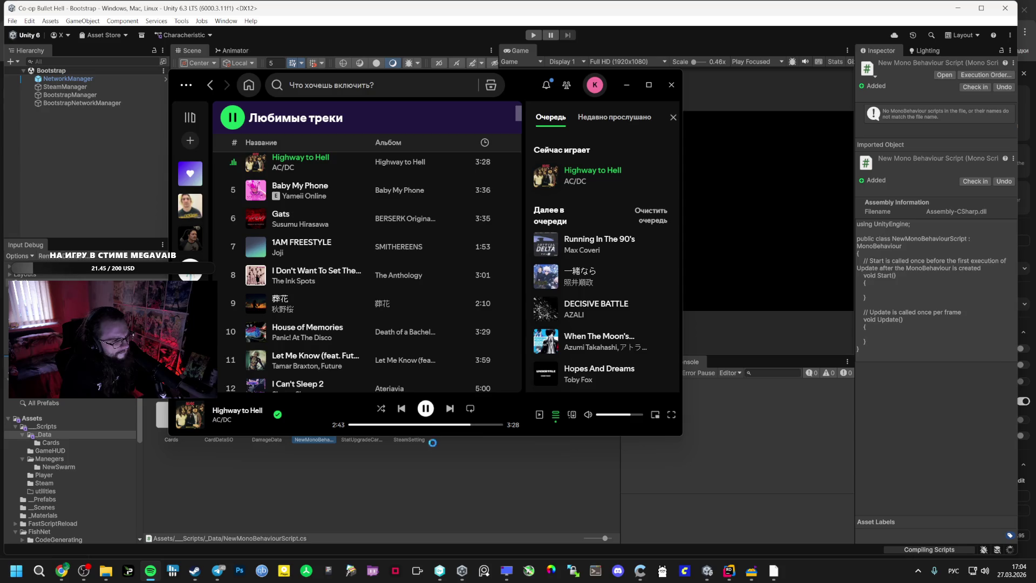
pyautogui.click(430, 425)
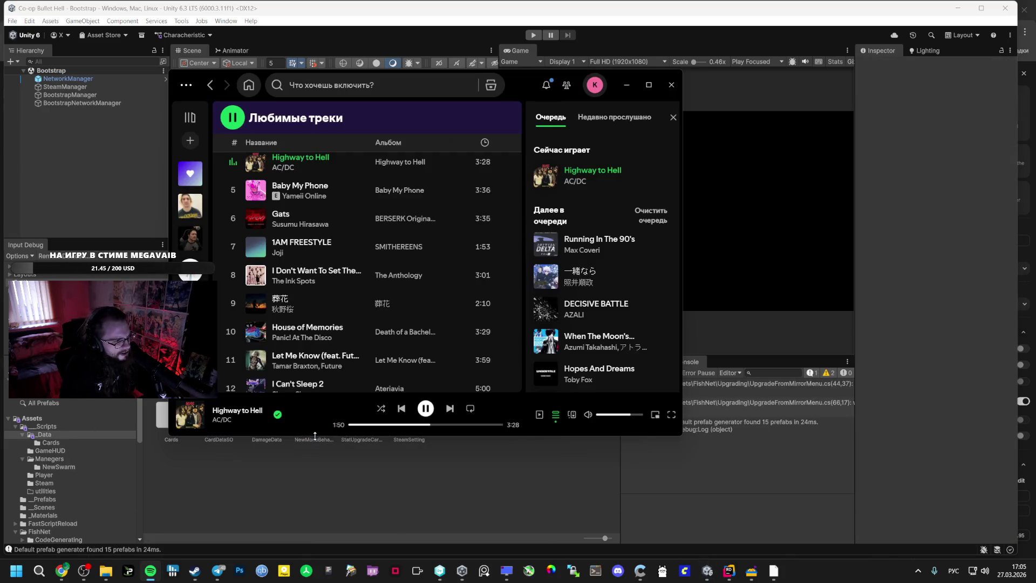
pyautogui.click(313, 444)
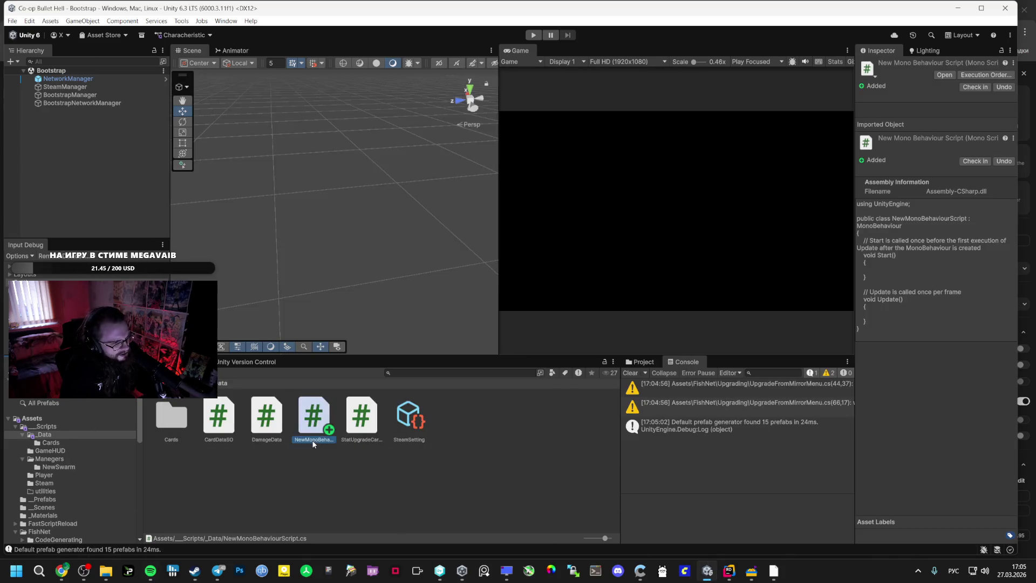
pyautogui.write('WeaponCardSO')
pyautogui.press('Return')
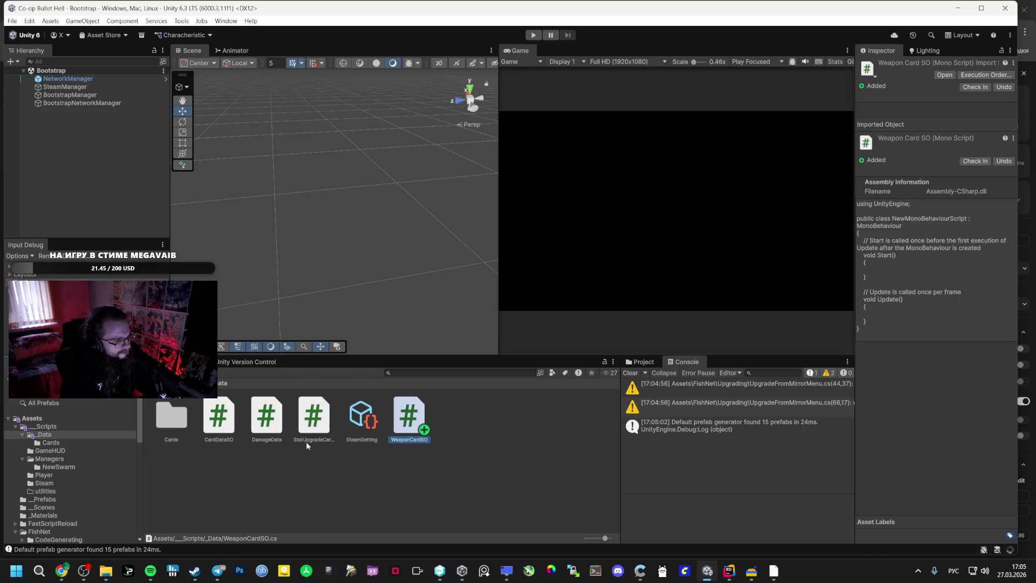
# - Replace the WeaponCardSO.cs template with the WeaponCardSO code copied from AI Studio
pyautogui.hotkey('alt', 'Tab')
pyautogui.click(61, 570)
pyautogui.moveTo(313, 363)
pyautogui.mouseDown()
pyautogui.moveTo(331, 265)
pyautogui.moveTo(310, 185)
pyautogui.mouseUp()
pyautogui.hotkey('alt', 'Tab')
pyautogui.hotkey('ctrl', 'a')
pyautogui.hotkey('ctrl', 'v')
pyautogui.hotkey('alt', 'Tab')
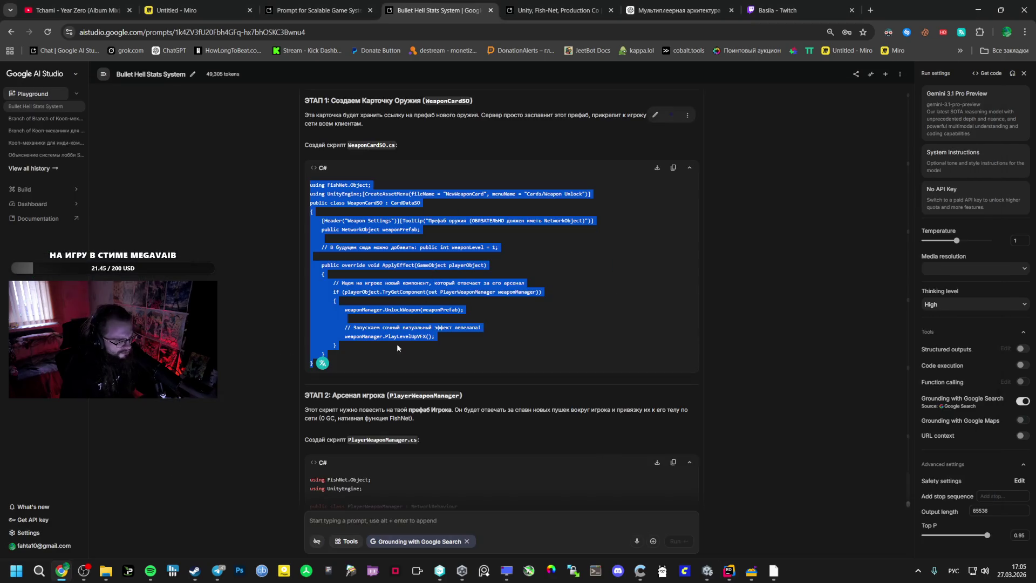
# - Copy the PlayerWeaponManager class name from the AI Studio chat
pyautogui.click(410, 394)
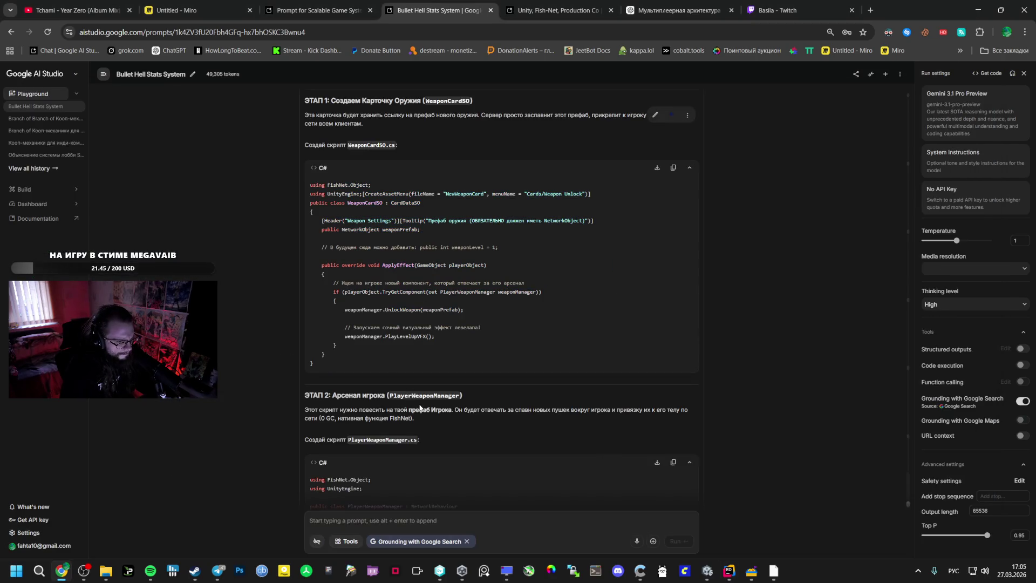
pyautogui.scroll(-2, 412, 427)
pyautogui.doubleClick(382, 406)
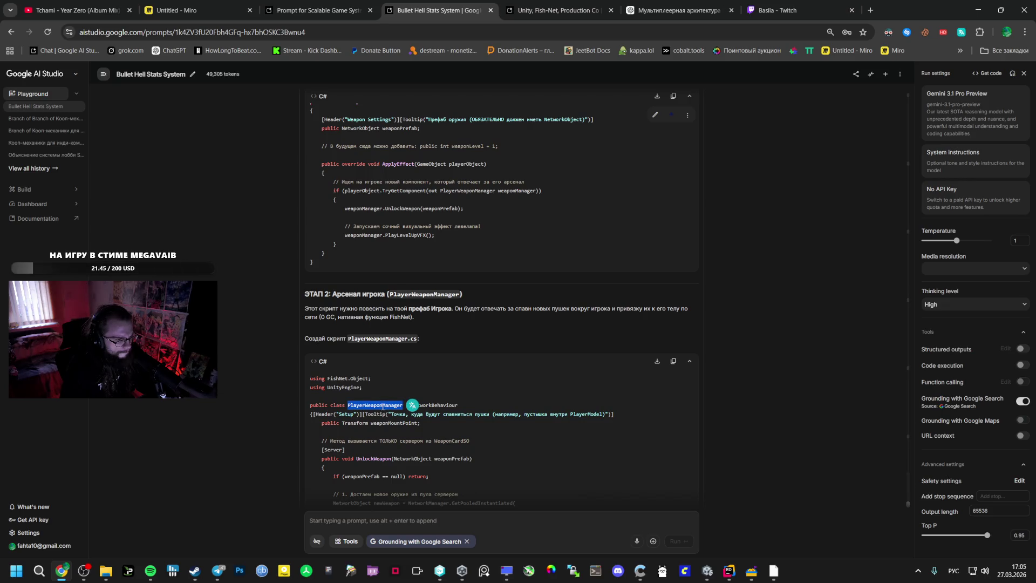
pyautogui.hotkey('alt', 'Tab')
pyautogui.hotkey('alt', 'Tab')
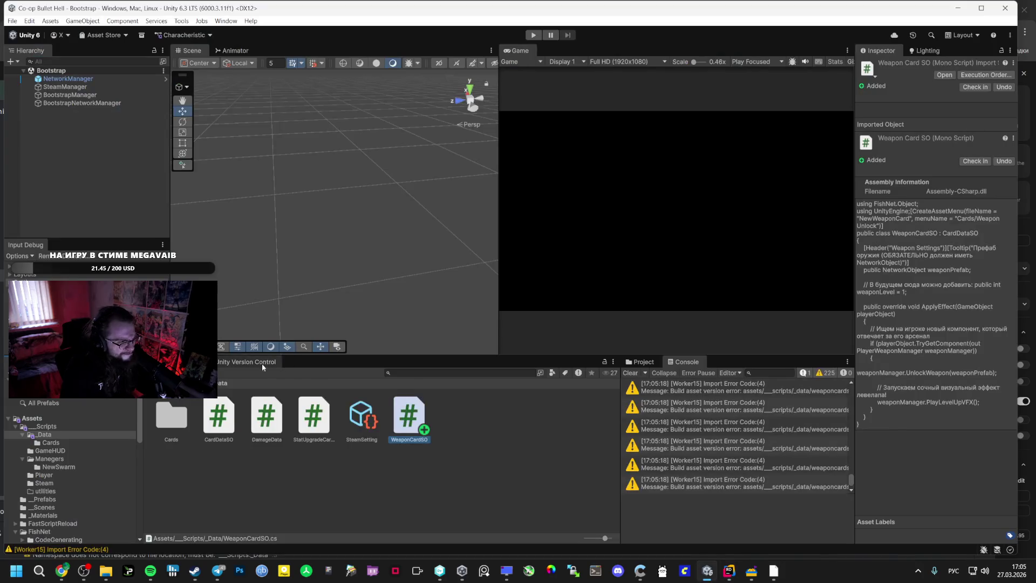
# - Create a PlayerWeaponManager script in Scripts/Player and open it in the code editor
pyautogui.click(46, 427)
pyautogui.click(44, 475)
pyautogui.rightClick(338, 473)
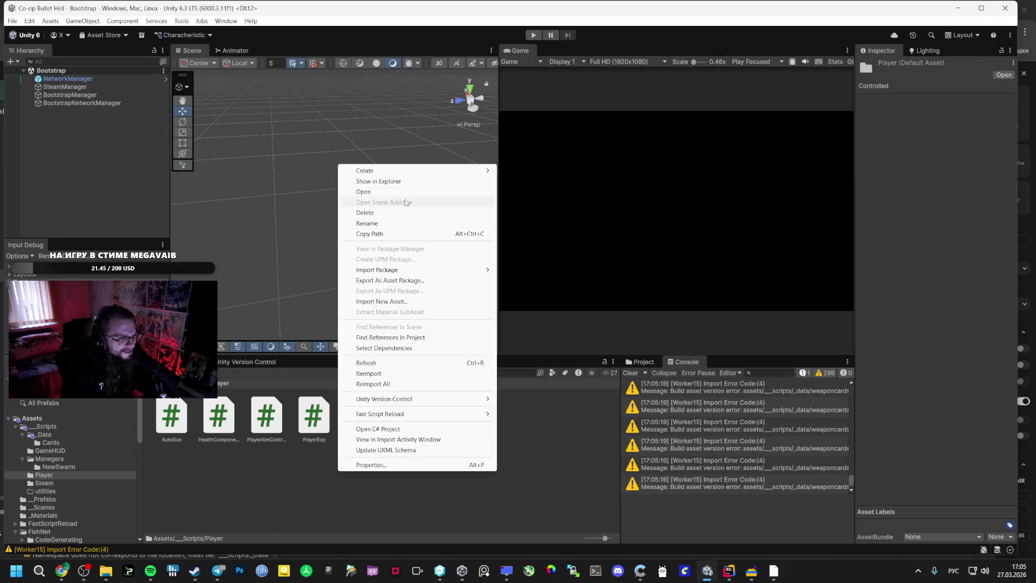
pyautogui.moveTo(410, 170)
pyautogui.click(529, 194)
pyautogui.hotkey('ctrl', 'v')
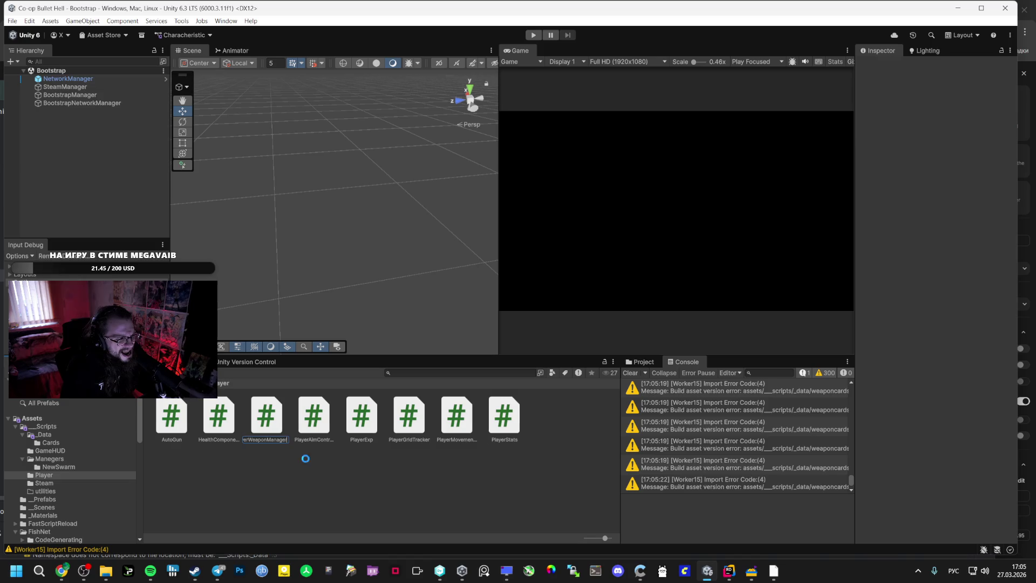
pyautogui.press('Return')
pyautogui.doubleClick(504, 419)
pyautogui.hotkey('alt', 'Tab')
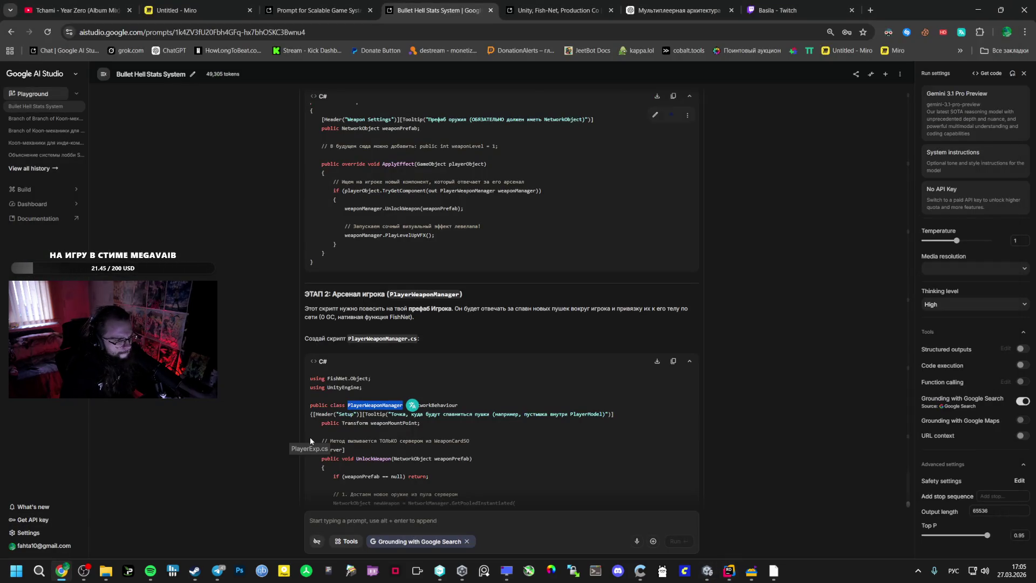
# - Paste the networked PlayerWeaponManager code from AI Studio over the template in Rider
pyautogui.moveTo(330, 414)
pyautogui.mouseDown()
pyautogui.moveTo(380, 499)
pyautogui.moveTo(386, 413)
pyautogui.mouseUp()
pyautogui.hotkey('ctrl', 'c')
pyautogui.hotkey('alt', 'Tab')
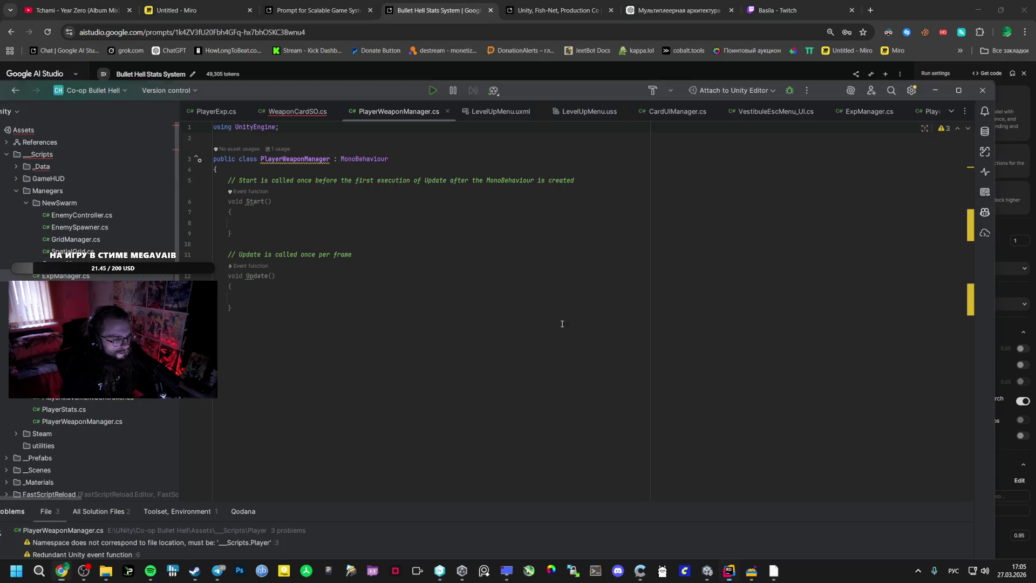
pyautogui.hotkey('ctrl', 'a')
pyautogui.hotkey('ctrl', 'v')
pyautogui.scroll(5, 460, 288)
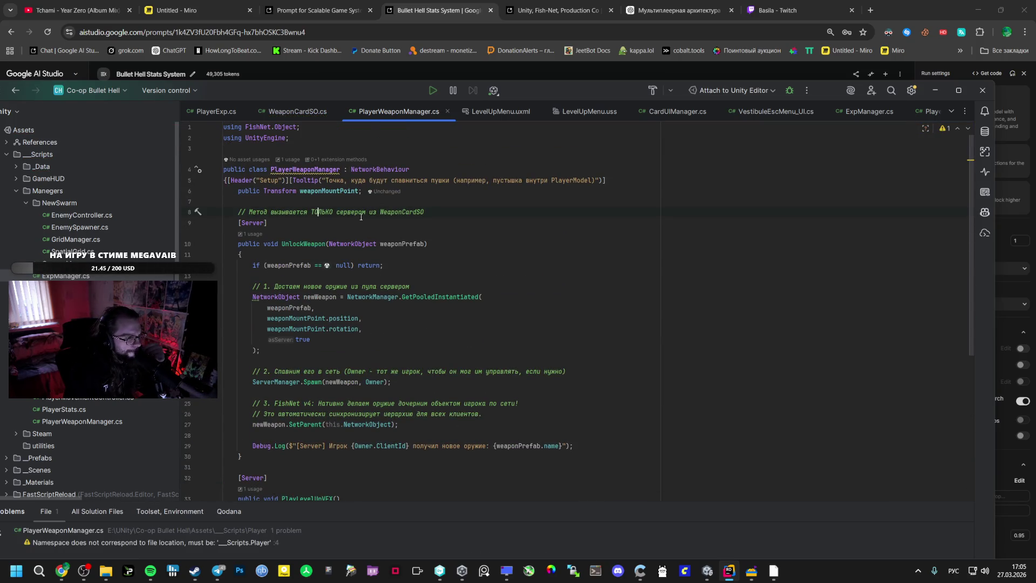
pyautogui.hotkey('alt', 'Tab')
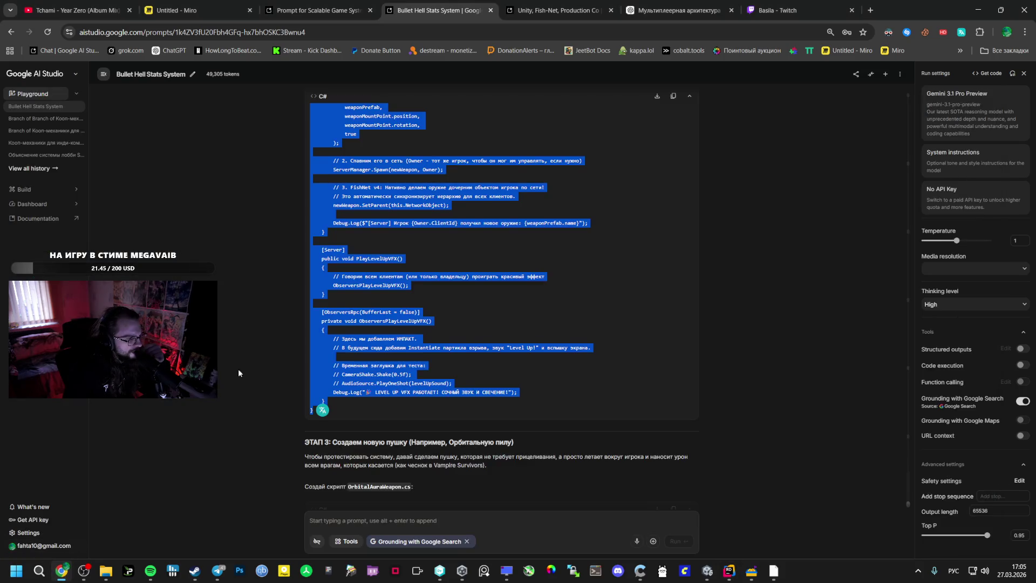
# - Lower the music player's volume and return to the AI Studio chat
pyautogui.scroll(5, 314, 331)
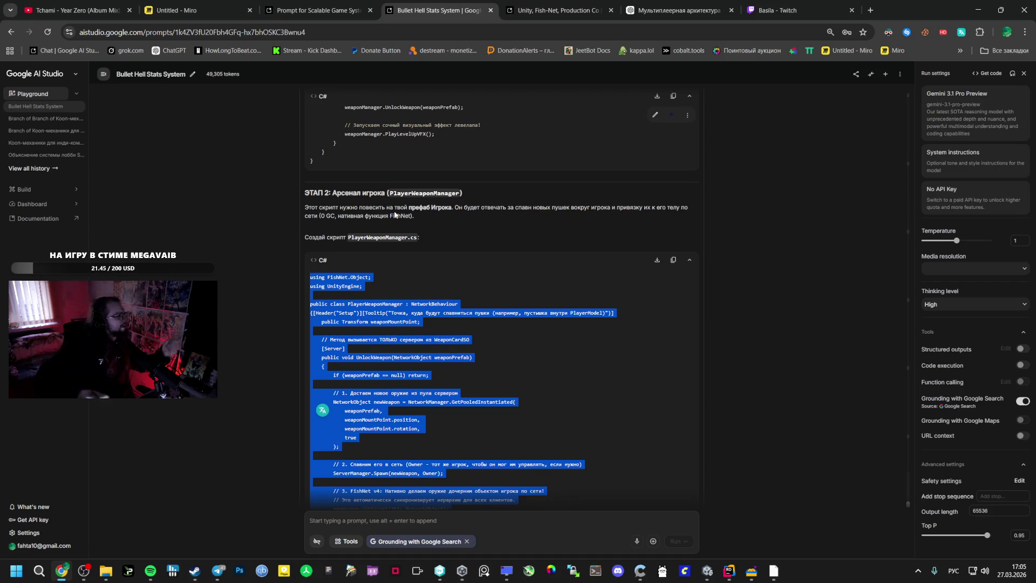
pyautogui.click(149, 577)
pyautogui.moveTo(640, 419); pyautogui.dragTo(629, 420)
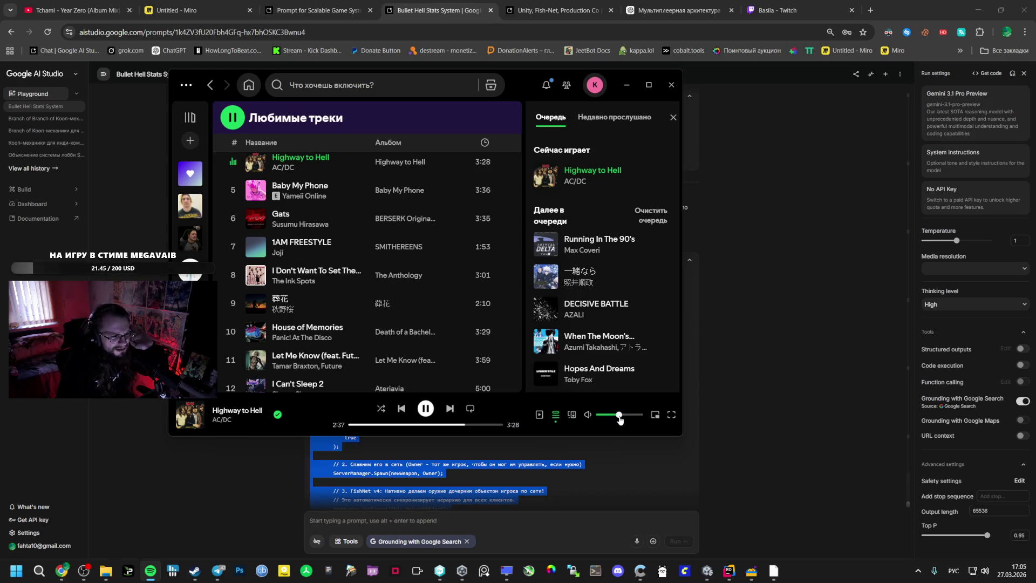
pyautogui.click(777, 388)
# - Copy the Stage 3 OrbitalAuraWeapon.cs code and switch to the Unity project window
pyautogui.scroll(4, 518, 308)
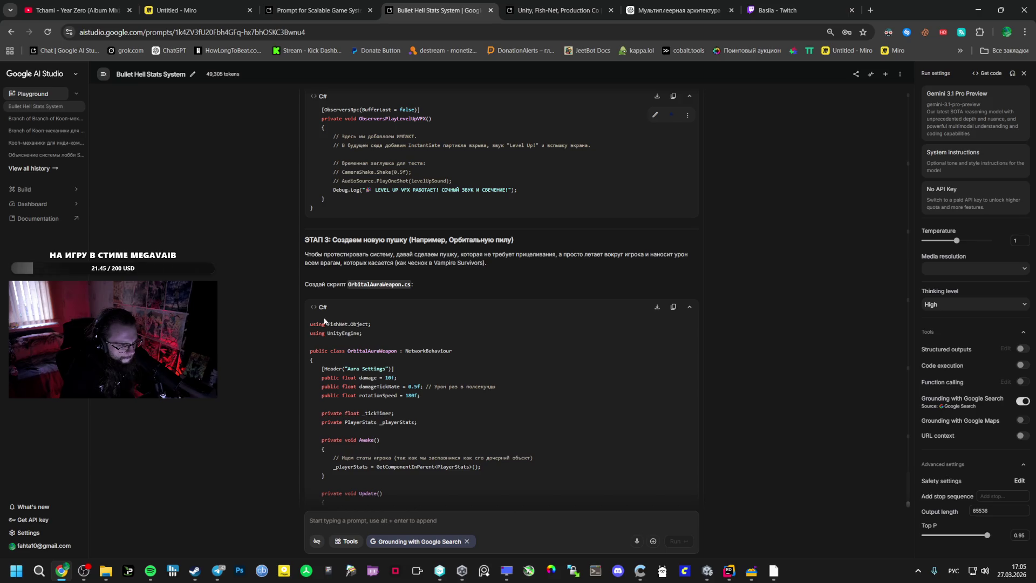
pyautogui.moveTo(306, 324)
pyautogui.mouseDown()
pyautogui.moveTo(334, 359)
pyautogui.moveTo(407, 372)
pyautogui.mouseUp()
pyautogui.scroll(-2, 372, 369)
pyautogui.scroll(-5, 409, 371)
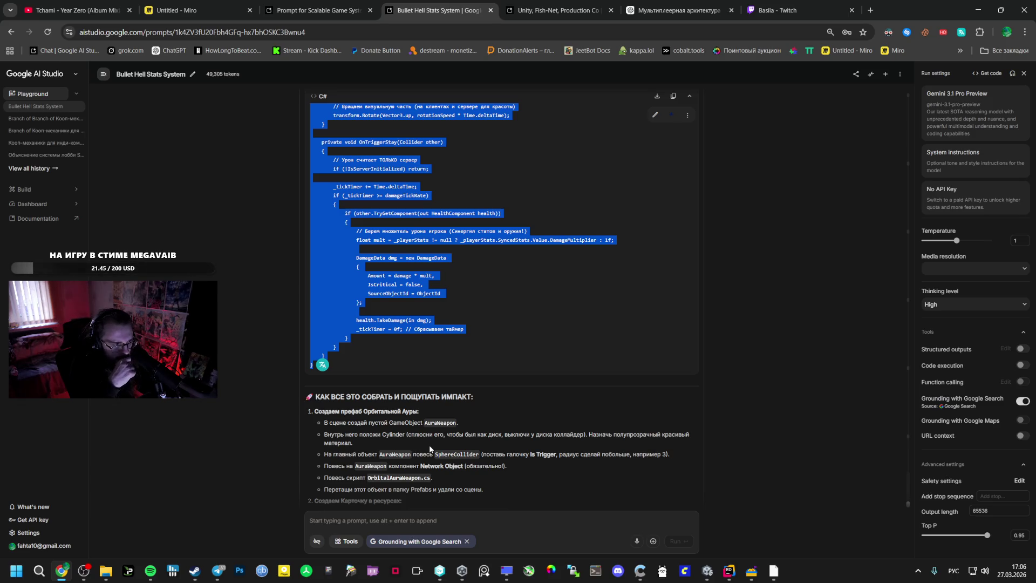
pyautogui.scroll(-5, 430, 447)
pyautogui.scroll(-3, 437, 415)
pyautogui.scroll(15, 406, 420)
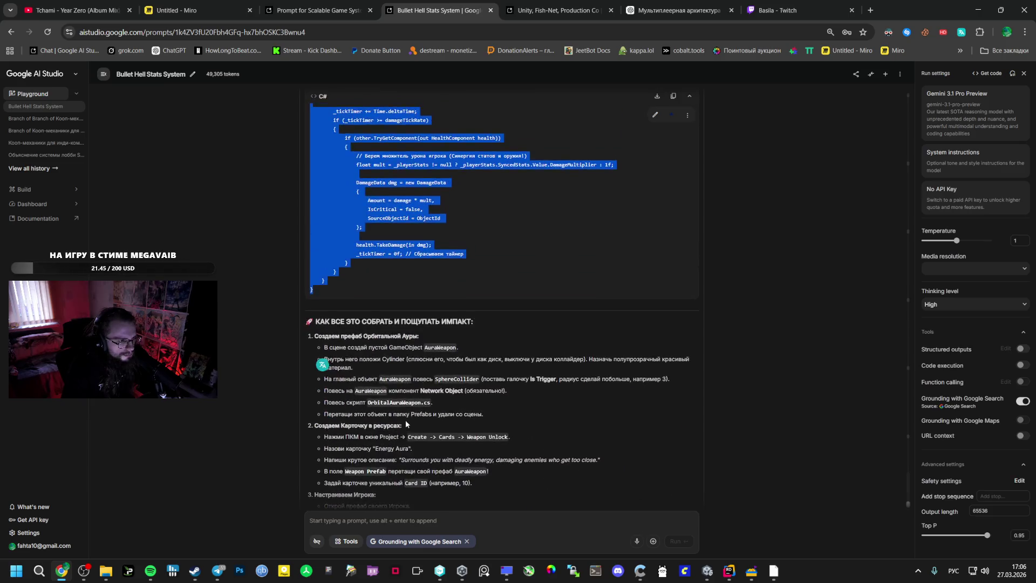
pyautogui.rightClick(381, 343)
pyautogui.click(402, 356)
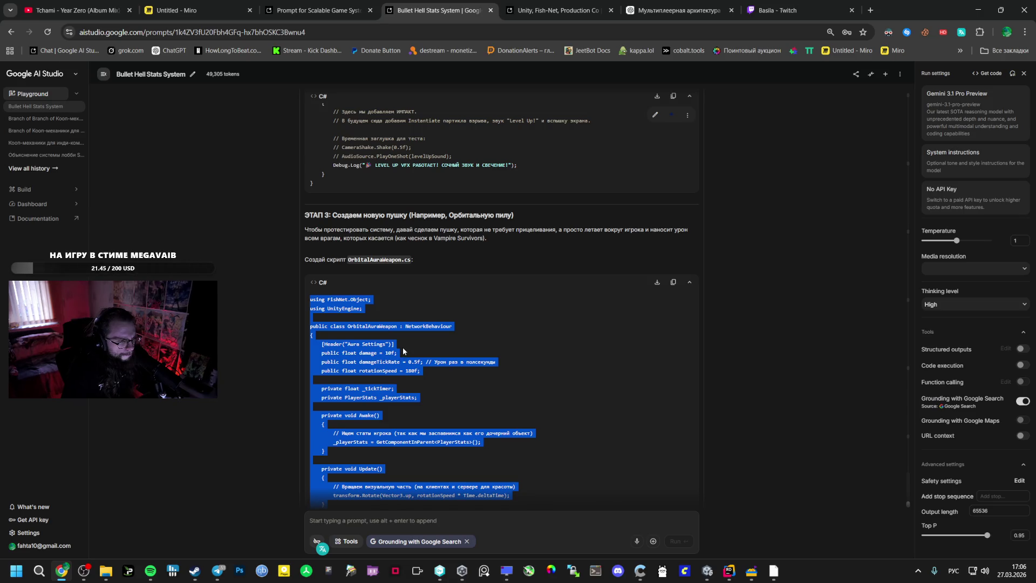
pyautogui.hotkey('alt', 'Tab')
pyautogui.hotkey('alt', 'Tab')
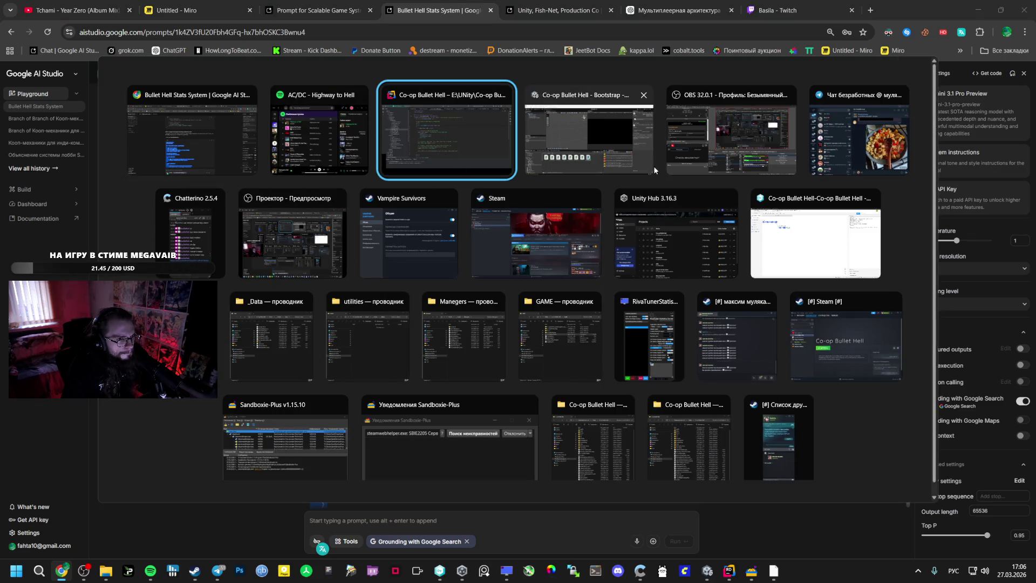
pyautogui.click(570, 122)
# - Start a new folder inside the Scripts folder, then cancel naming it
pyautogui.click(202, 383)
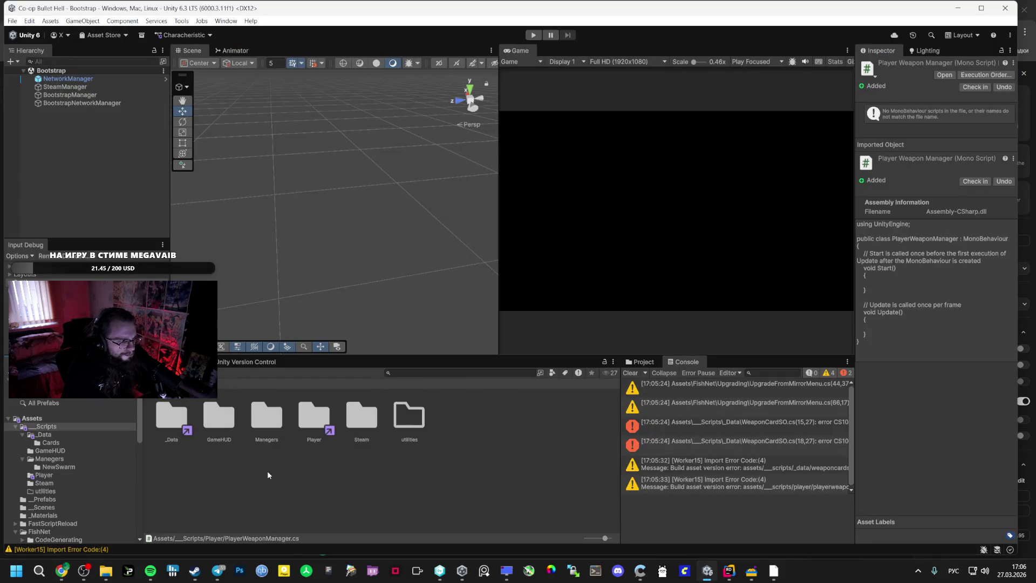
pyautogui.rightClick(270, 474)
pyautogui.moveTo(377, 172)
pyautogui.click(452, 172)
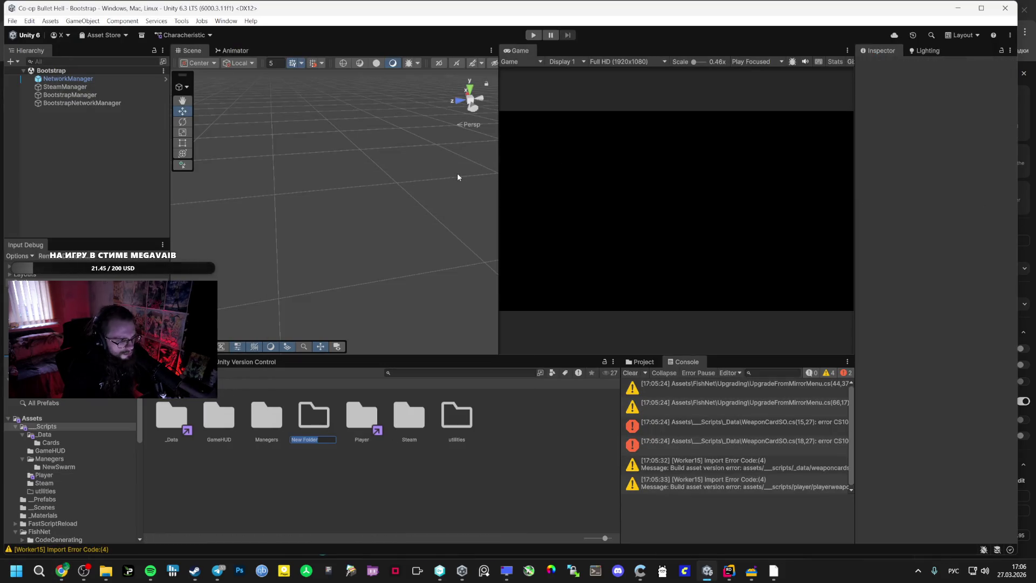
pyautogui.write('пгть')
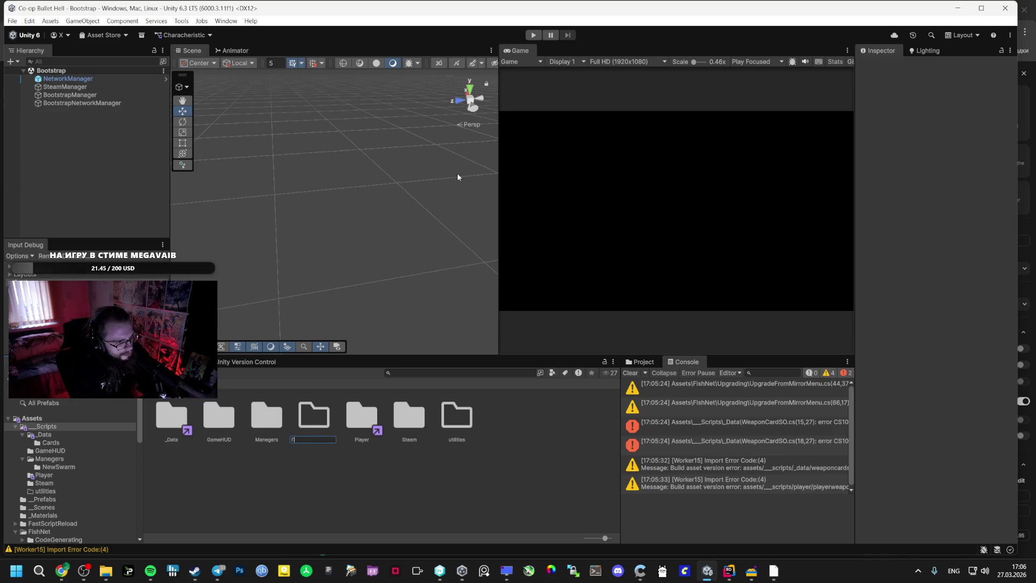
pyautogui.press('Escape')
# - Create a new folder named Guns inside the _Data folder
pyautogui.doubleClick(173, 416)
pyautogui.rightClick(182, 452)
pyautogui.moveTo(216, 154)
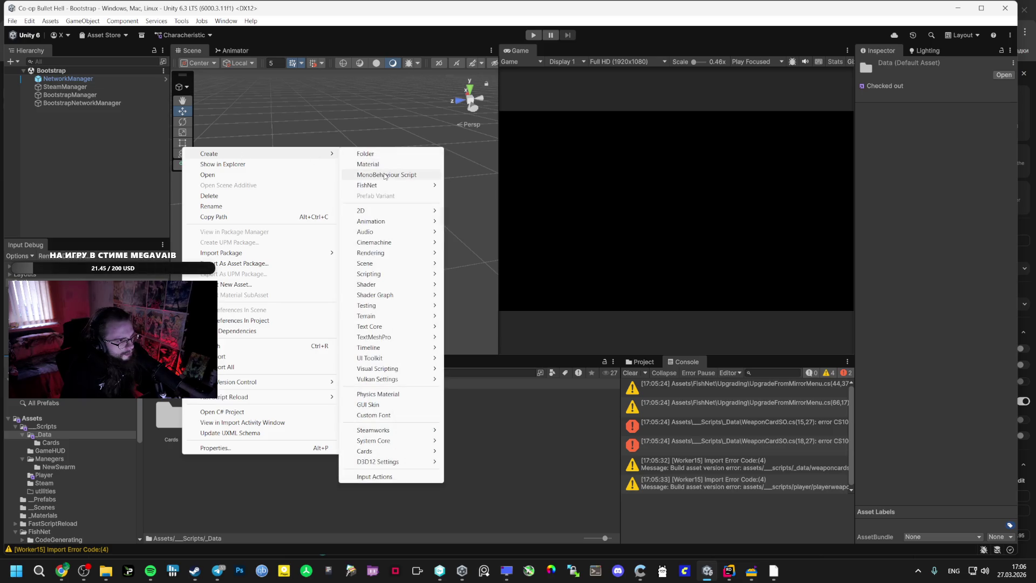
pyautogui.click(380, 154)
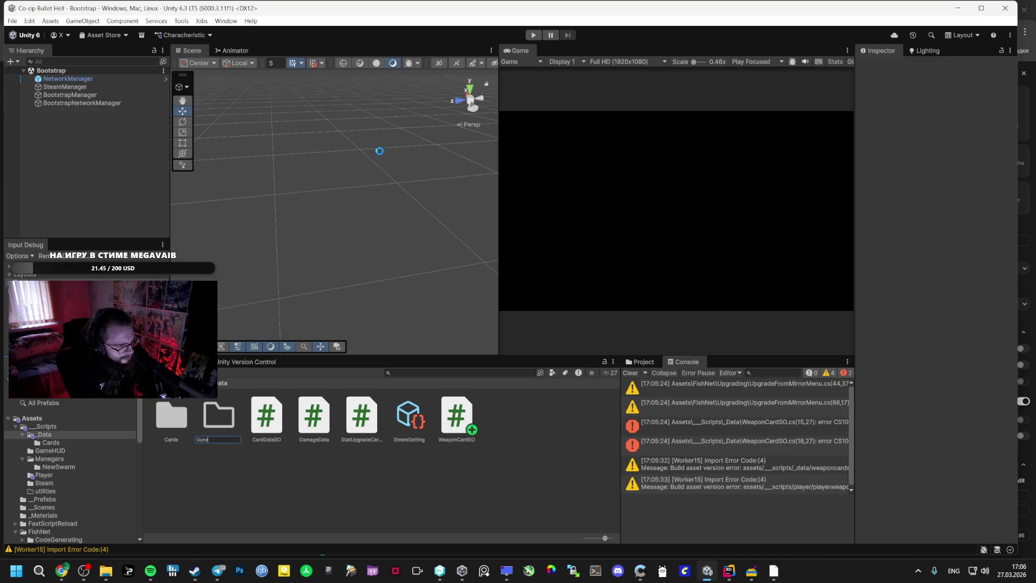
pyautogui.press('Return')
pyautogui.press('Return')
# - Check the Create > Cards options on Guns without creating anything, then return to Rider
pyautogui.rightClick(282, 436)
pyautogui.moveTo(388, 140)
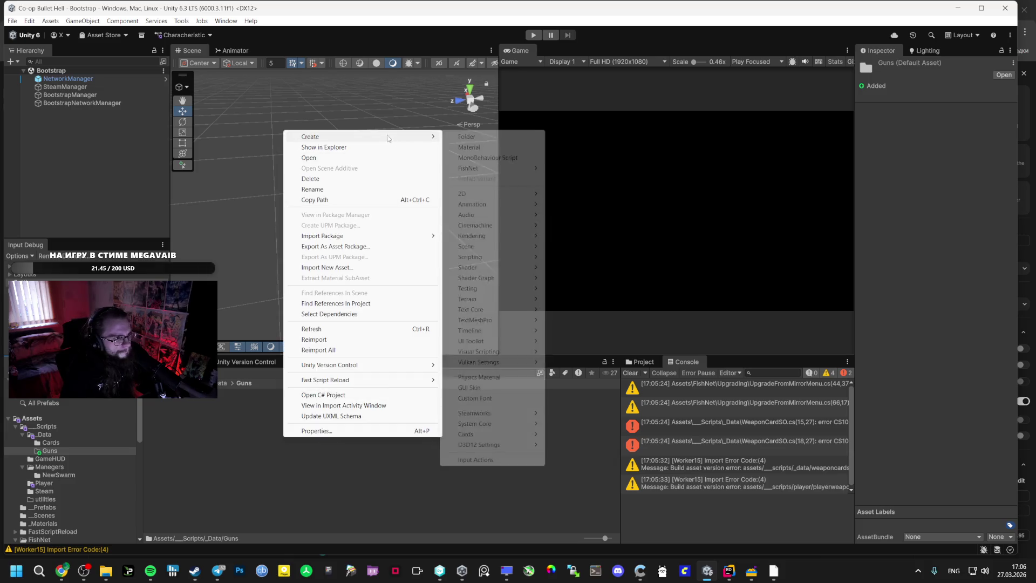
pyautogui.moveTo(484, 435)
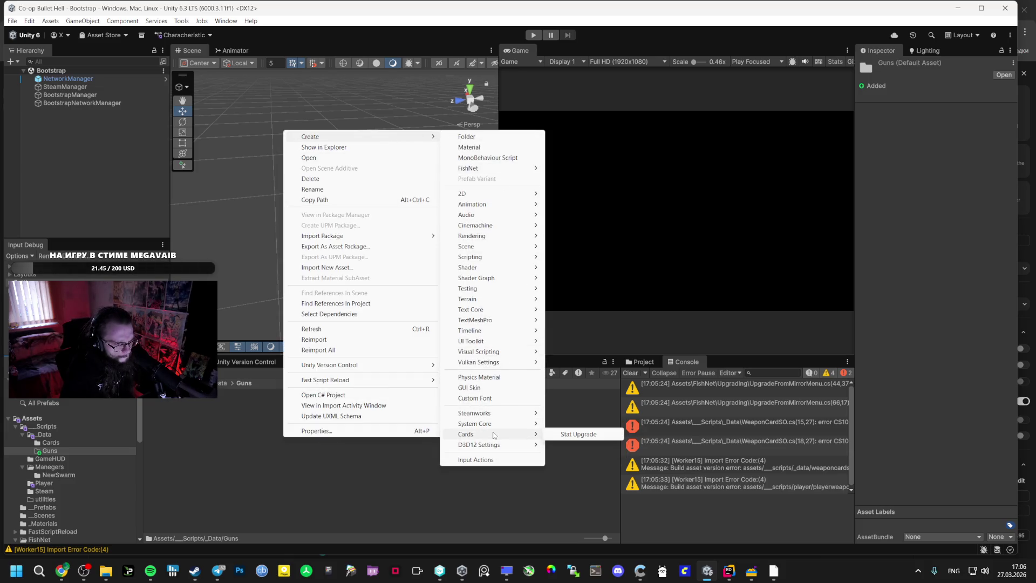
pyautogui.click(371, 475)
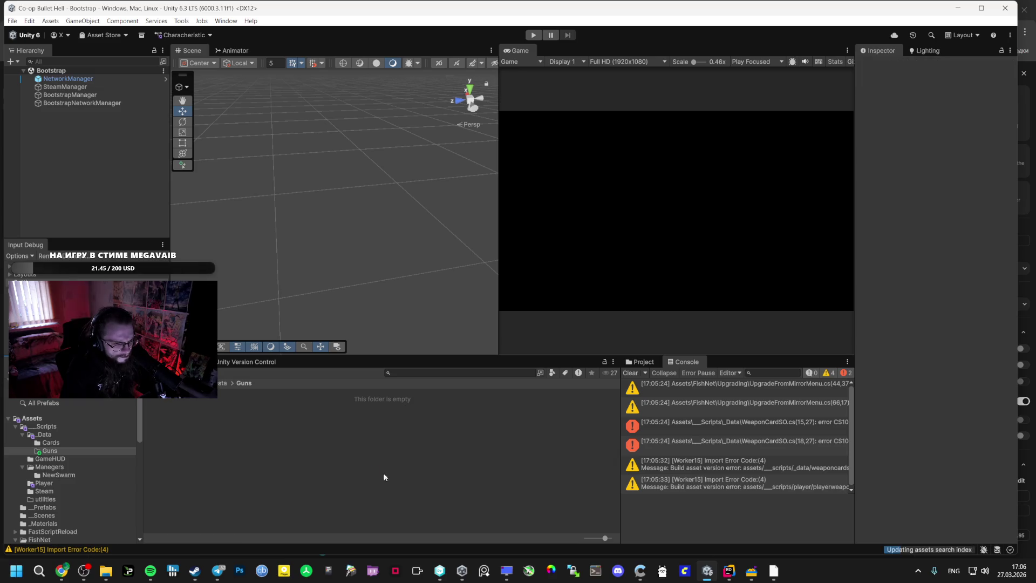
pyautogui.moveTo(730, 570)
pyautogui.click(716, 543)
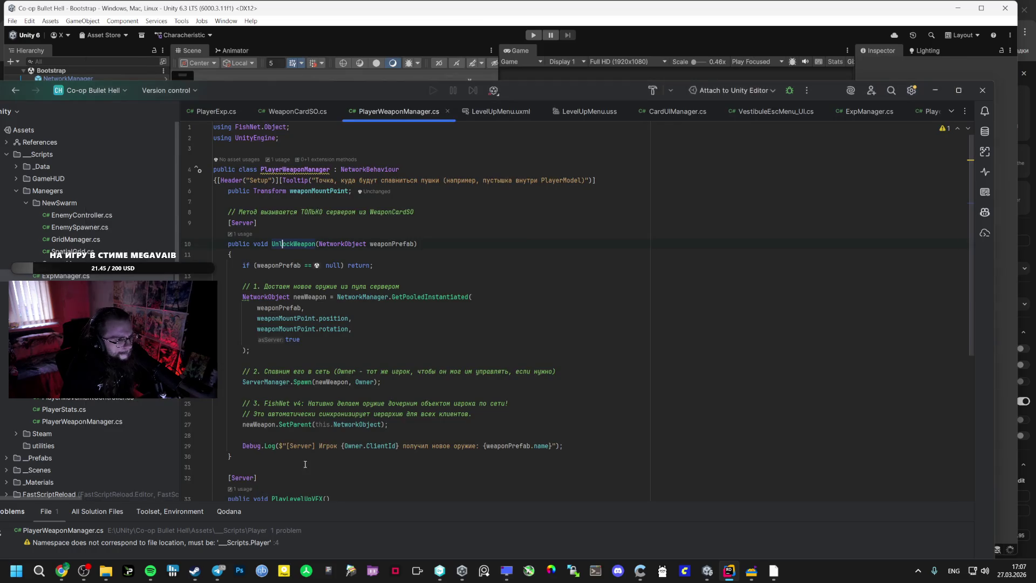
# - Glance at the Data folder's scripts in Unity, then come back to Rider
pyautogui.hotkey('alt', 'Tab')
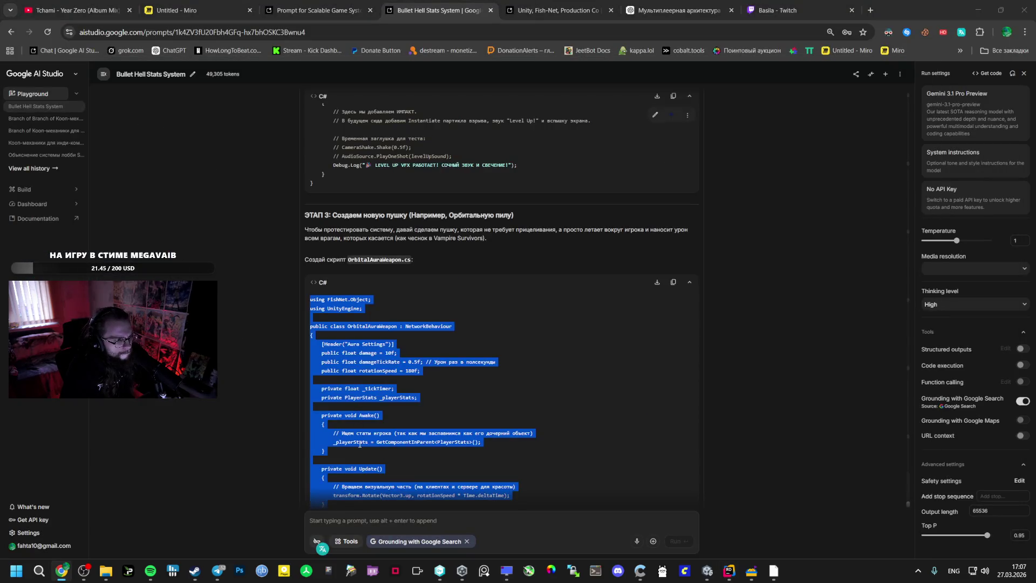
pyautogui.hotkey('alt', 'Tab')
pyautogui.click(221, 382)
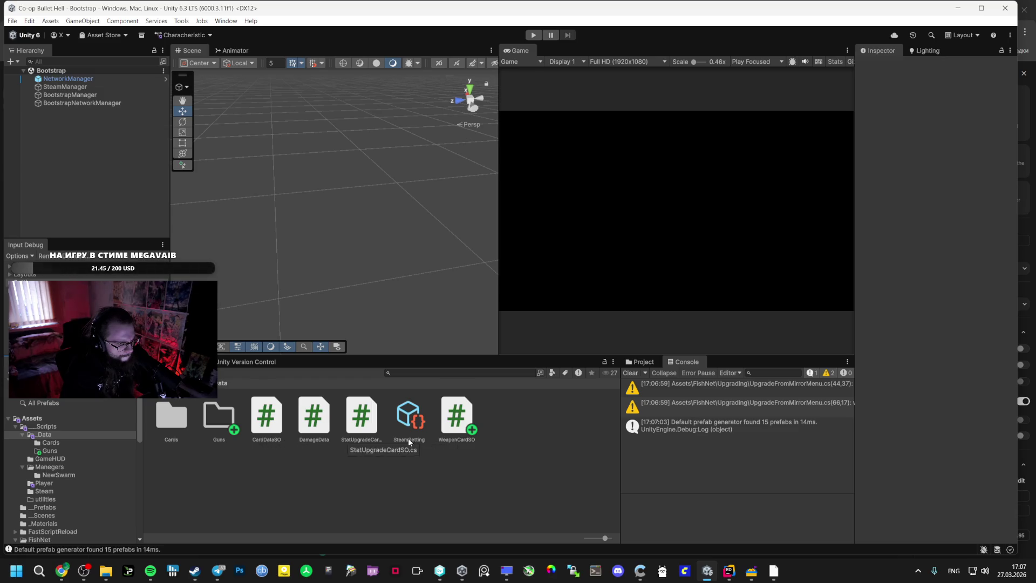
pyautogui.click(728, 571)
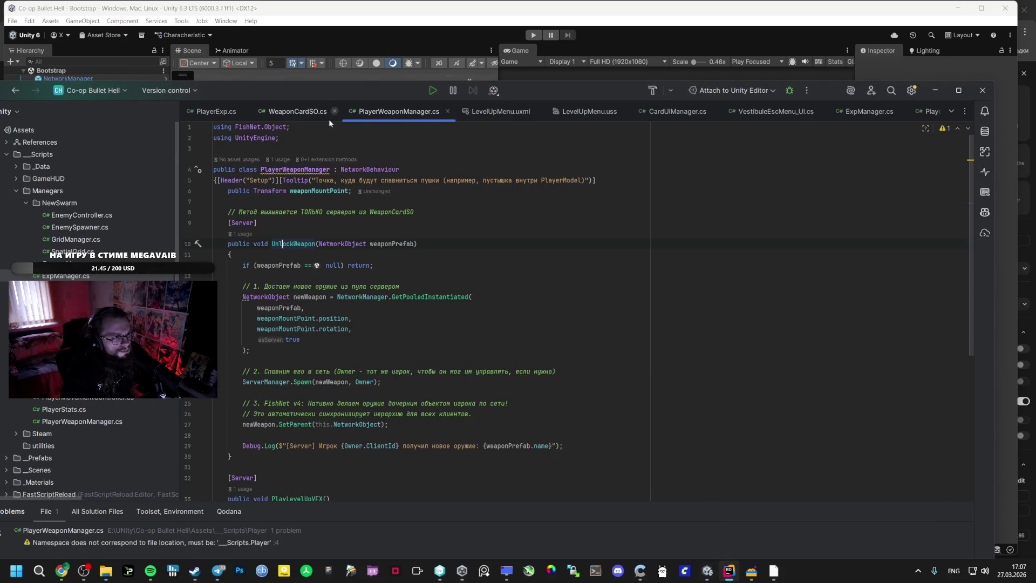
# - Open WeaponCardSO.cs and go to the CardDataSO declaration to inspect its Rarity field
pyautogui.click(303, 116)
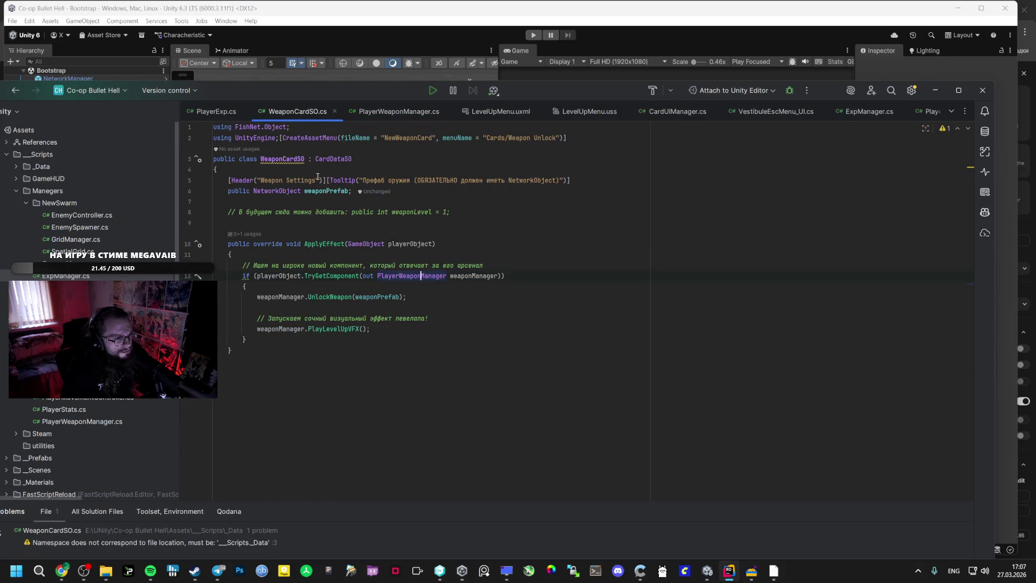
pyautogui.press('F12')
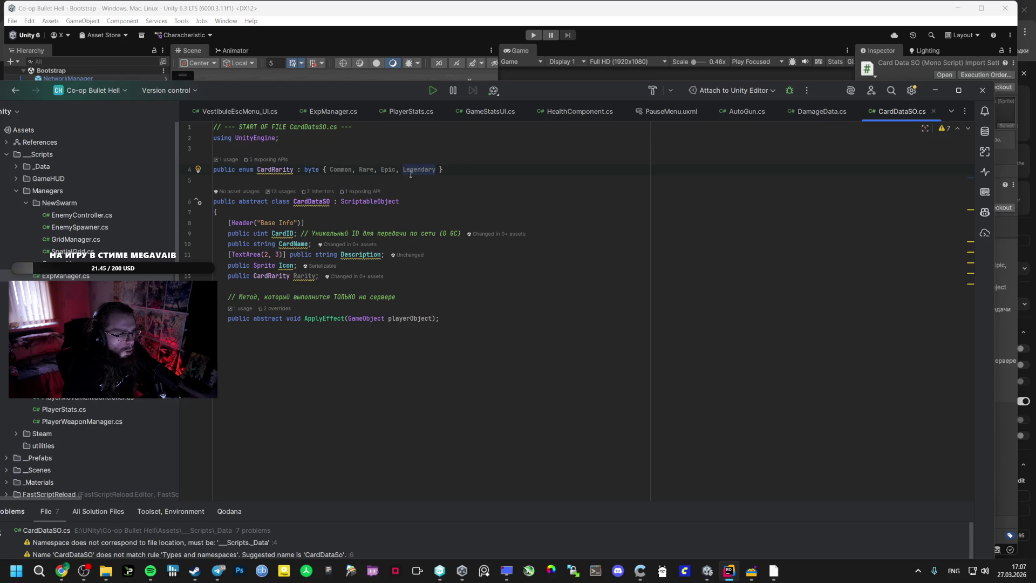
pyautogui.click(311, 276)
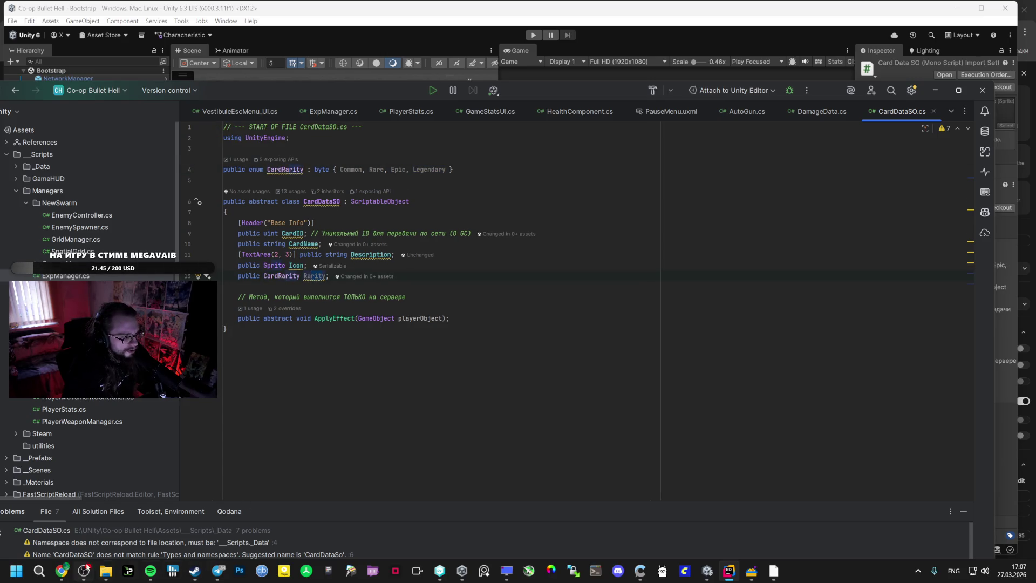
pyautogui.click(62, 570)
# - Run a Google search for 'rarity' in a new Chrome tab
pyautogui.click(875, 3)
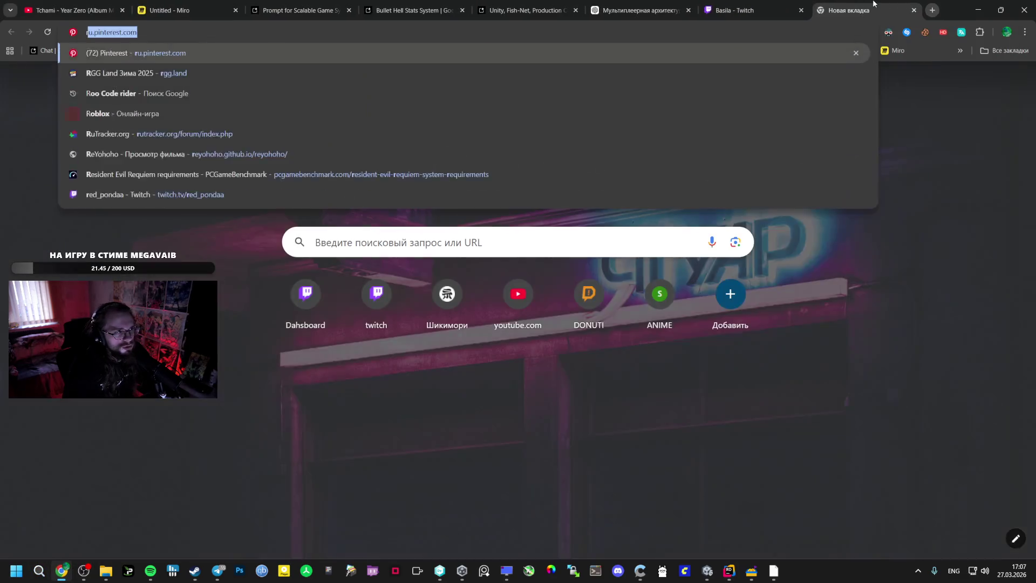
pyautogui.write('arity')
pyautogui.press('Return')
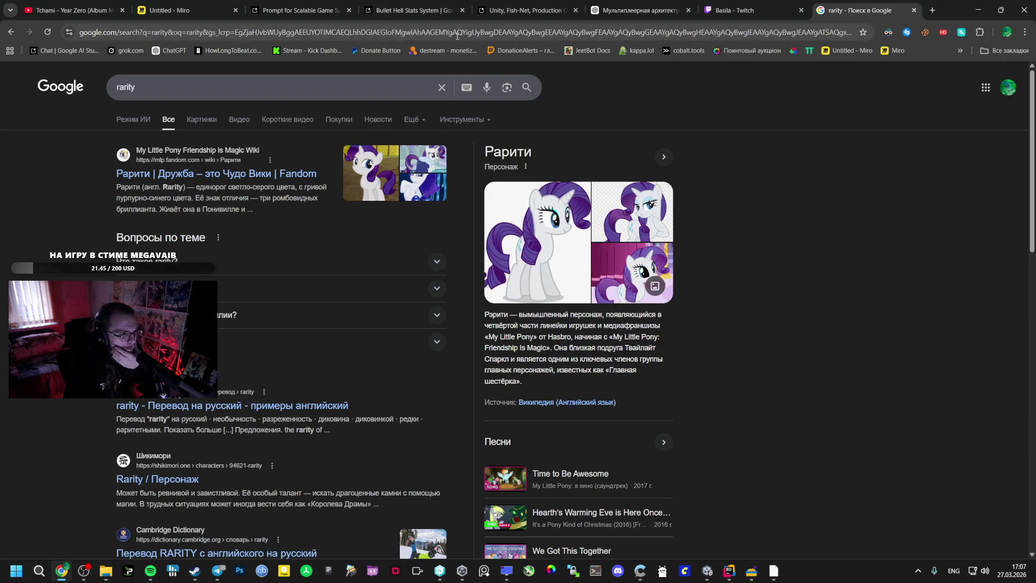
# - Return to the Bullet Hell Stats System chat in AI Studio and scroll down it
pyautogui.click(396, 4)
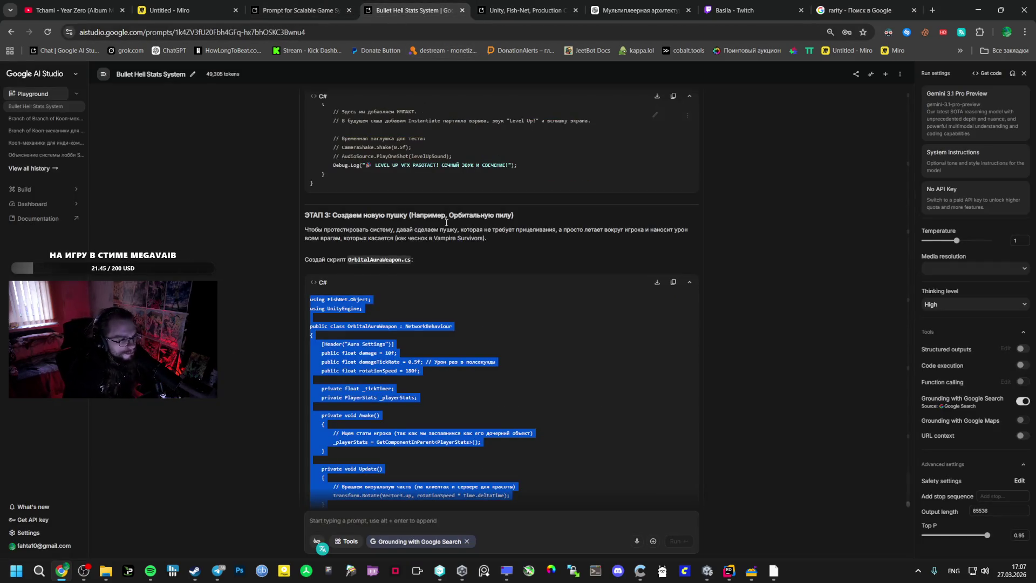
pyautogui.scroll(-3, 372, 333)
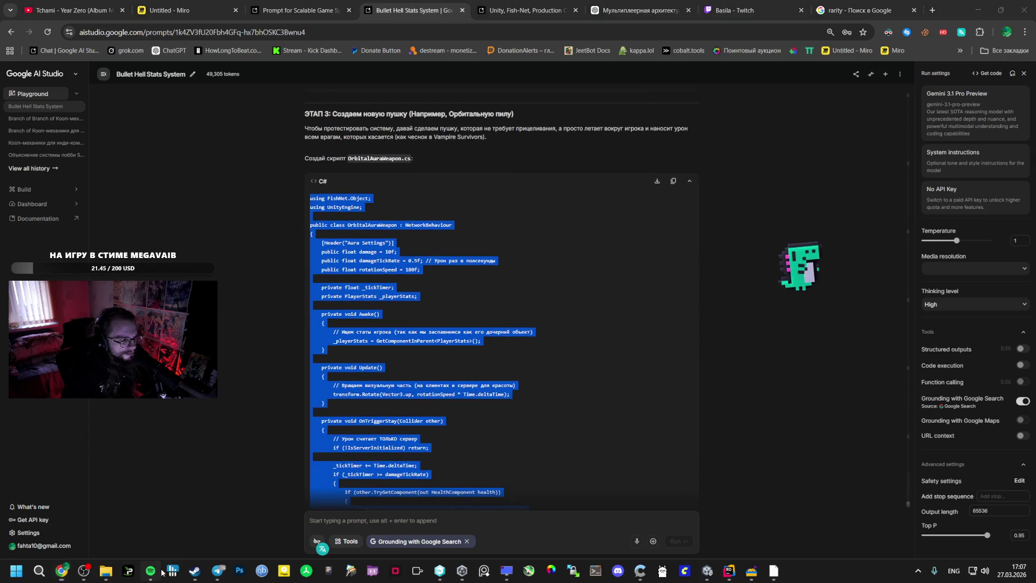
pyautogui.click(150, 571)
# - Lower the Spotify volume slightly and search for 'save me'
pyautogui.moveTo(633, 420); pyautogui.dragTo(624, 420)
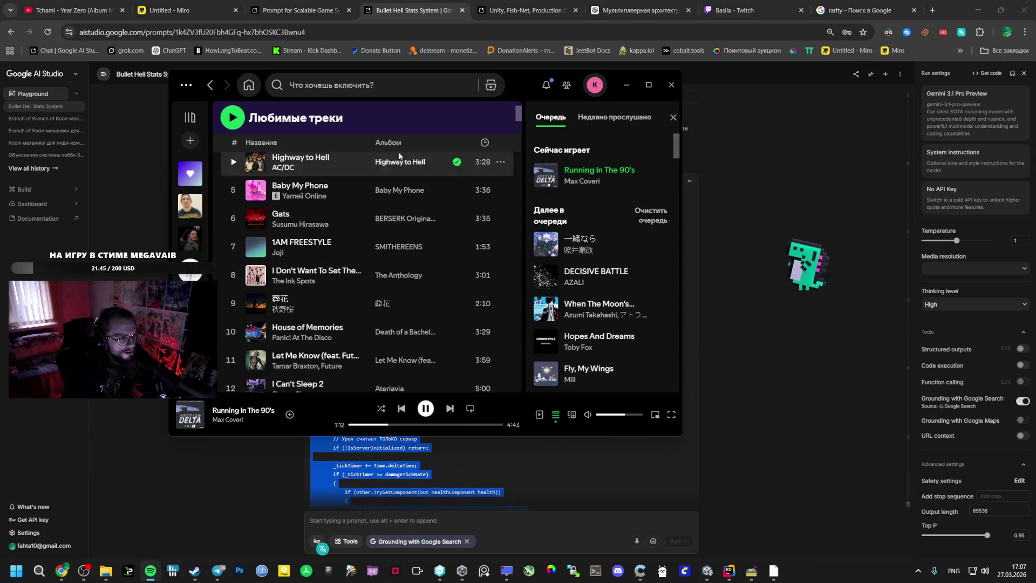
pyautogui.click(387, 86)
pyautogui.write('save me')
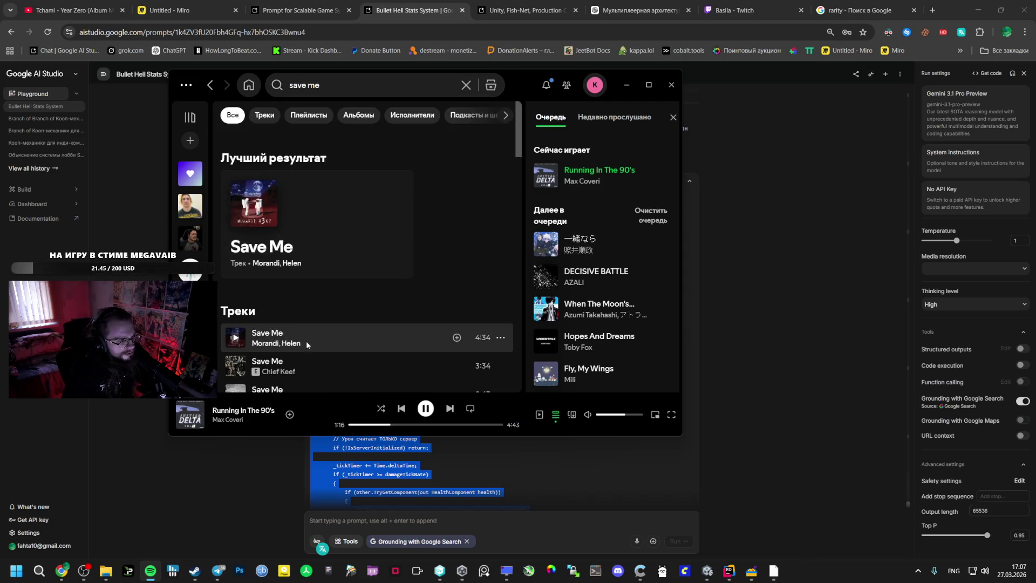
pyautogui.scroll(-3, 329, 285)
pyautogui.scroll(-5, 329, 285)
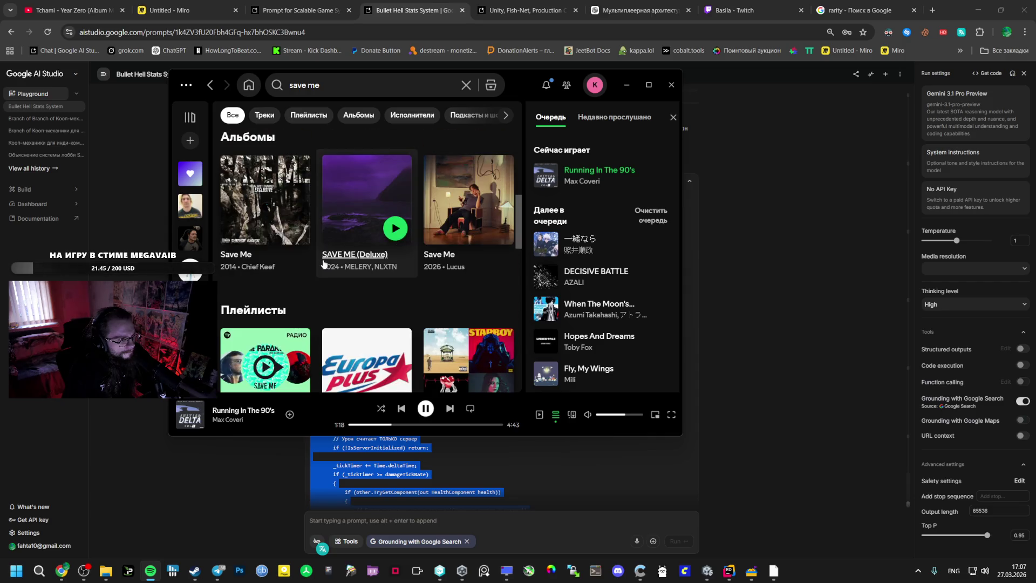
pyautogui.scroll(5, 329, 285)
# - Rerun the 'save me' search and browse the results, including the first Save Me track's options
pyautogui.click(337, 87)
pyautogui.press('Return')
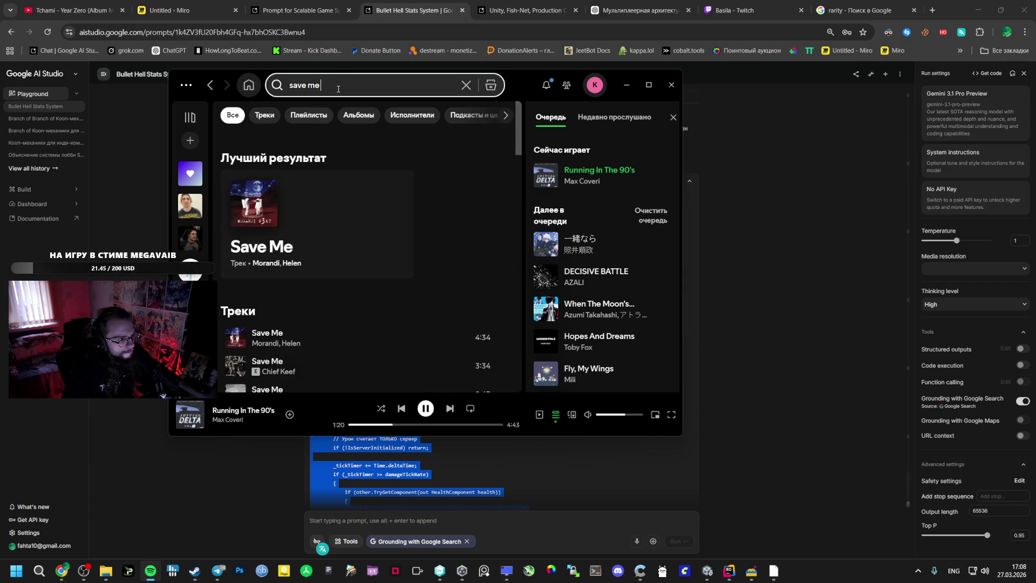
pyautogui.scroll(-10, 336, 221)
pyautogui.scroll(-4, 337, 231)
pyautogui.scroll(10, 337, 231)
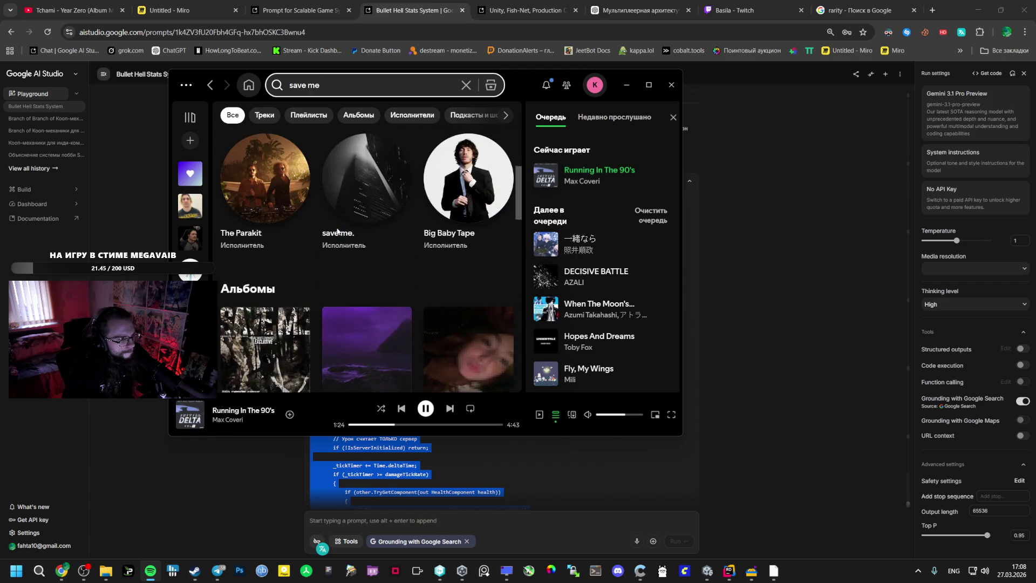
pyautogui.scroll(4, 337, 231)
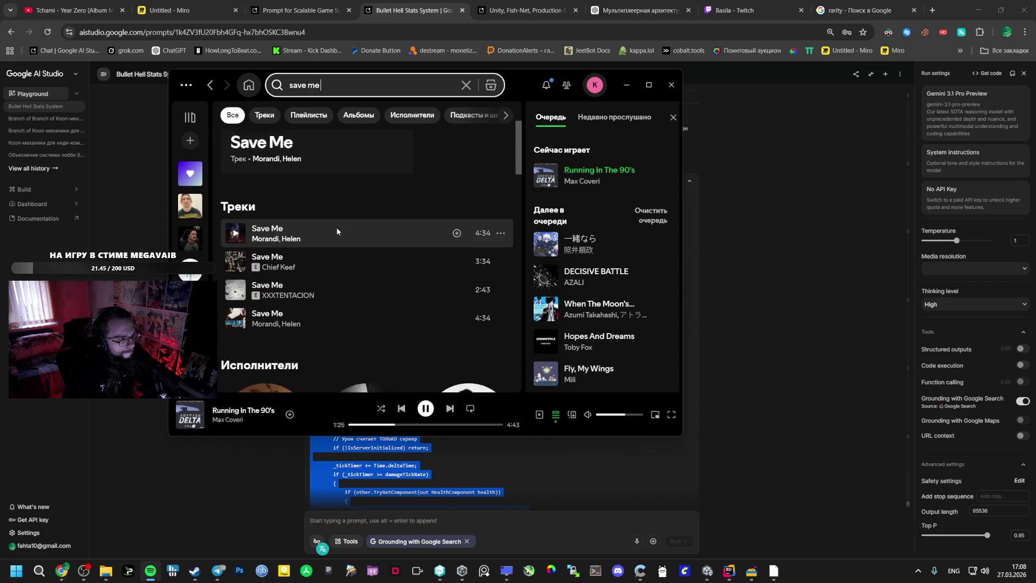
pyautogui.rightClick(302, 237)
pyautogui.click(261, 351)
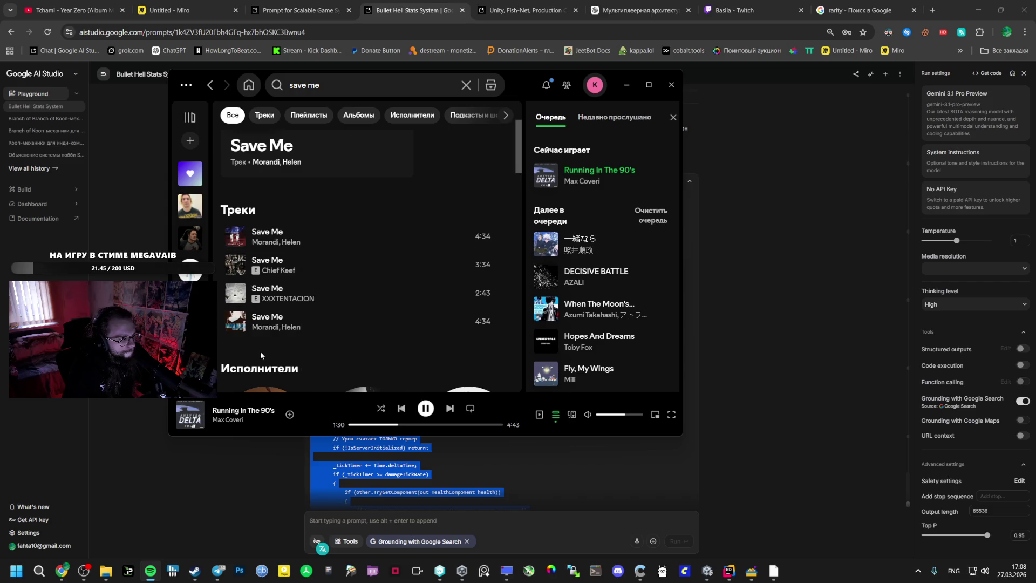
# - Try adding '90' to the search query, then revert it to 'save me'
pyautogui.click(378, 85)
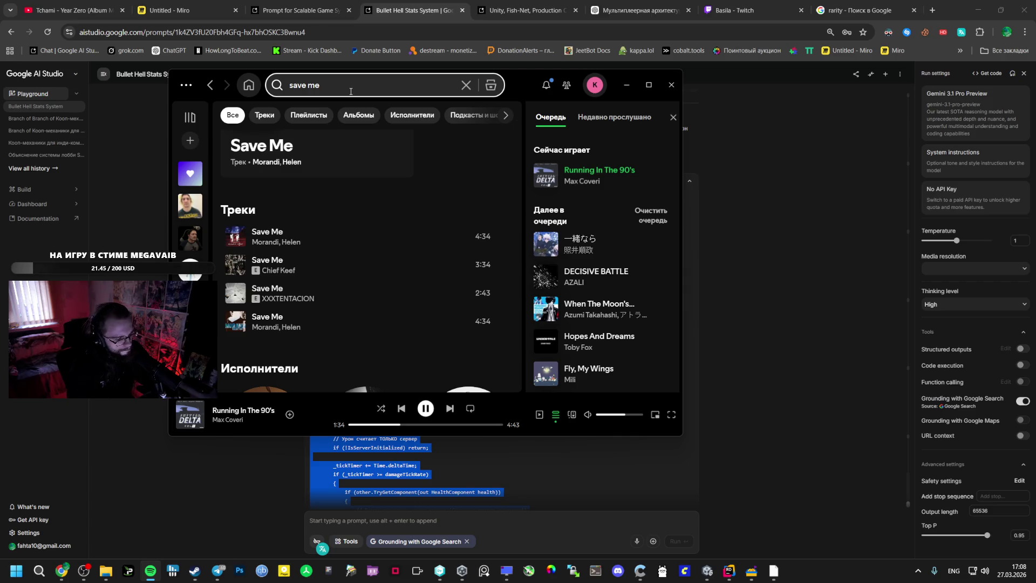
pyautogui.write(' 90')
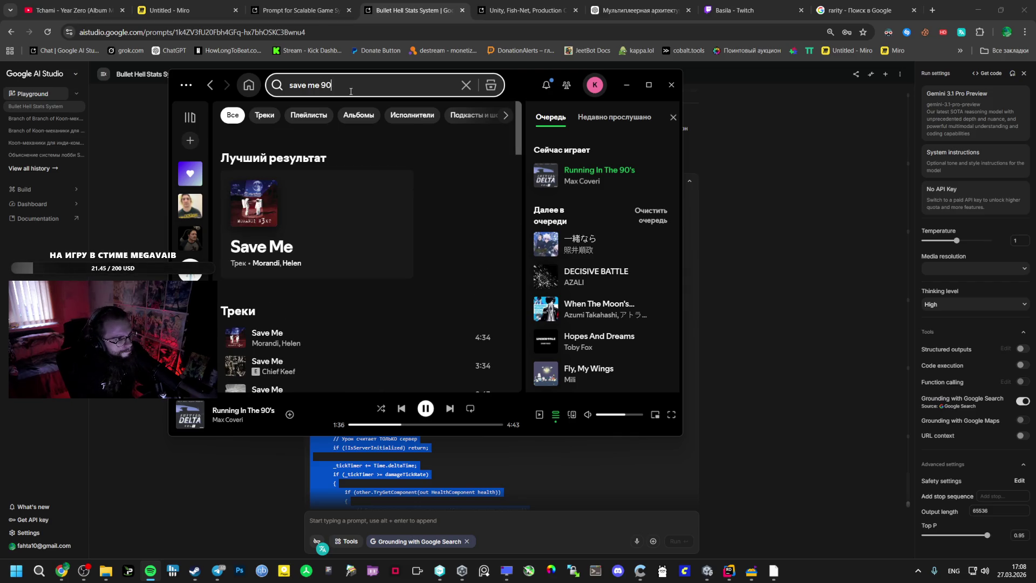
pyautogui.scroll(-2, 294, 281)
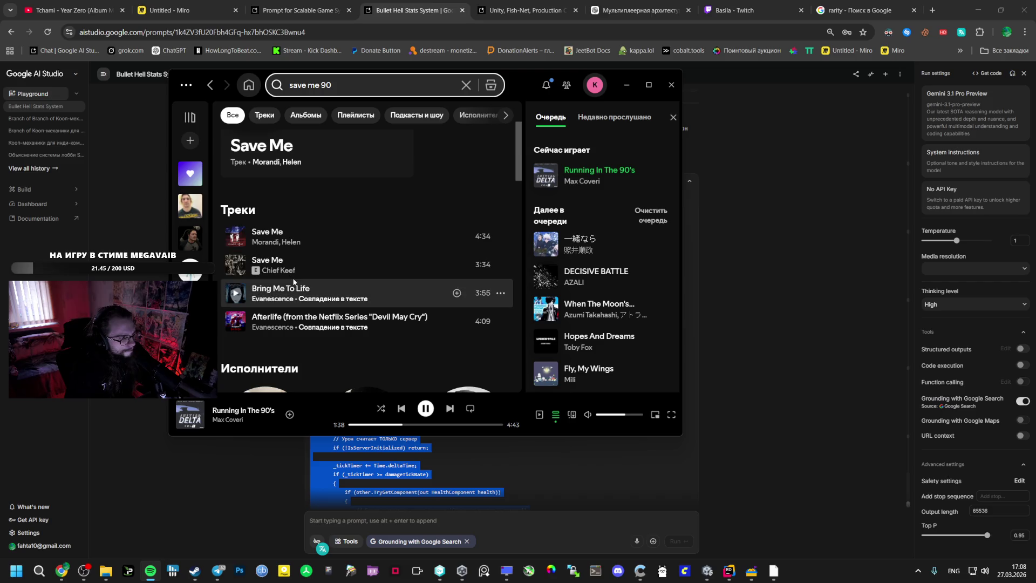
pyautogui.press('BackSpace')
pyautogui.press('BackSpace')
pyautogui.press('BackSpace')
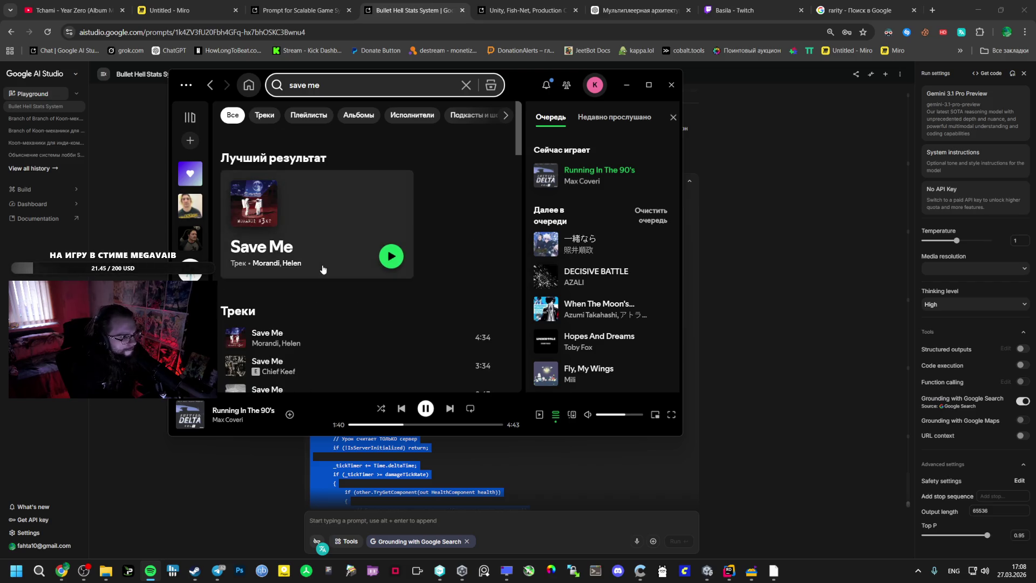
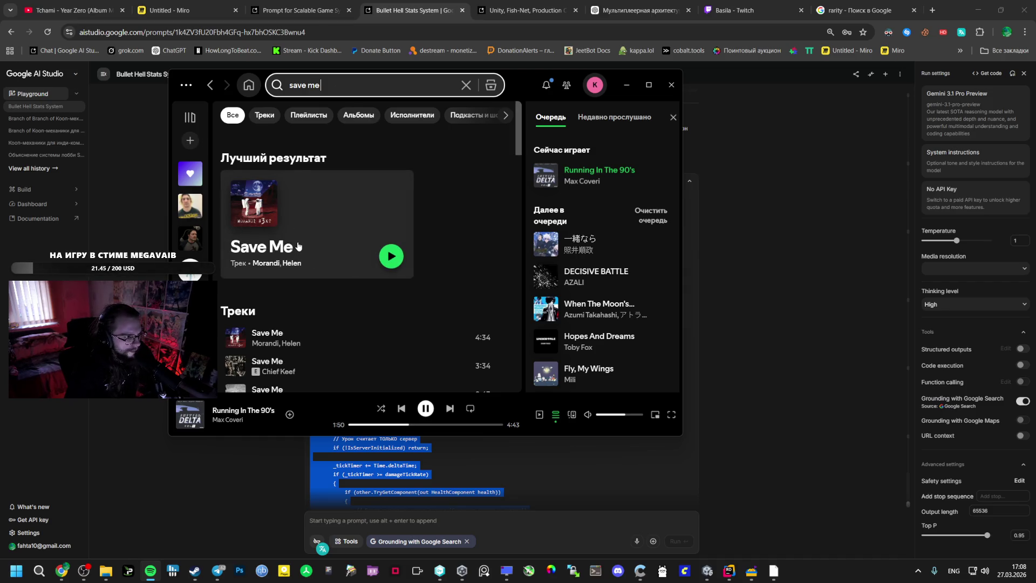
# - Add the Save Me search results to Spotify's play queue and skip ahead
pyautogui.rightClick(328, 253)
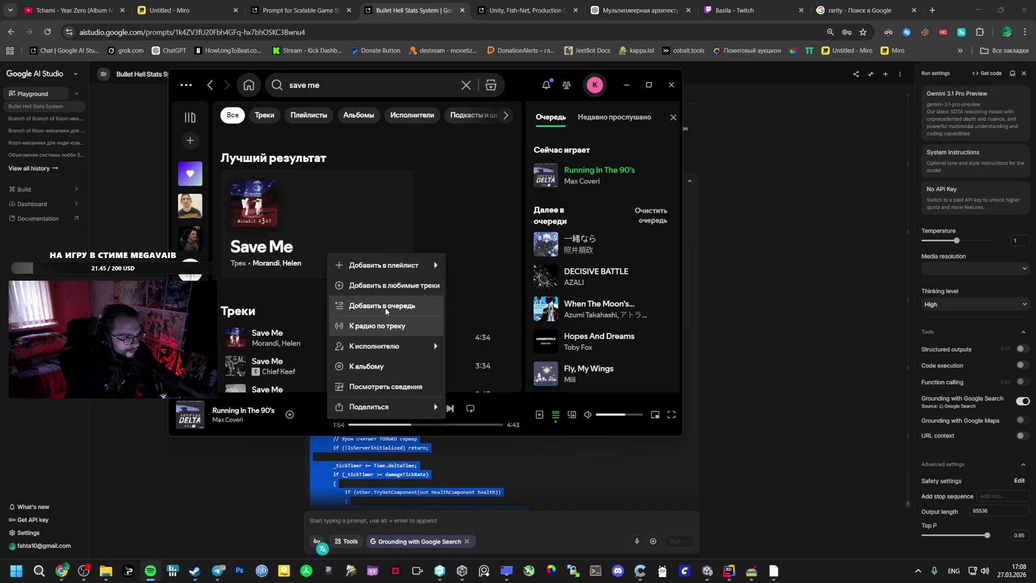
pyautogui.click(429, 303)
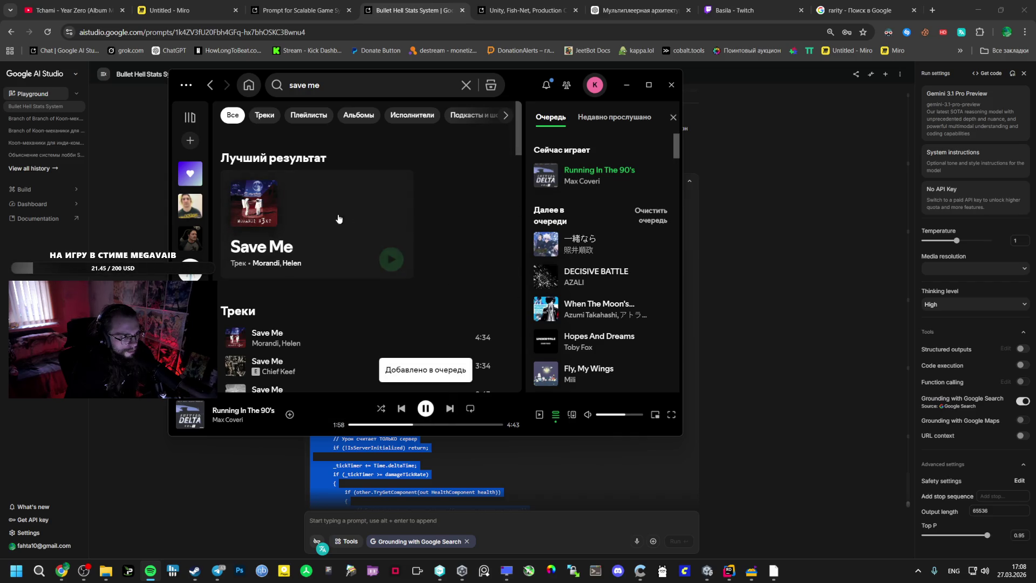
pyautogui.rightClick(323, 221)
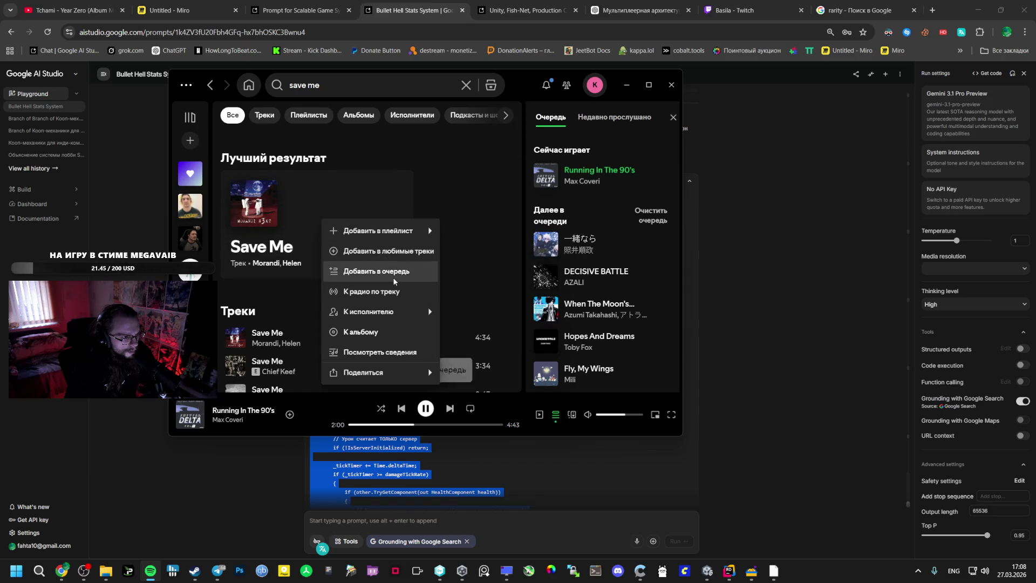
pyautogui.rightClick(310, 335)
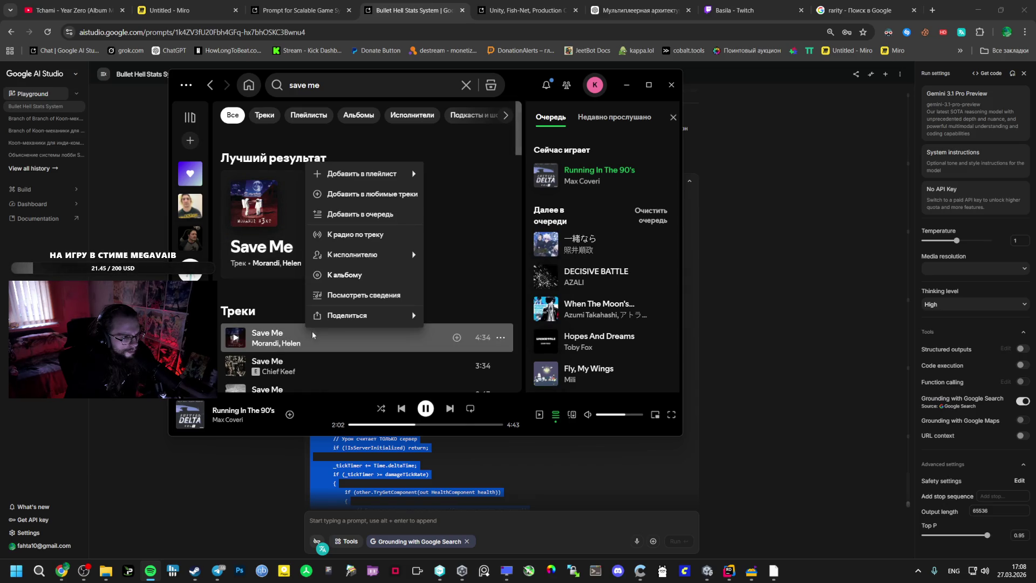
pyautogui.click(361, 215)
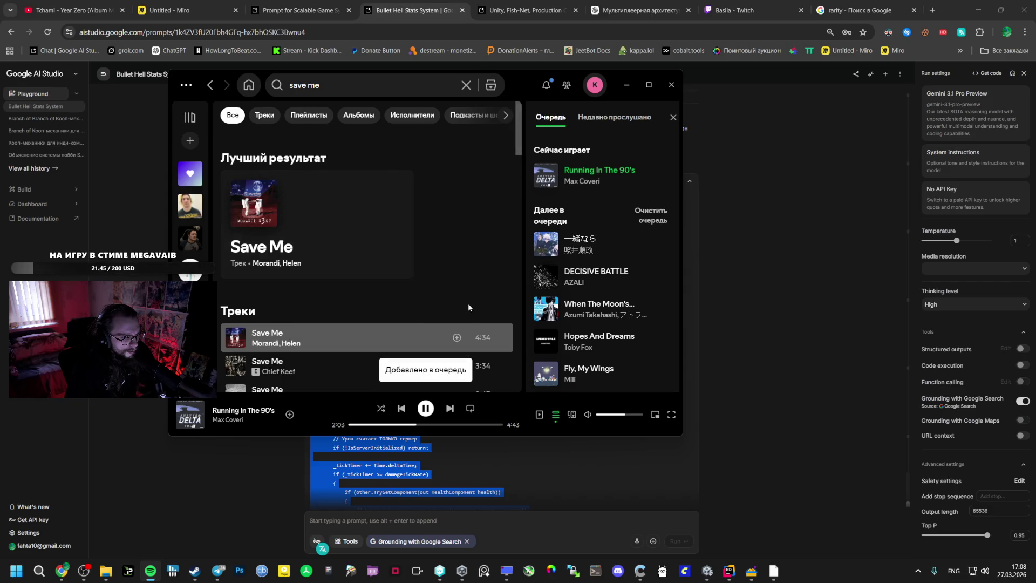
pyautogui.click(448, 408)
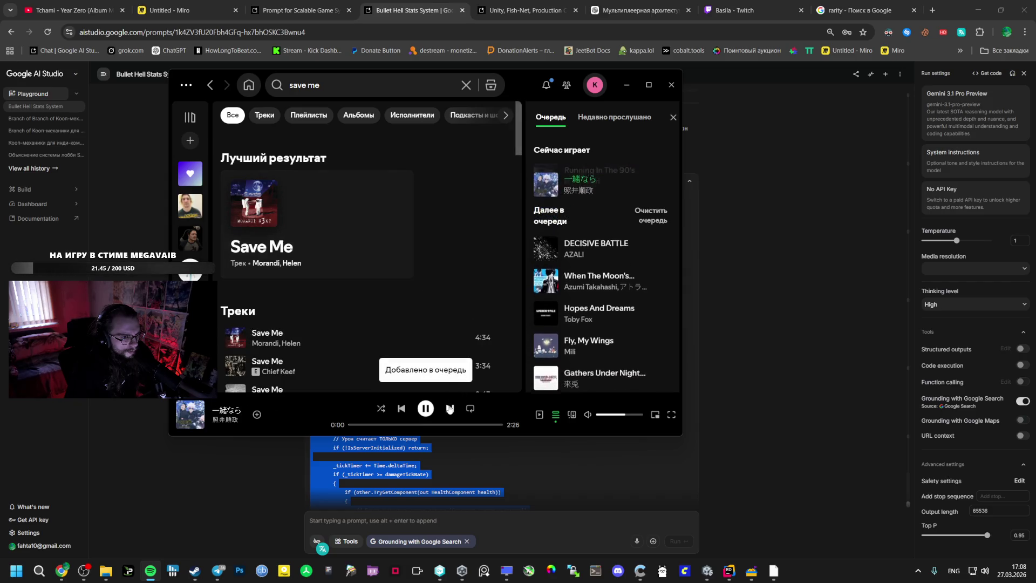
pyautogui.click(402, 409)
# - Clear the upcoming queue, queue Save Me next, and jump to about 1:38 in it
pyautogui.click(651, 215)
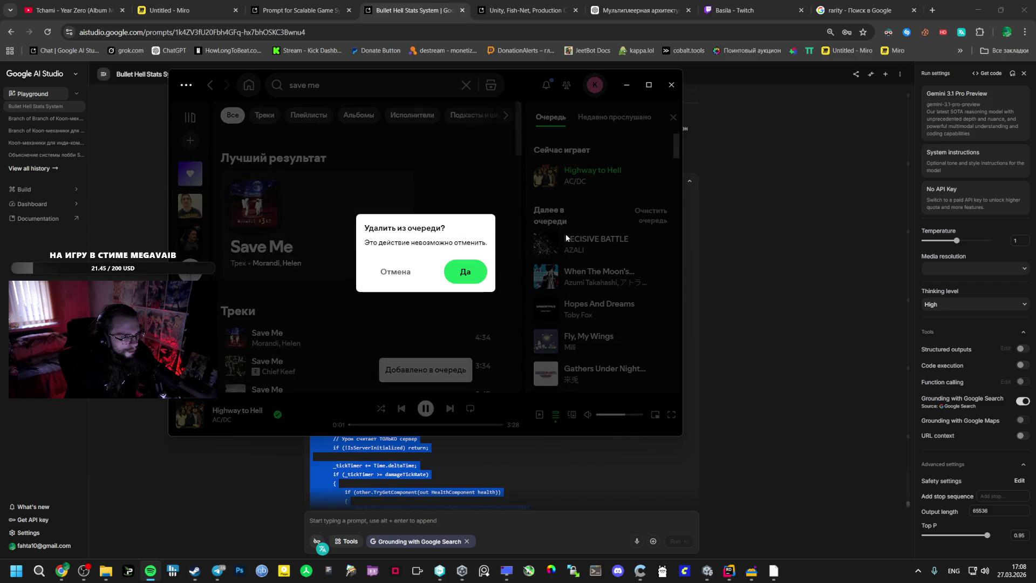
pyautogui.click(466, 271)
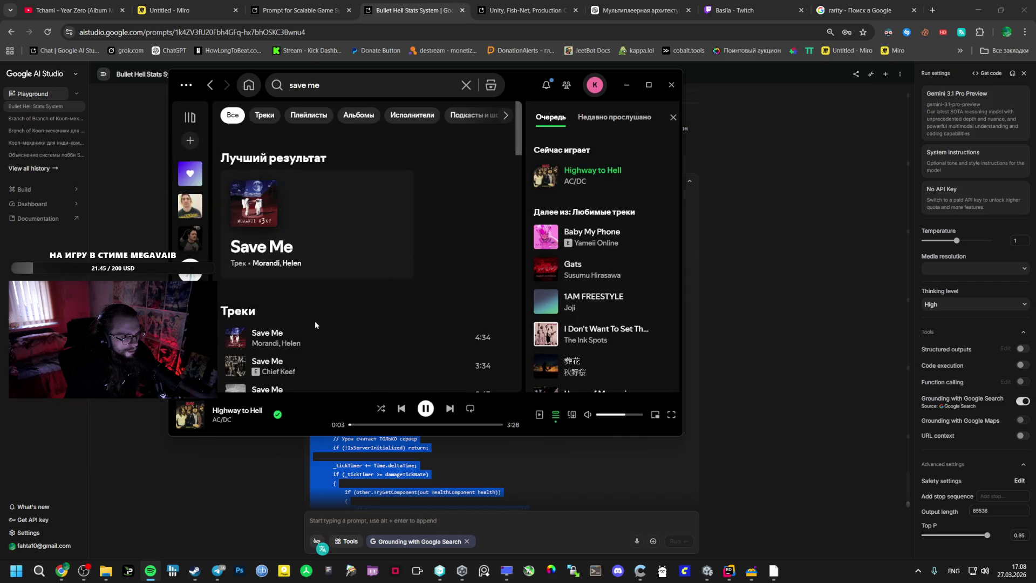
pyautogui.rightClick(300, 327)
pyautogui.moveTo(332, 302)
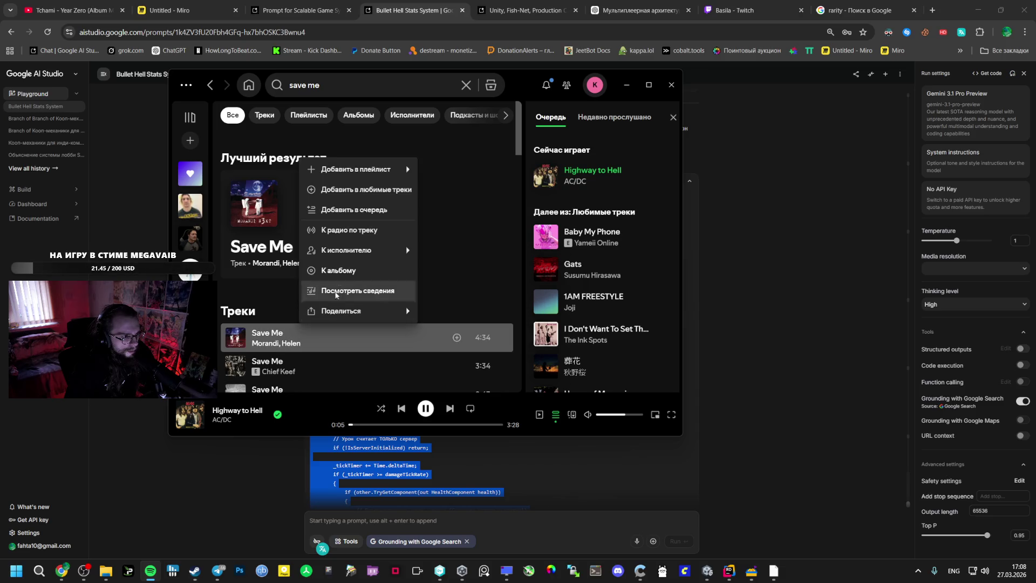
pyautogui.click(351, 210)
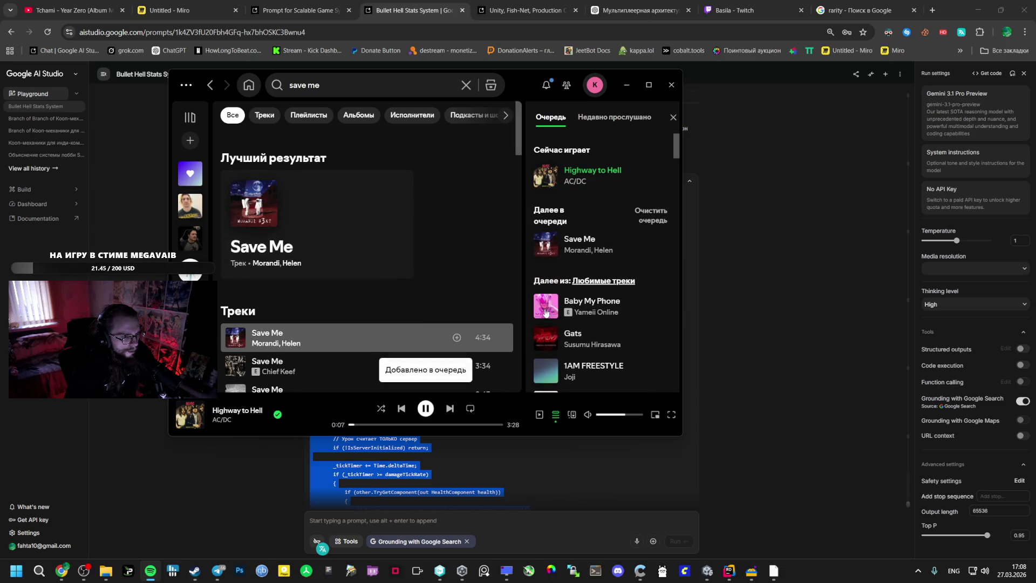
pyautogui.click(449, 409)
pyautogui.click(364, 425)
pyautogui.click(404, 425)
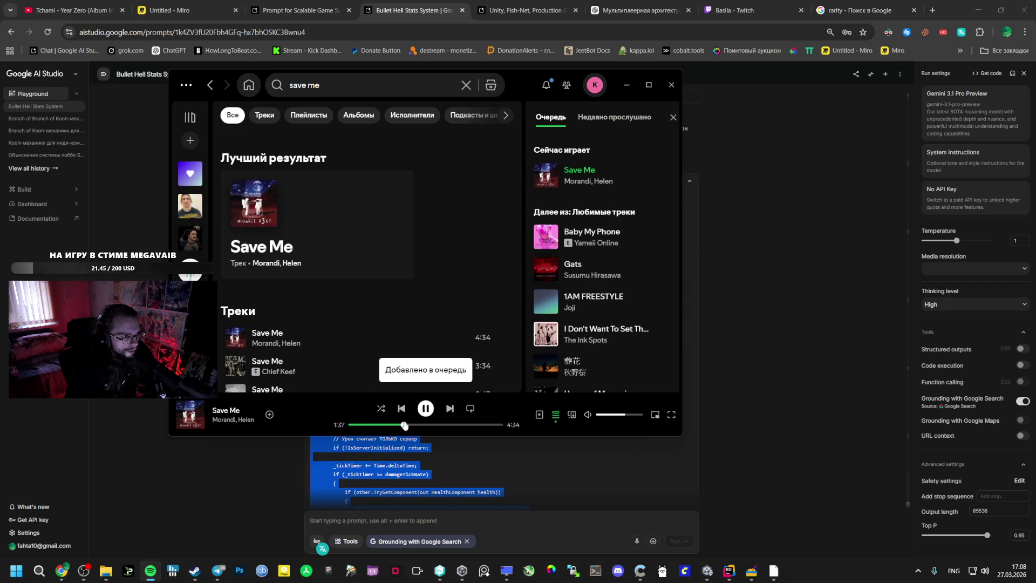
# - Play Chief Keef's Save Me from the search results, then start a new browser tab
pyautogui.click(342, 79)
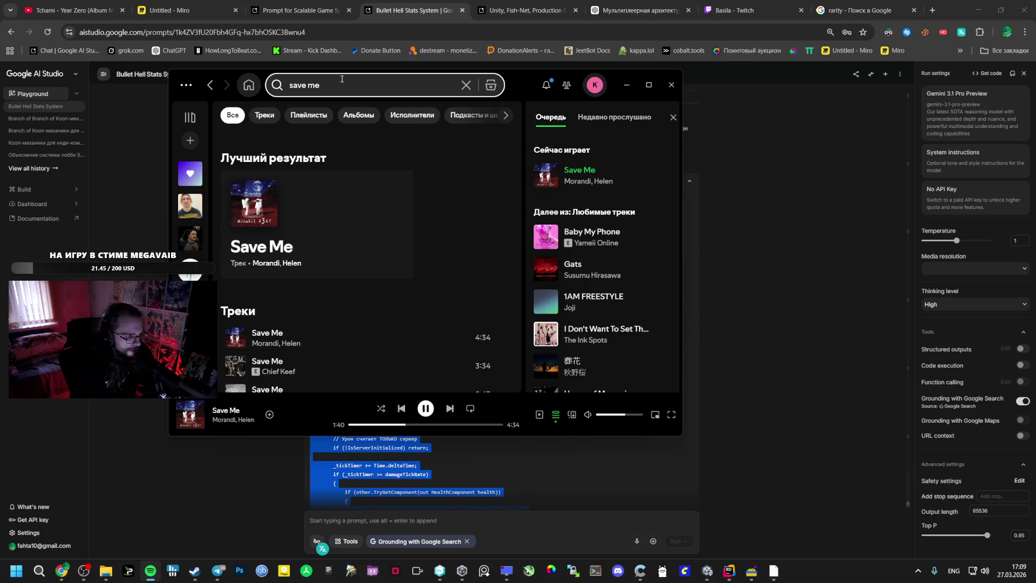
pyautogui.scroll(-2, 342, 210)
pyautogui.doubleClick(292, 291)
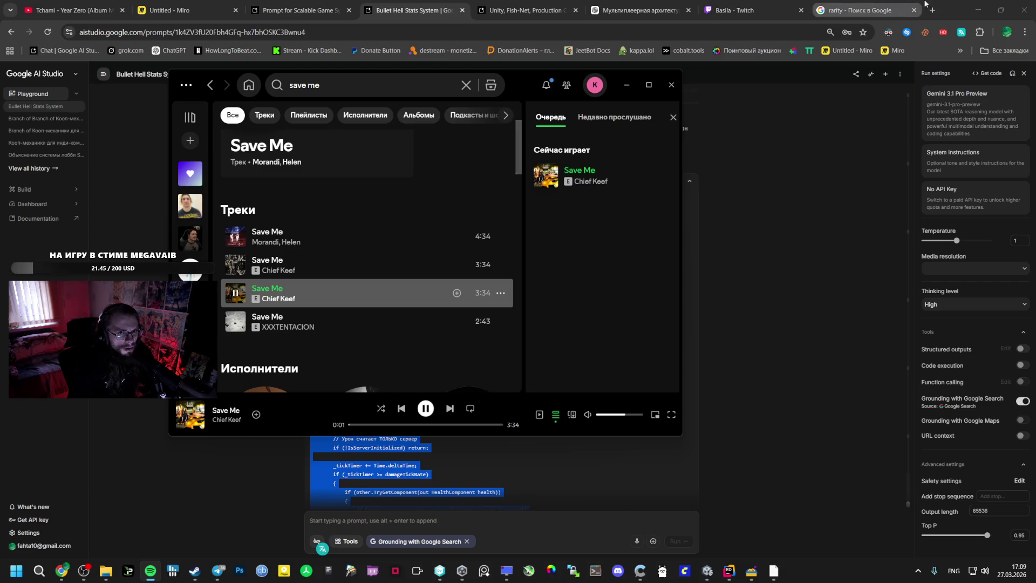
pyautogui.click(932, 7)
# - Google 'save me eurobeat' in the new Chrome tab
pyautogui.write('save')
pyautogui.press('BackSpace')
pyautogui.write('s')
pyautogui.press('BackSpace')
pyautogui.write('me ')
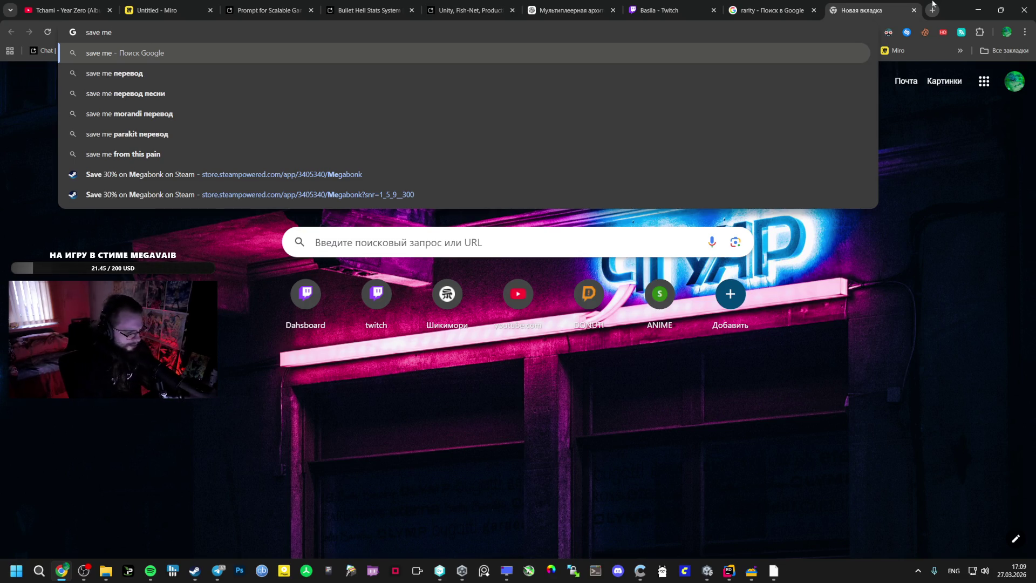
pyautogui.write('euro')
pyautogui.press('Return')
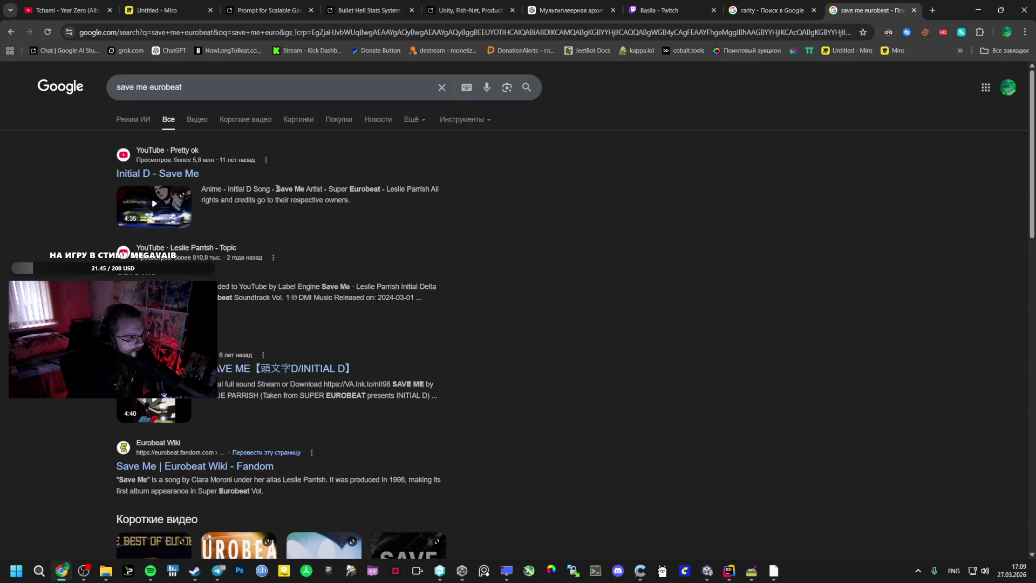
# - Copy 'Save Me · Leslie Parrish' from a result snippet into Spotify's search
pyautogui.moveTo(390, 190)
pyautogui.mouseDown()
pyautogui.moveTo(411, 190)
pyautogui.moveTo(382, 192)
pyautogui.mouseUp()
pyautogui.moveTo(399, 285); pyautogui.dragTo(322, 287)
pyautogui.hotkey('ctrl', 'c')
pyautogui.hotkey('ctrl', 'v')
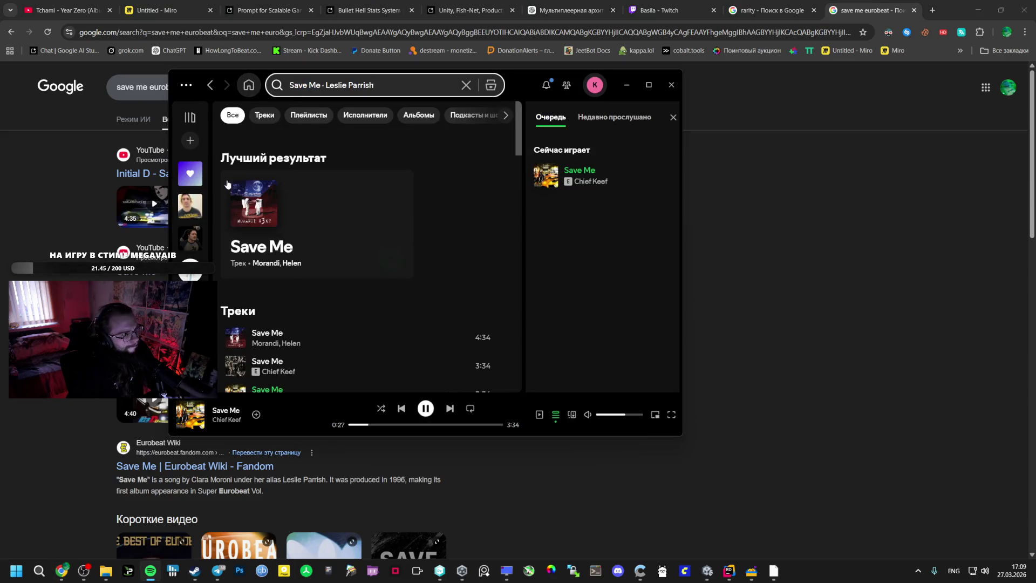
# - Play Leslie Parrish's original Save Me after briefly trying the Extended version
pyautogui.rightClick(331, 340)
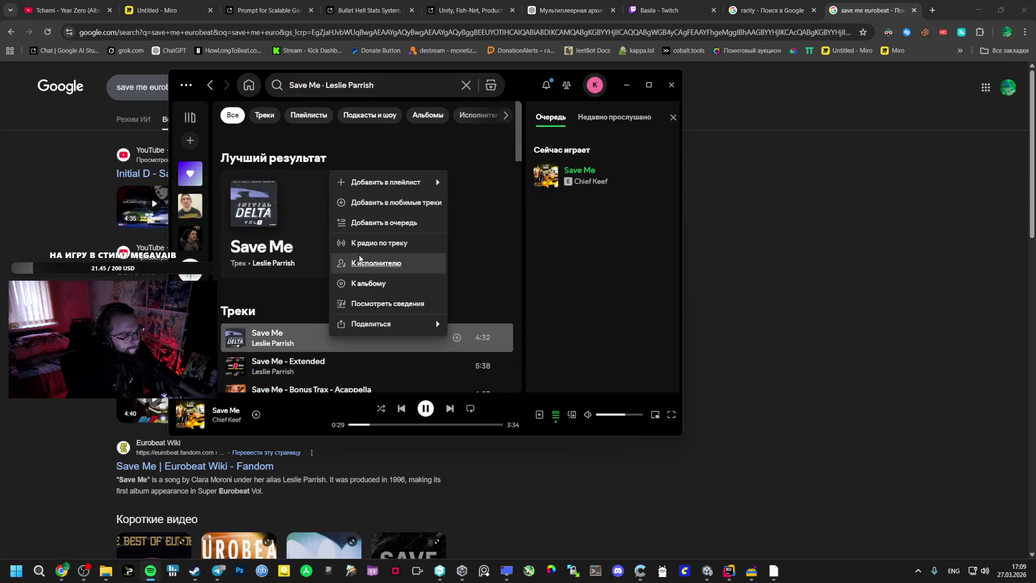
pyautogui.click(242, 344)
pyautogui.click(242, 343)
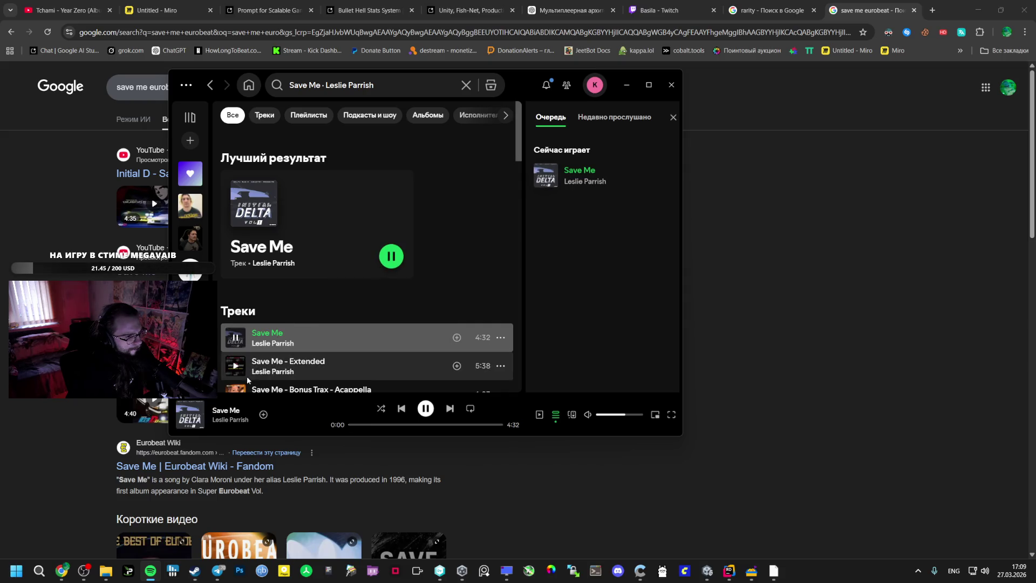
pyautogui.rightClick(352, 330)
pyautogui.moveTo(359, 324)
pyautogui.doubleClick(324, 366)
pyautogui.doubleClick(326, 346)
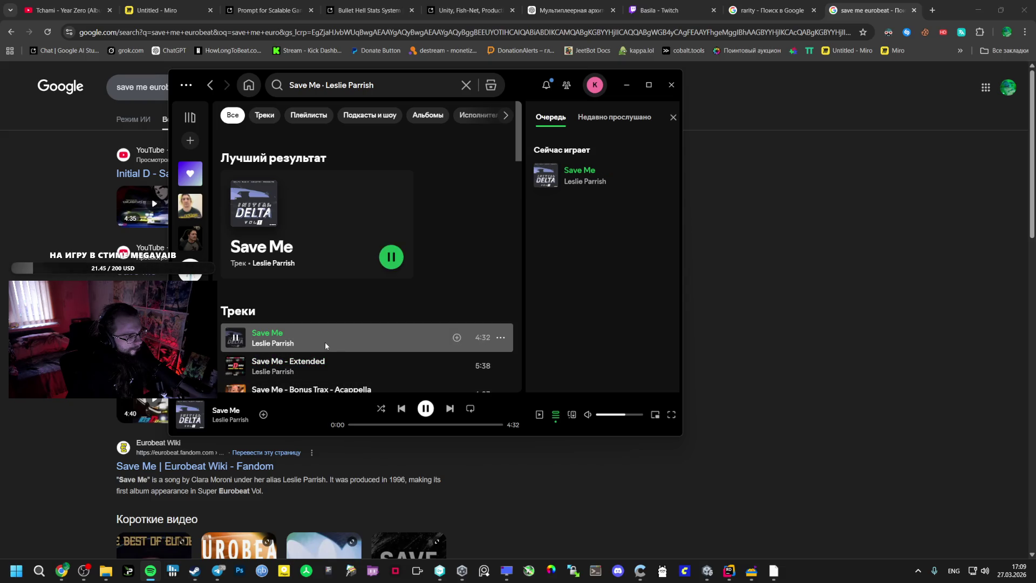
# - Go to the Save Me: радио playlist and add all its tracks to the queue
pyautogui.rightClick(326, 346)
pyautogui.click(371, 244)
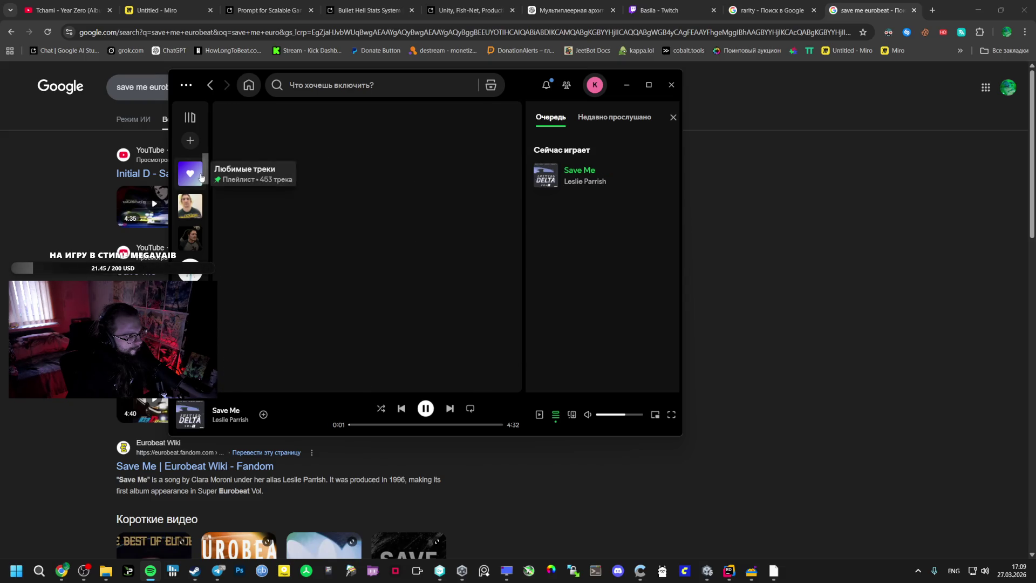
pyautogui.click(190, 173)
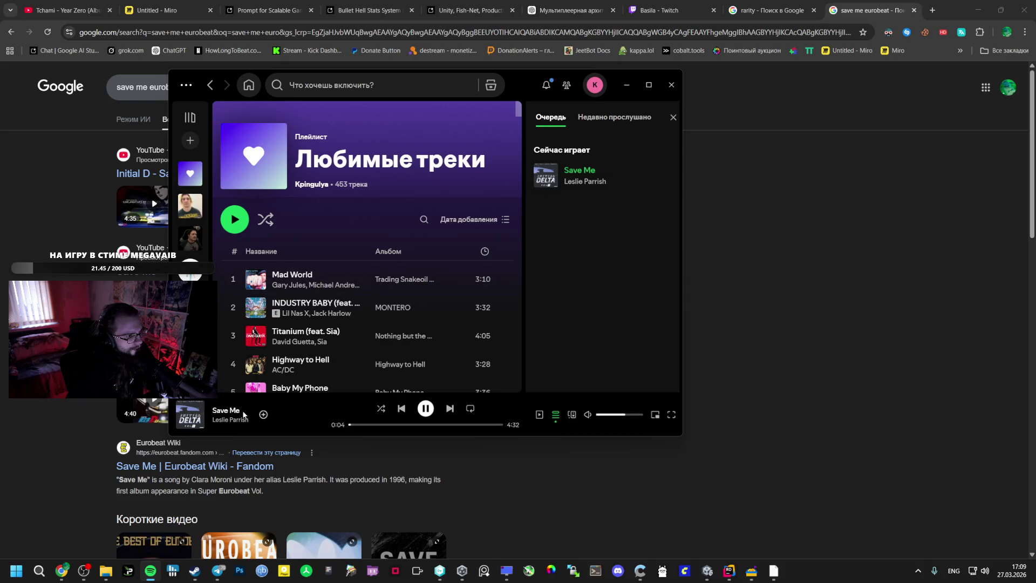
pyautogui.rightClick(302, 388)
pyautogui.click(277, 314)
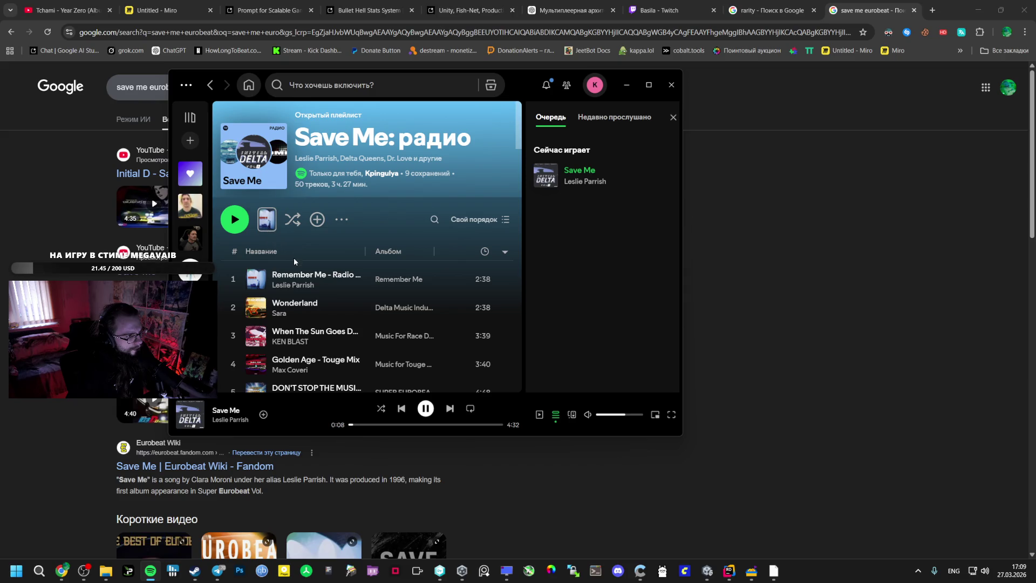
pyautogui.click(342, 219)
pyautogui.moveTo(383, 213)
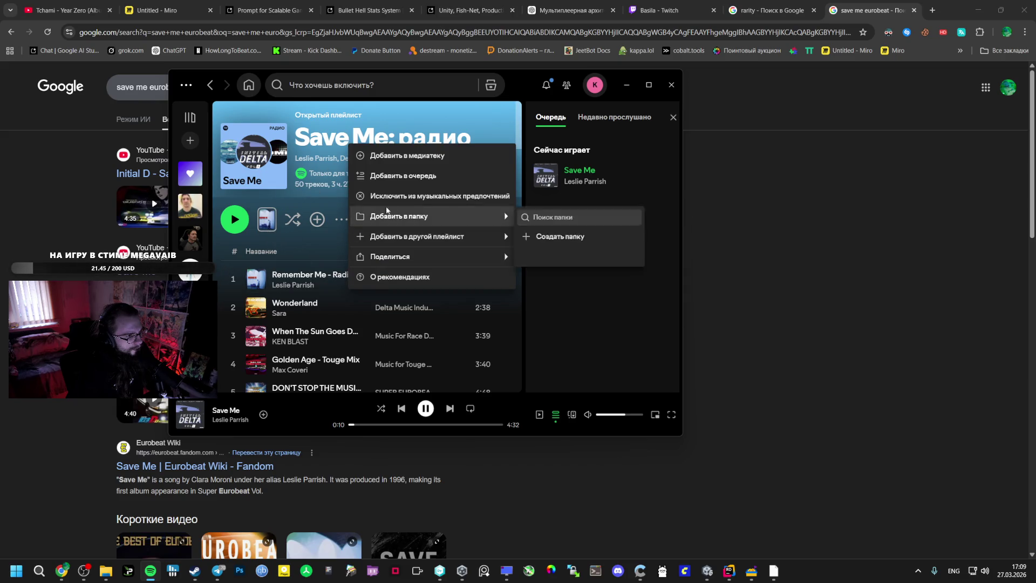
pyautogui.click(402, 174)
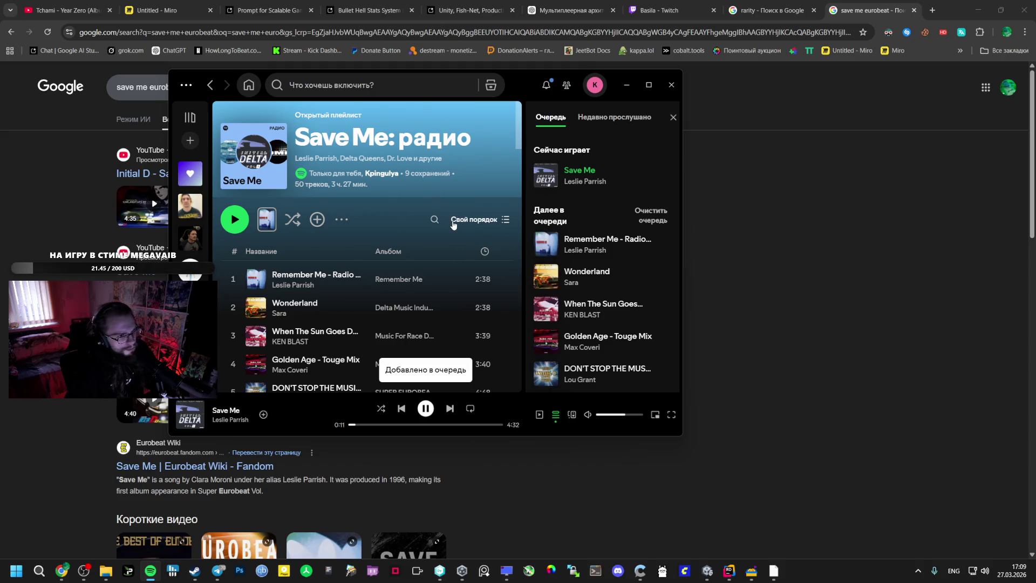
# - Return to Chrome's 'save me eurobeat' results
pyautogui.click(786, 365)
pyautogui.hotkey('alt', 'Tab')
pyautogui.click(458, 307)
pyautogui.click(700, 68)
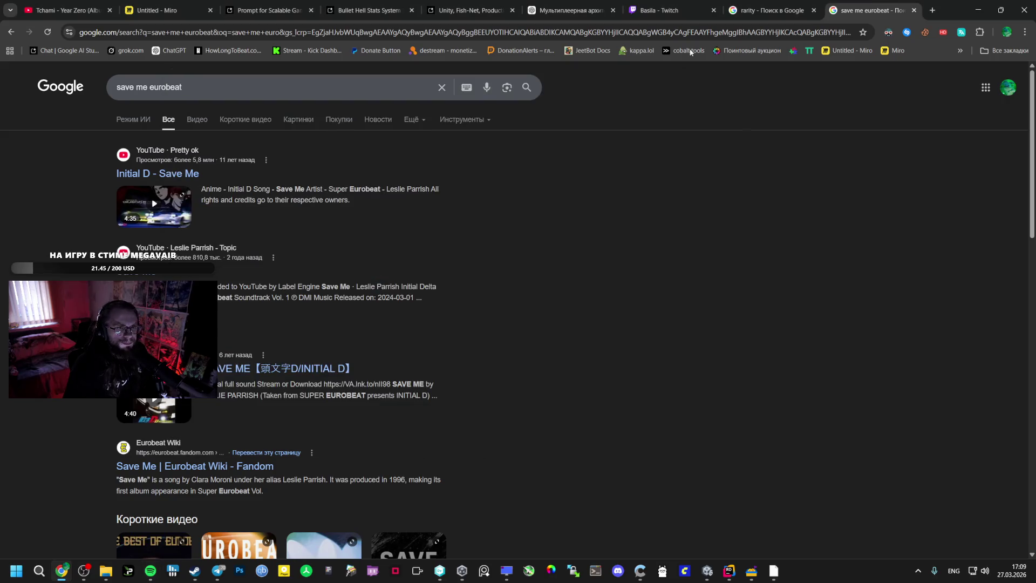
# - Read the Orbital Aura setup steps in the Bullet Hell Stats System chat, then switch to Unity
pyautogui.click(669, 10)
pyautogui.click(369, 10)
pyautogui.click(445, 8)
pyautogui.click(369, 11)
pyautogui.scroll(-6, 411, 323)
pyautogui.scroll(-1, 411, 323)
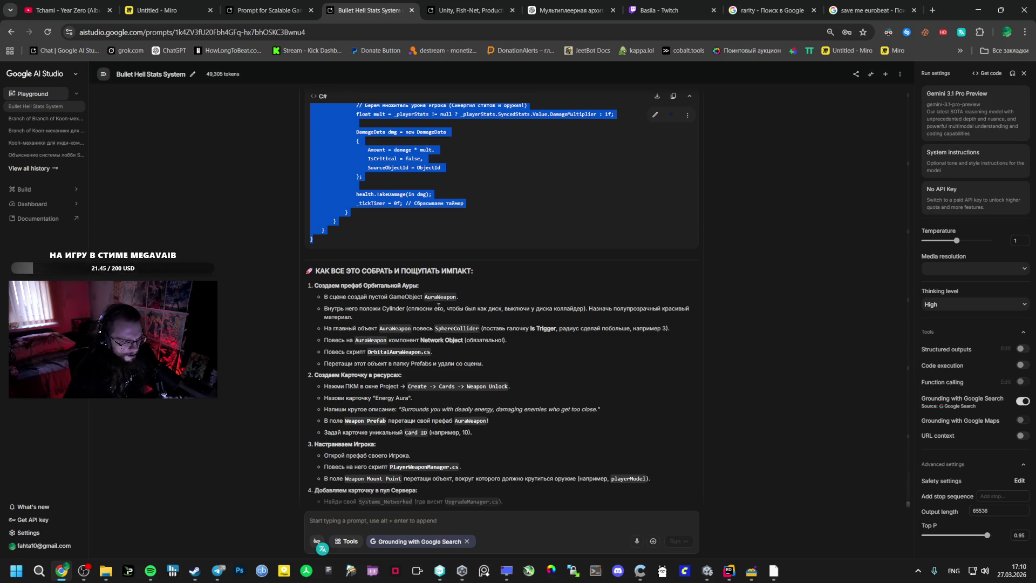
pyautogui.click(438, 306)
pyautogui.click(707, 571)
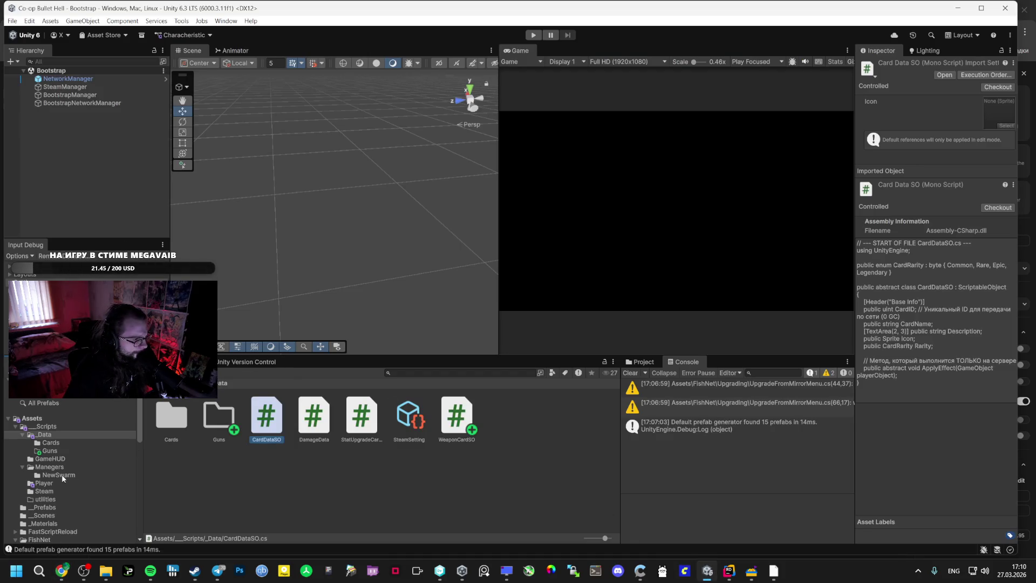
# - Open the Vestibule scene and create an empty object named AuraWeapon
pyautogui.click(42, 516)
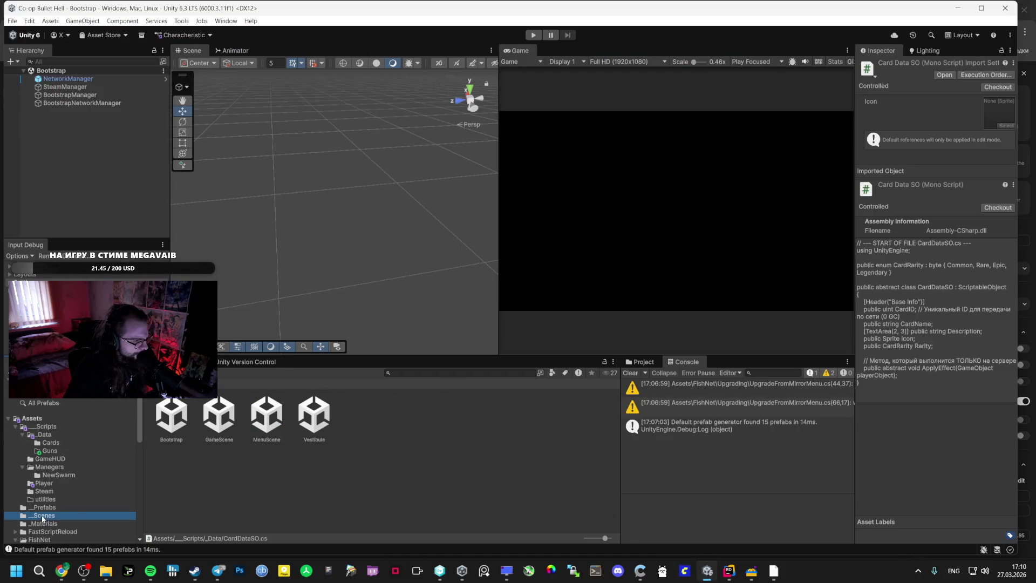
pyautogui.doubleClick(314, 414)
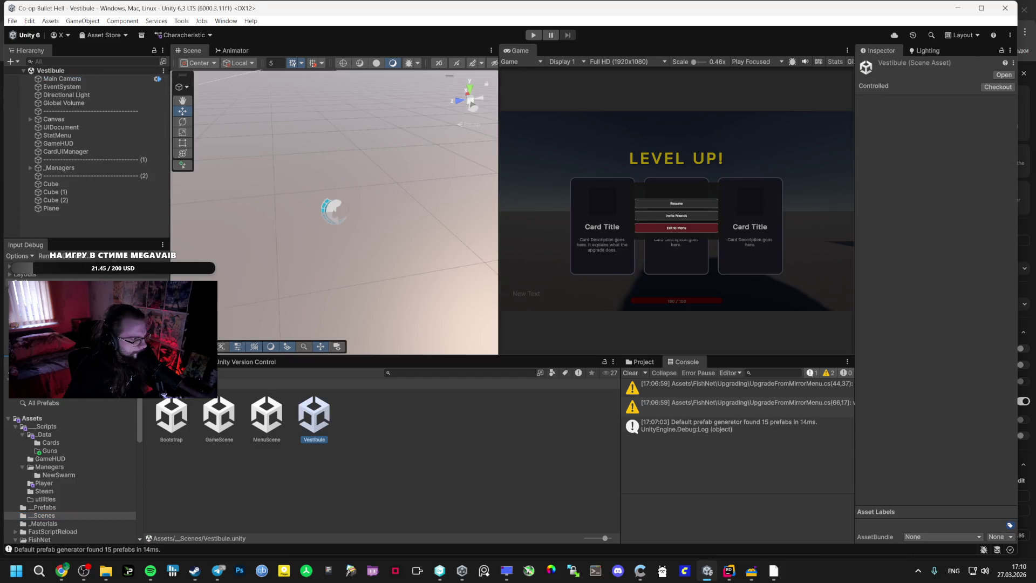
pyautogui.rightClick(77, 225)
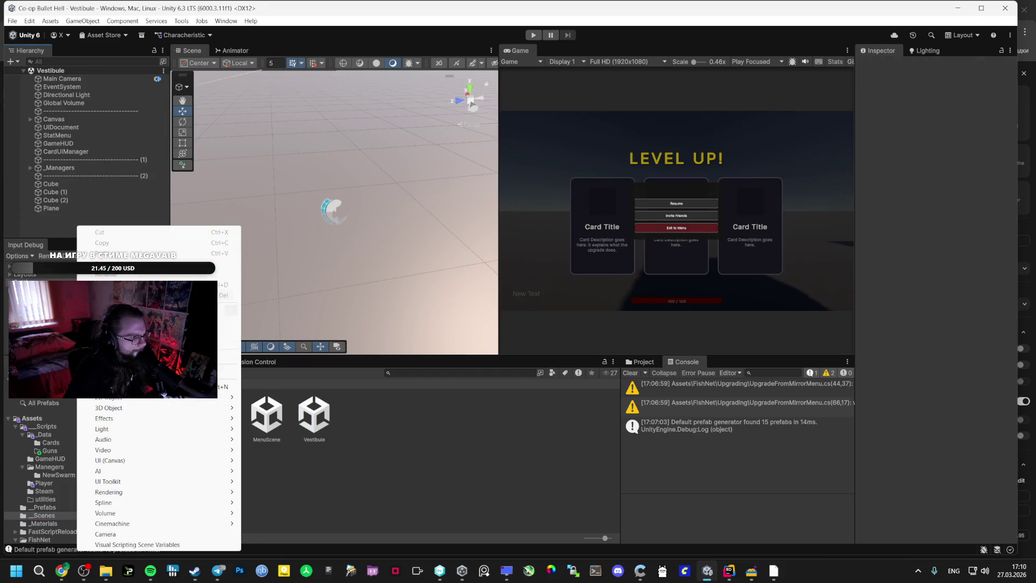
pyautogui.click(135, 386)
pyautogui.write('AuraWeapon')
pyautogui.press('Return')
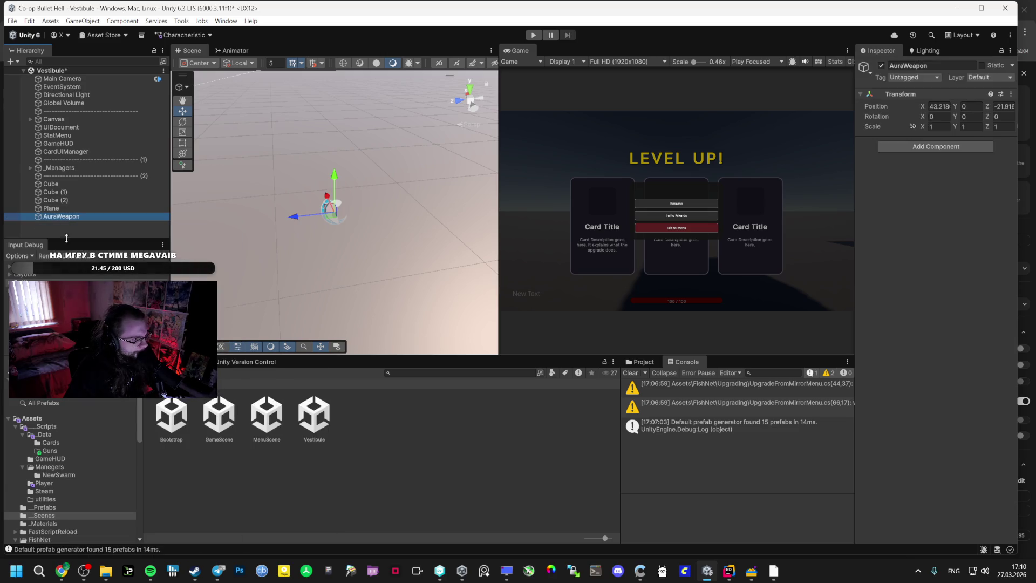
# - Set AuraWeapon's position to 0, 0, 0 and frame it in the Scene view
pyautogui.click(935, 106)
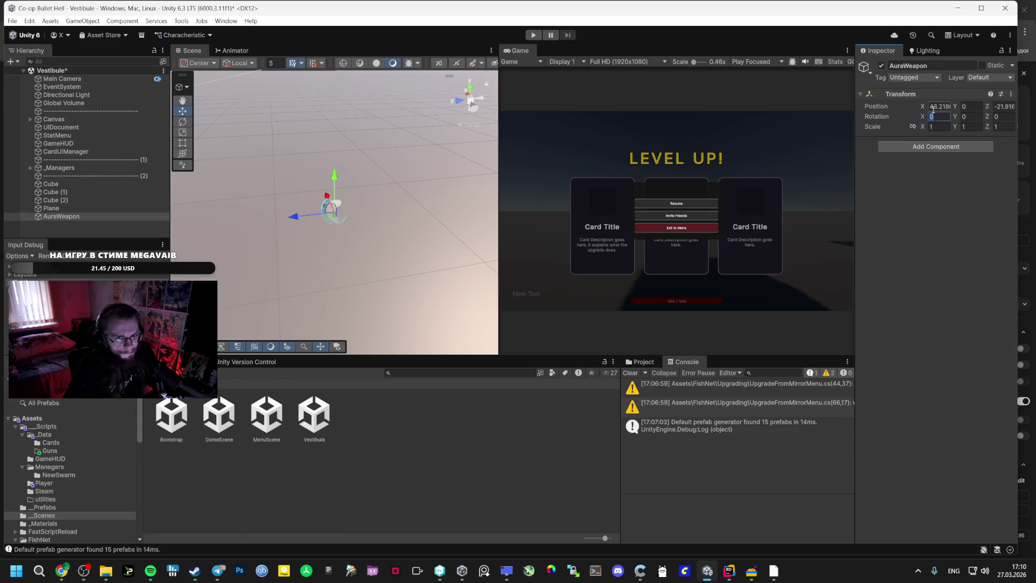
pyautogui.write('0')
pyautogui.press('Tab')
pyautogui.press('Tab')
pyautogui.write('0')
pyautogui.click(50, 218)
pyautogui.doubleClick(51, 218)
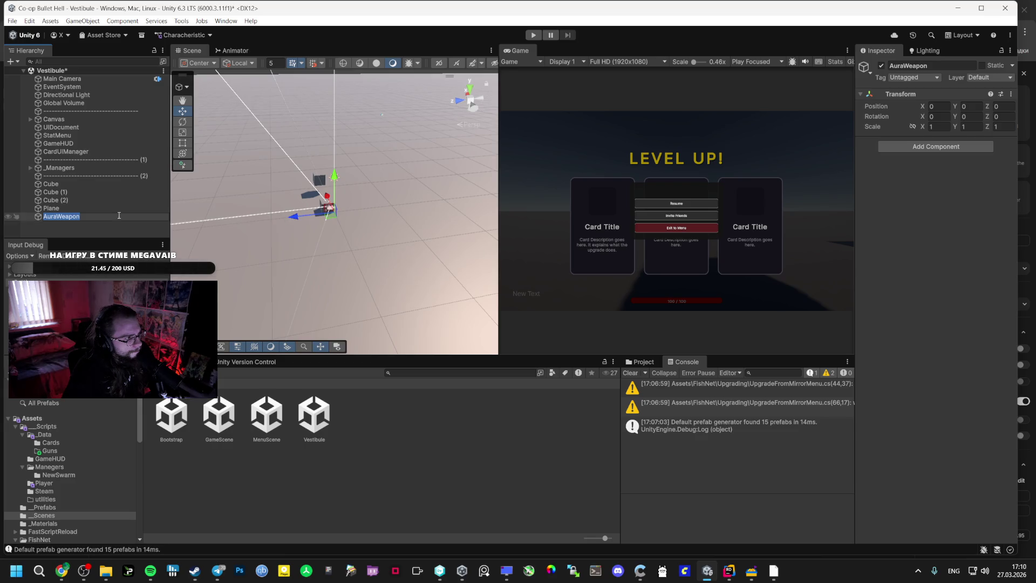
# - Move Cube (1) and Cube away from the origin, save the scene, and reselect AuraWeapon
pyautogui.click(86, 201)
pyautogui.click(317, 214)
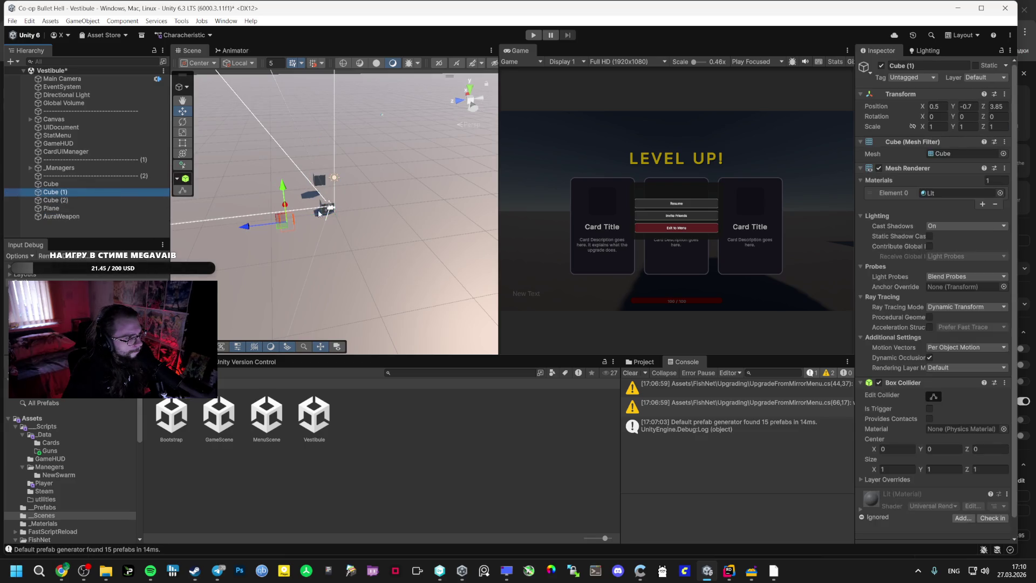
pyautogui.moveTo(282, 187); pyautogui.dragTo(283, 183)
pyautogui.click(76, 198)
pyautogui.click(89, 185)
pyautogui.moveTo(303, 206); pyautogui.dragTo(291, 170)
pyautogui.hotkey('ctrl', 's')
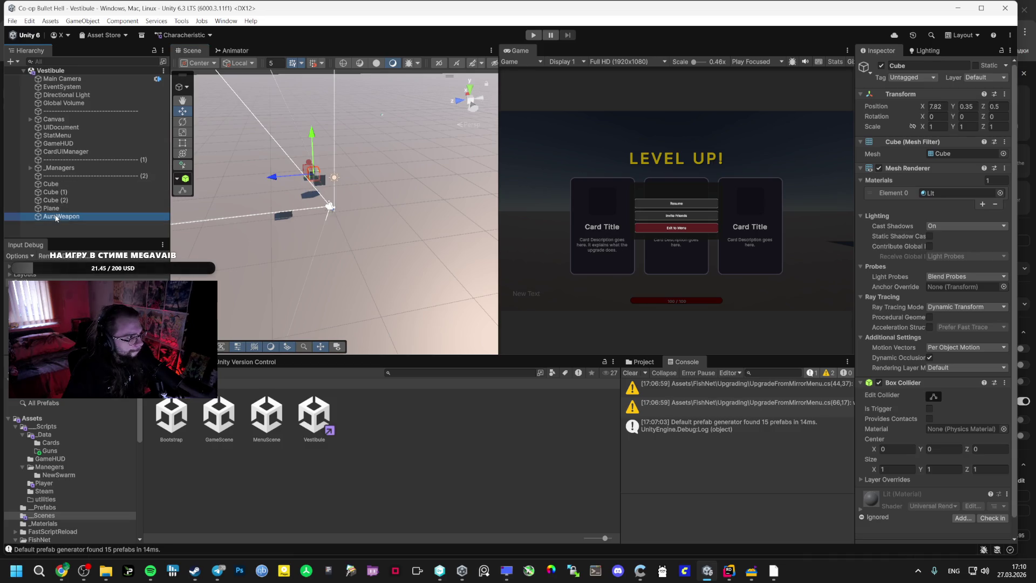
pyautogui.click(56, 217)
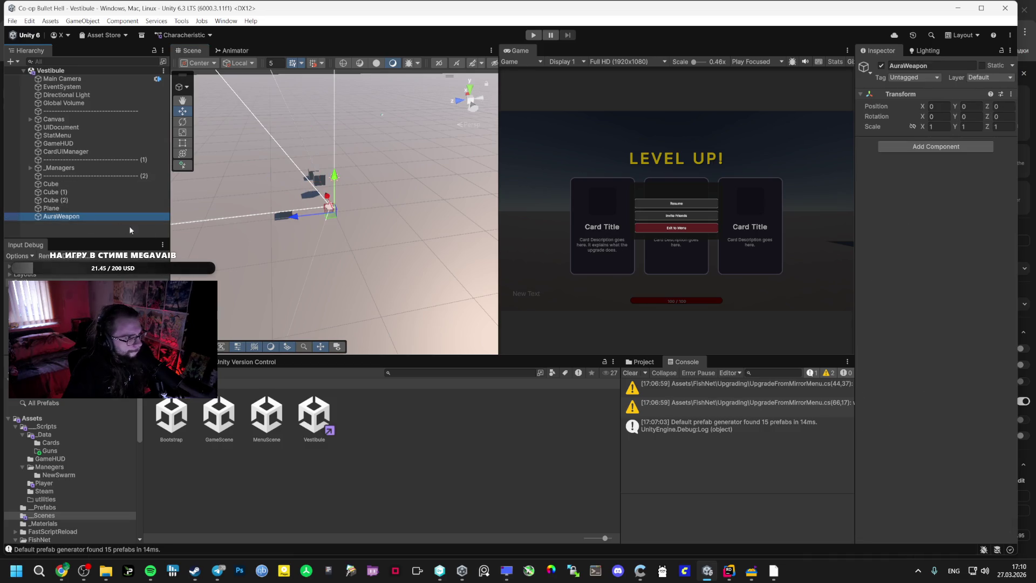
# - Add a Cylinder child under AuraWeapon, squash its Y scale and raise it to Y 0.38
pyautogui.rightClick(66, 219)
pyautogui.moveTo(205, 359)
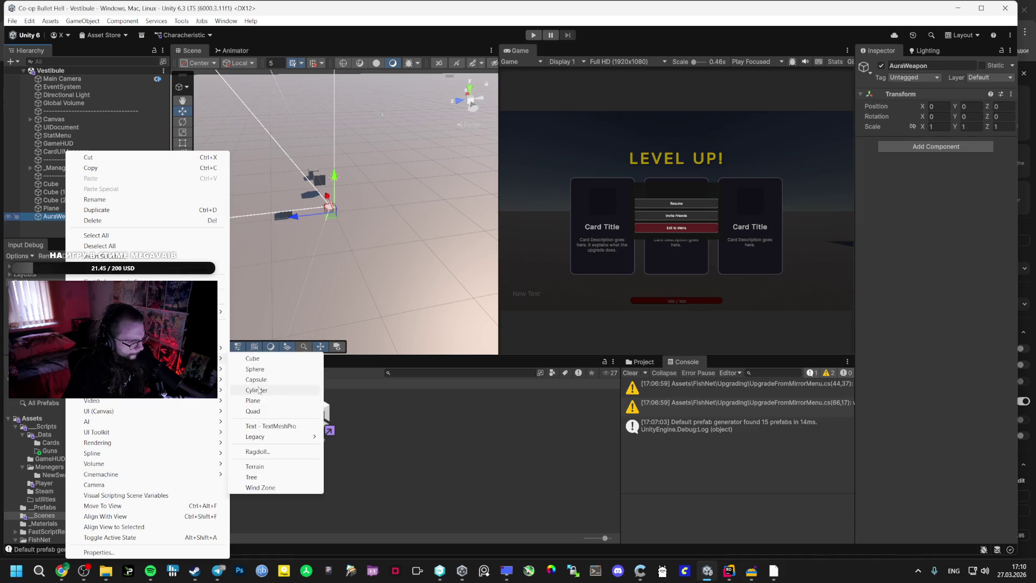
pyautogui.click(258, 390)
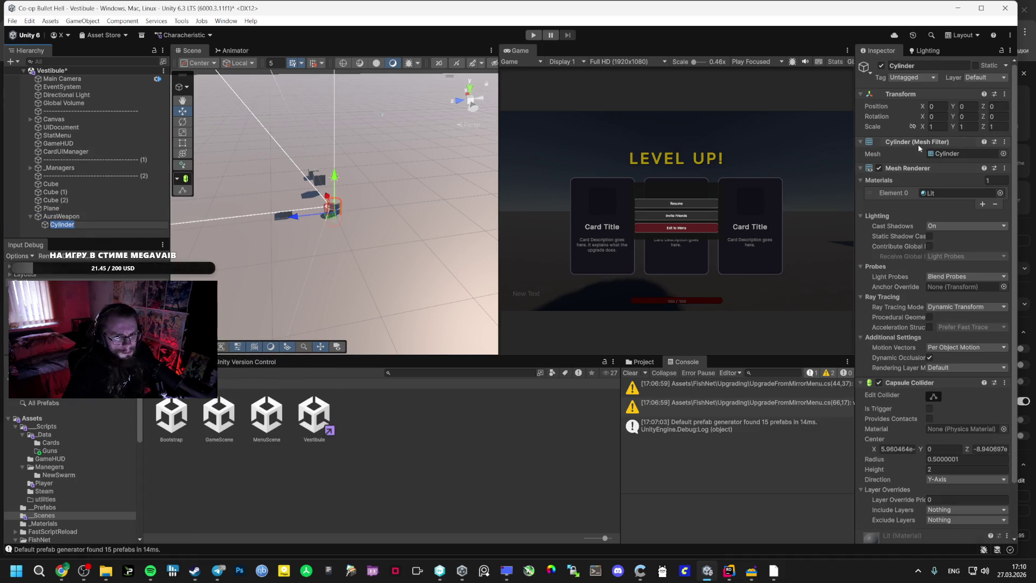
pyautogui.moveTo(954, 128); pyautogui.dragTo(939, 128)
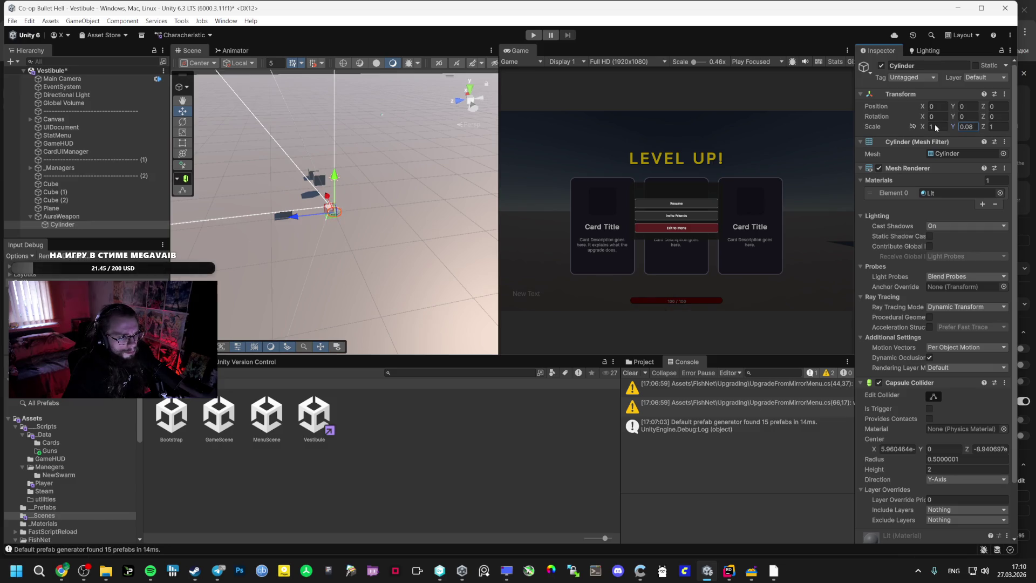
pyautogui.click(68, 225)
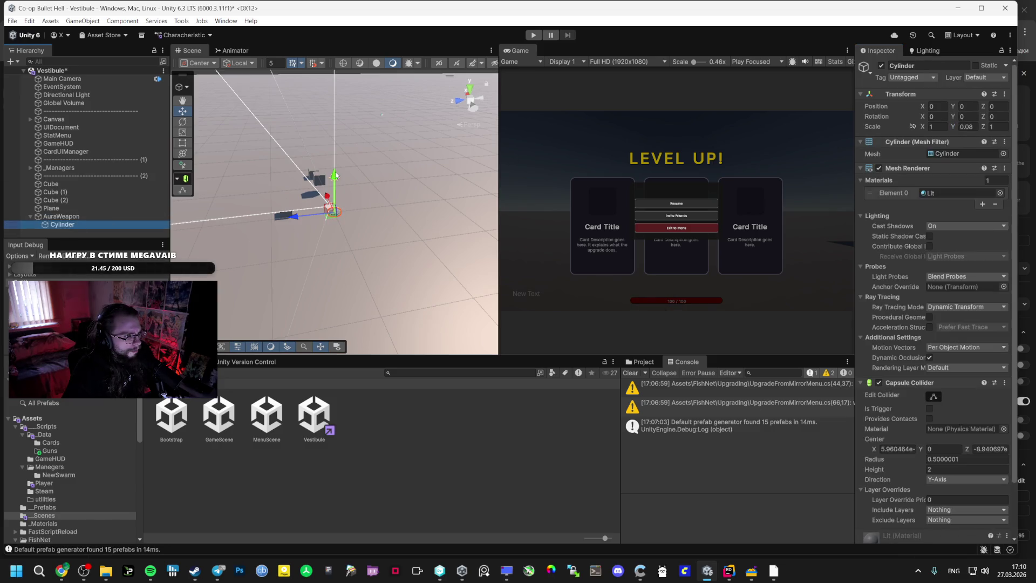
pyautogui.moveTo(335, 175); pyautogui.dragTo(335, 169)
pyautogui.press('f')
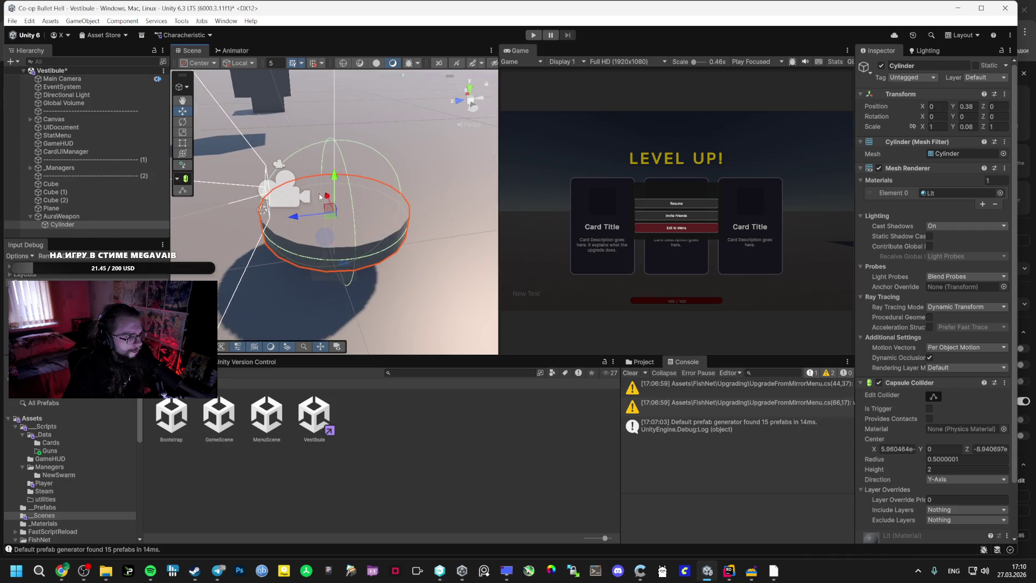
# - Flatten the cylinder to a 0.02 Y scale, cross-checking the AI Studio guide
pyautogui.scroll(-3, 319, 197)
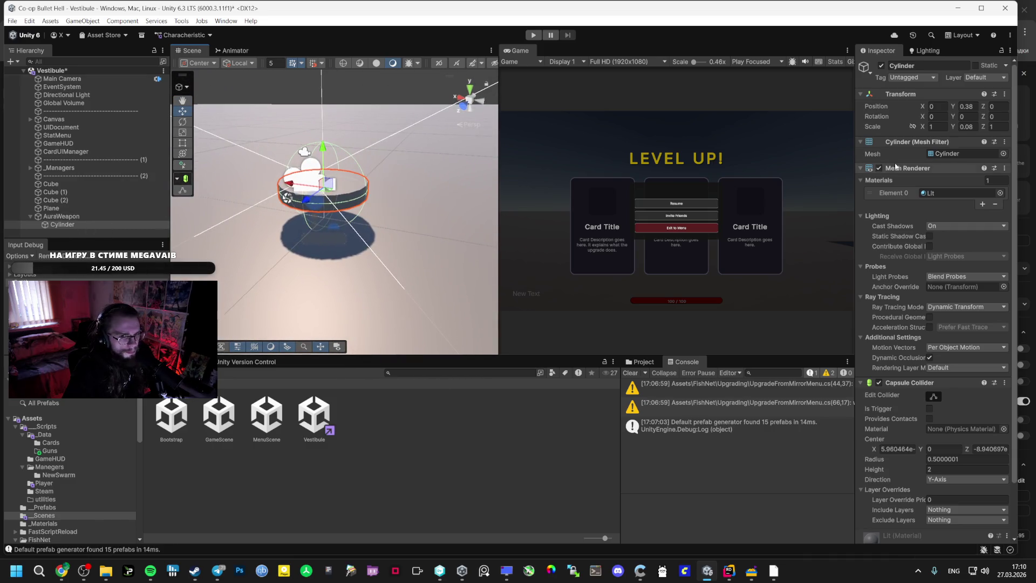
pyautogui.moveTo(953, 126); pyautogui.dragTo(950, 127)
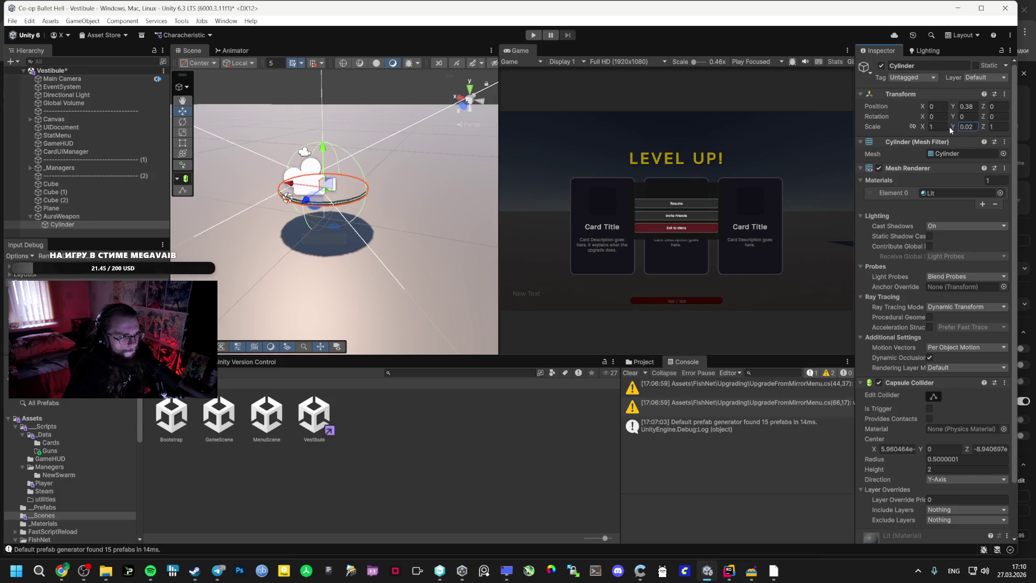
pyautogui.hotkey('alt', 'Tab')
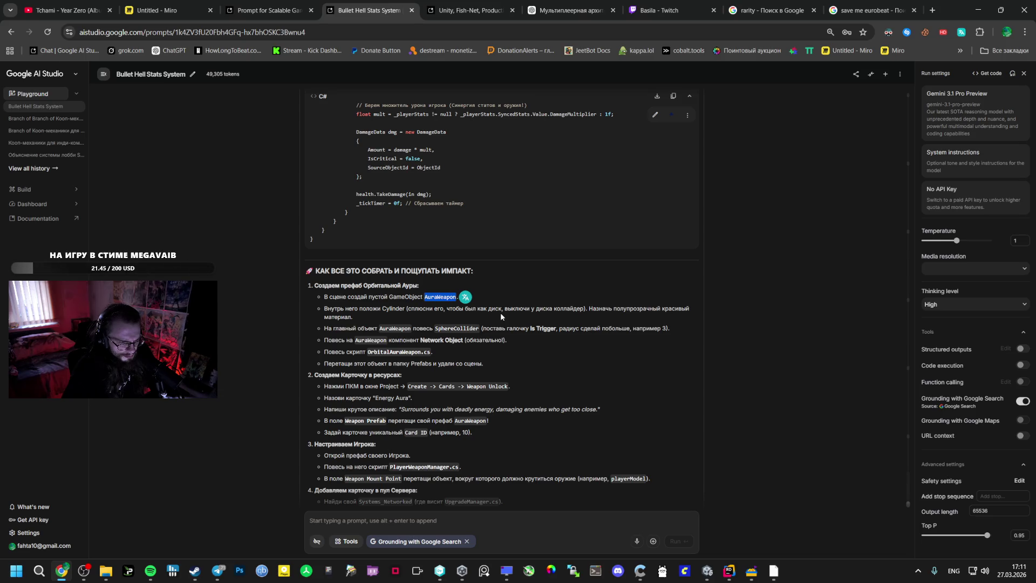
pyautogui.hotkey('alt', 'Tab')
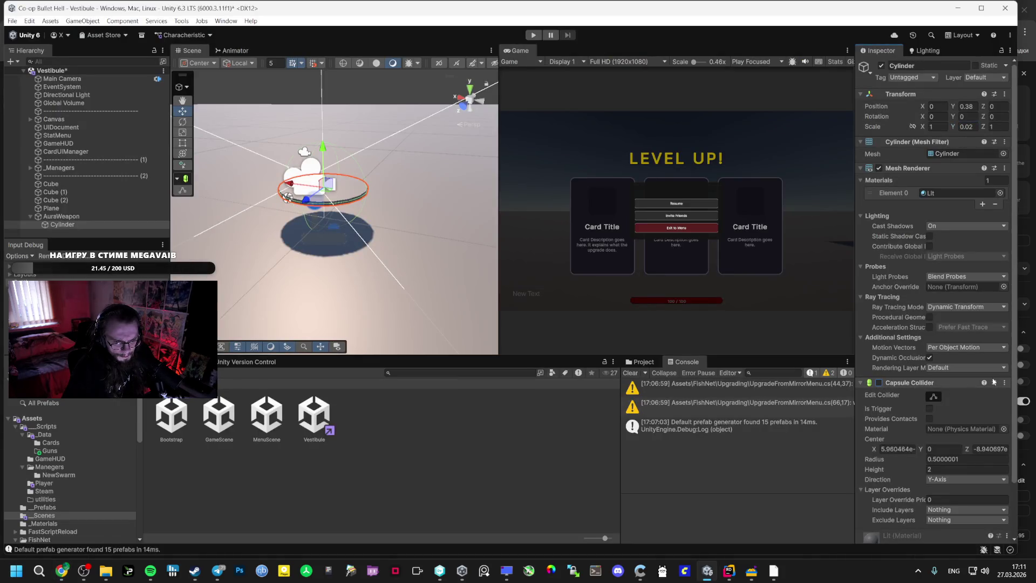
pyautogui.hotkey('alt', 'Tab')
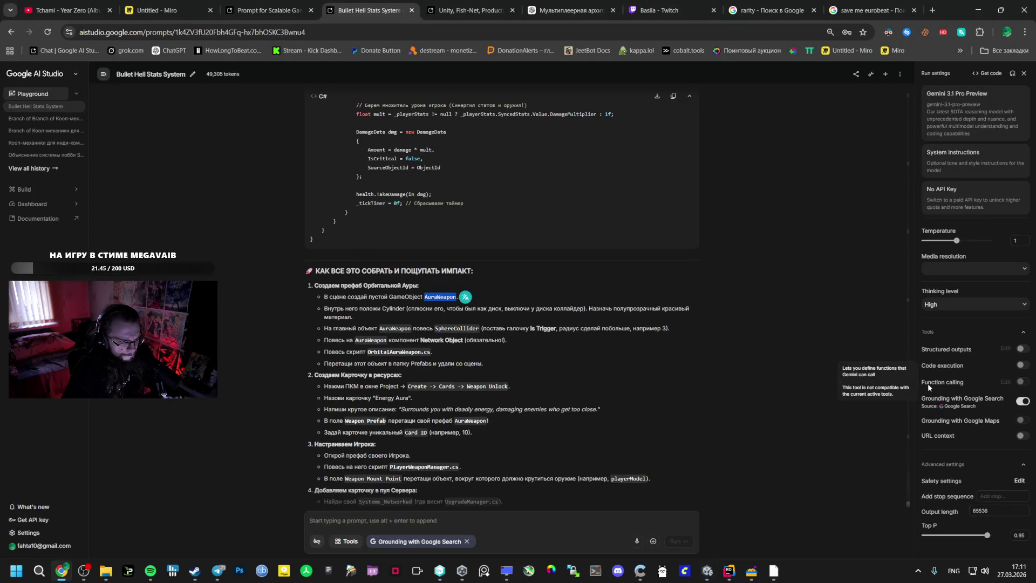
pyautogui.hotkey('alt', 'Tab')
pyautogui.click(1004, 382)
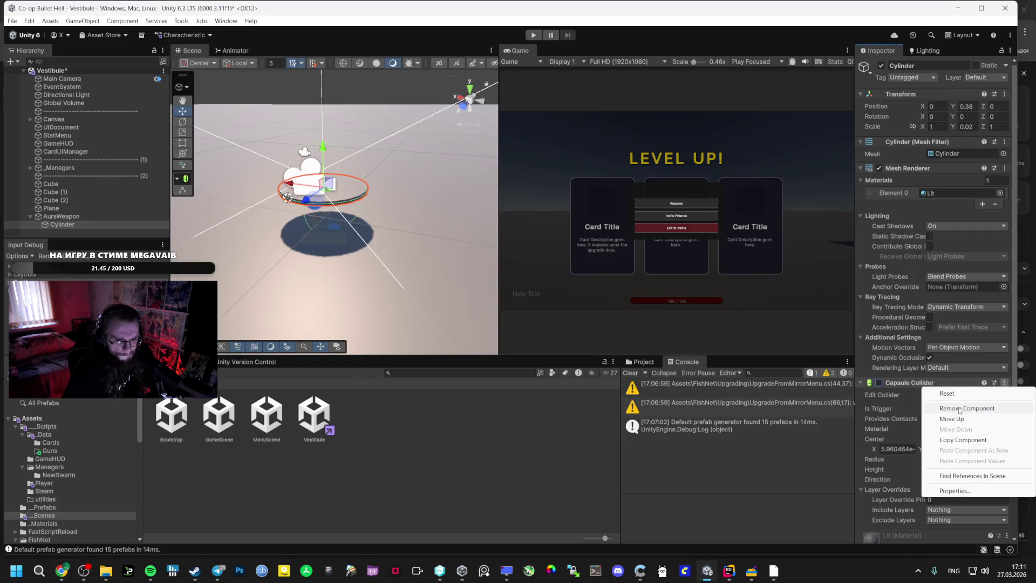
# - Remove the Cylinder's Capsule Collider and create a material named AuraWeapon in _Materials
pyautogui.click(960, 409)
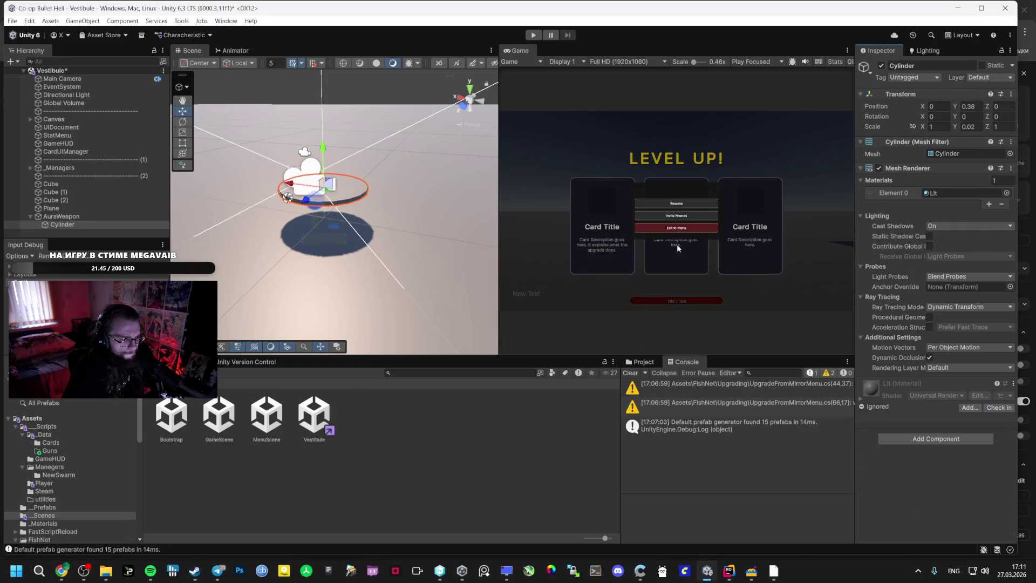
pyautogui.click(45, 522)
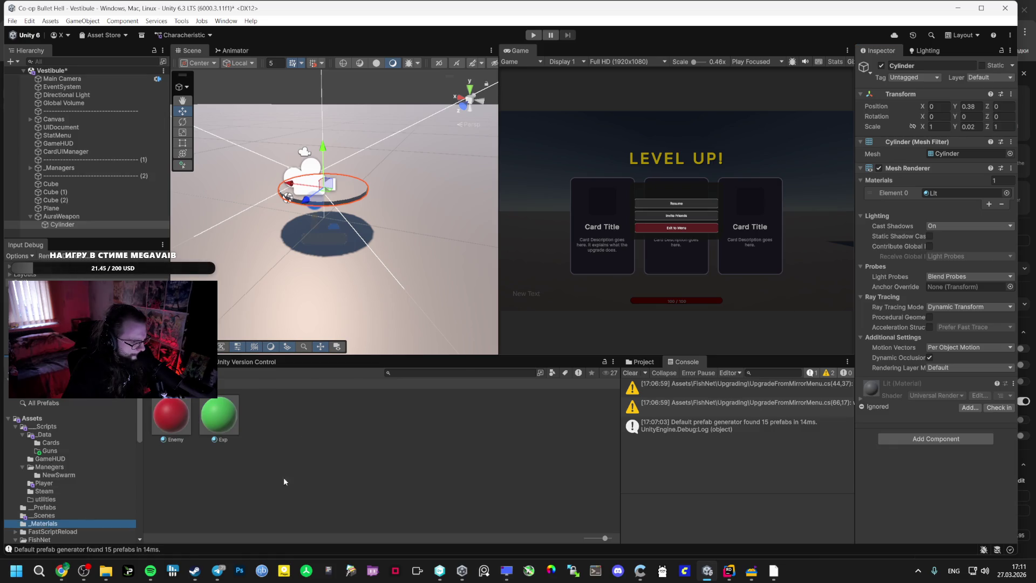
pyautogui.rightClick(309, 478)
pyautogui.moveTo(367, 178)
pyautogui.click(492, 188)
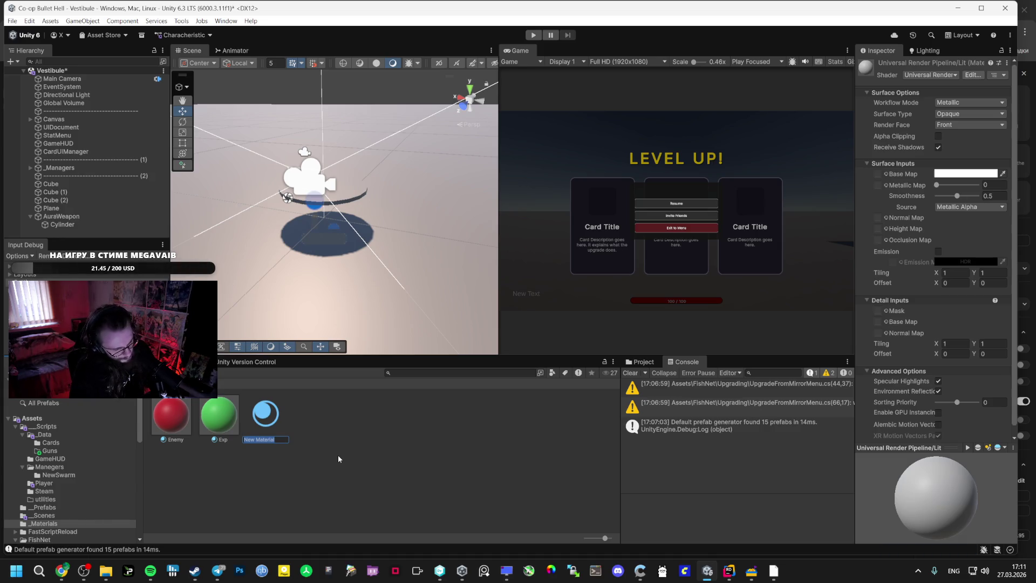
pyautogui.write('AG')
pyautogui.press('BackSpace')
pyautogui.write('uraWeapon')
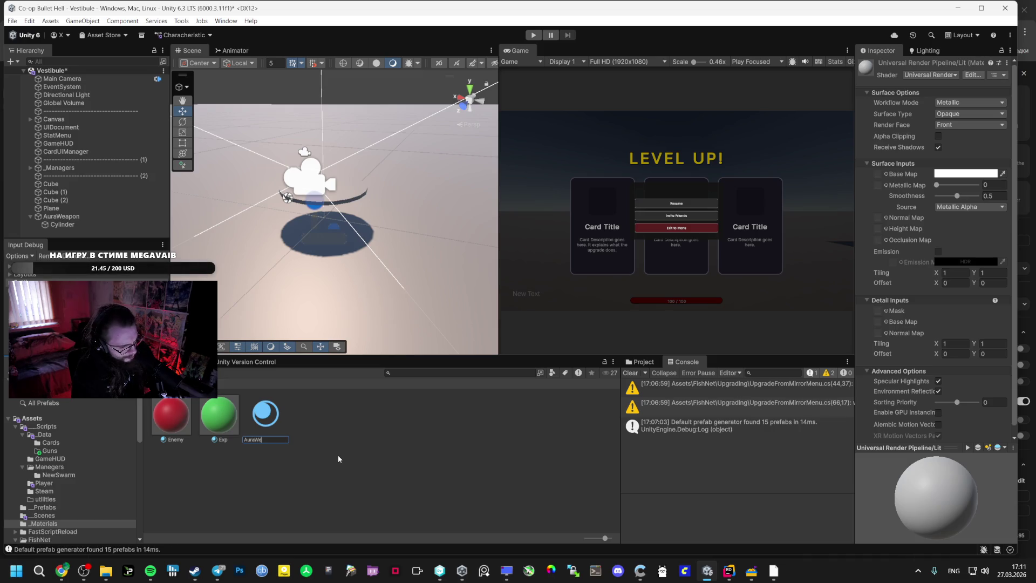
pyautogui.press('Return')
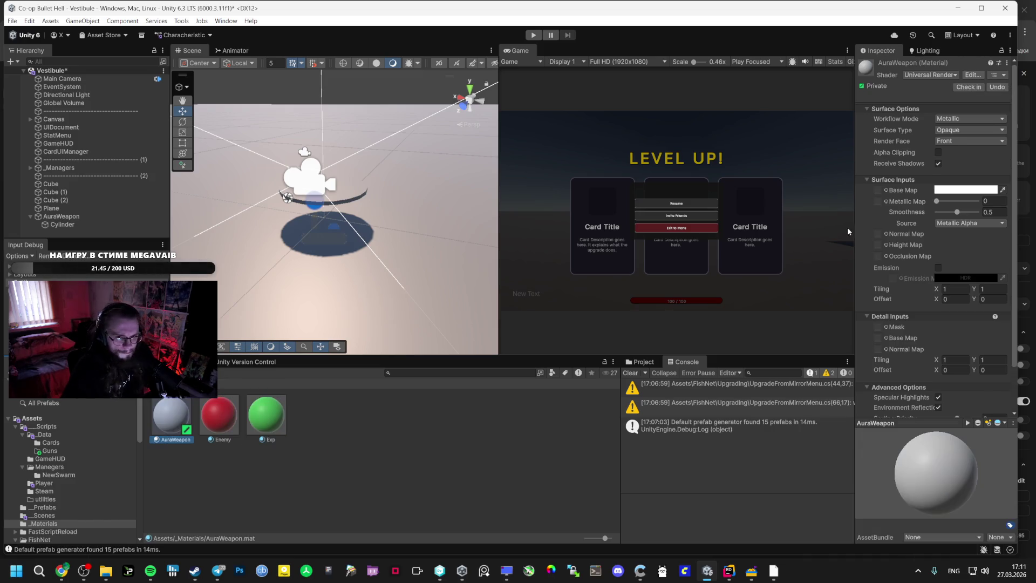
pyautogui.click(961, 190)
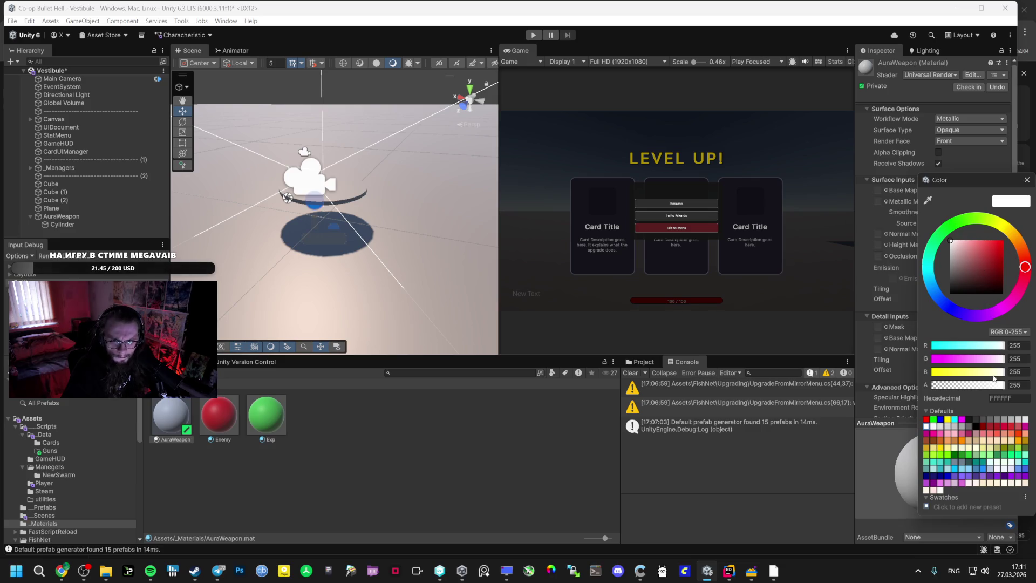
# - Apply the AuraWeapon material to the Cylinder and save the scene
pyautogui.moveTo(172, 415); pyautogui.dragTo(178, 414)
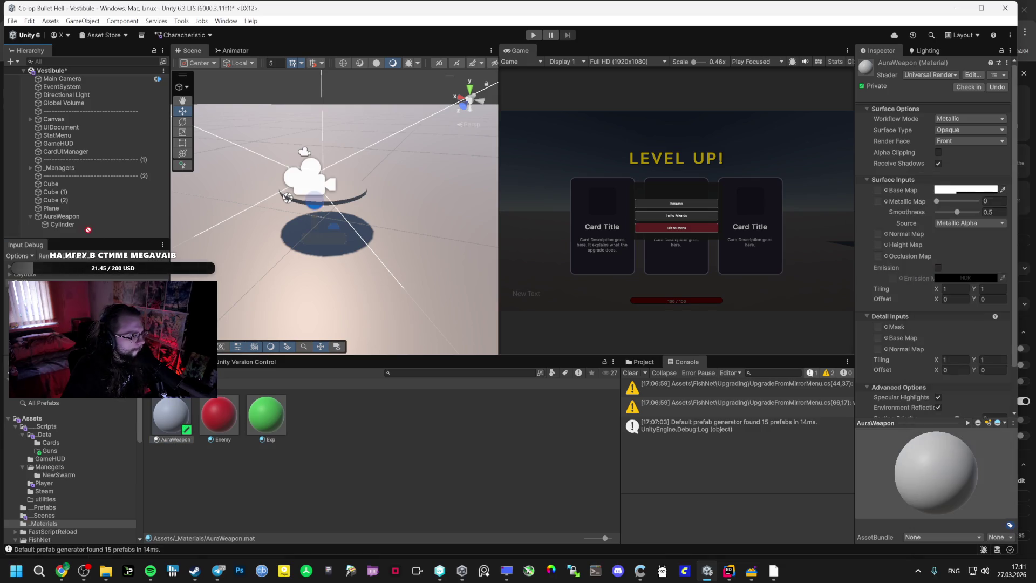
pyautogui.moveTo(79, 217); pyautogui.dragTo(66, 224)
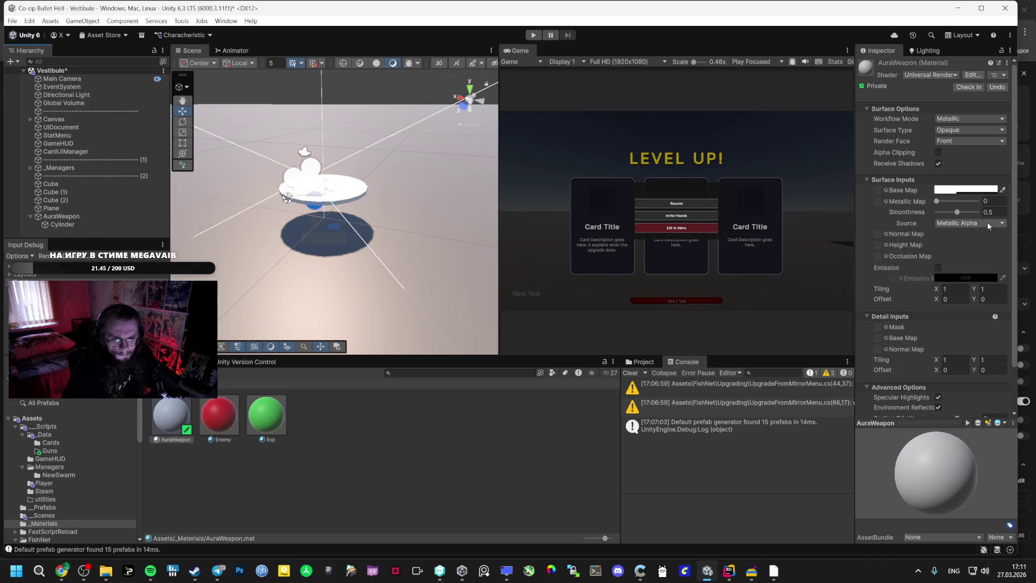
pyautogui.hotkey('ctrl', 's')
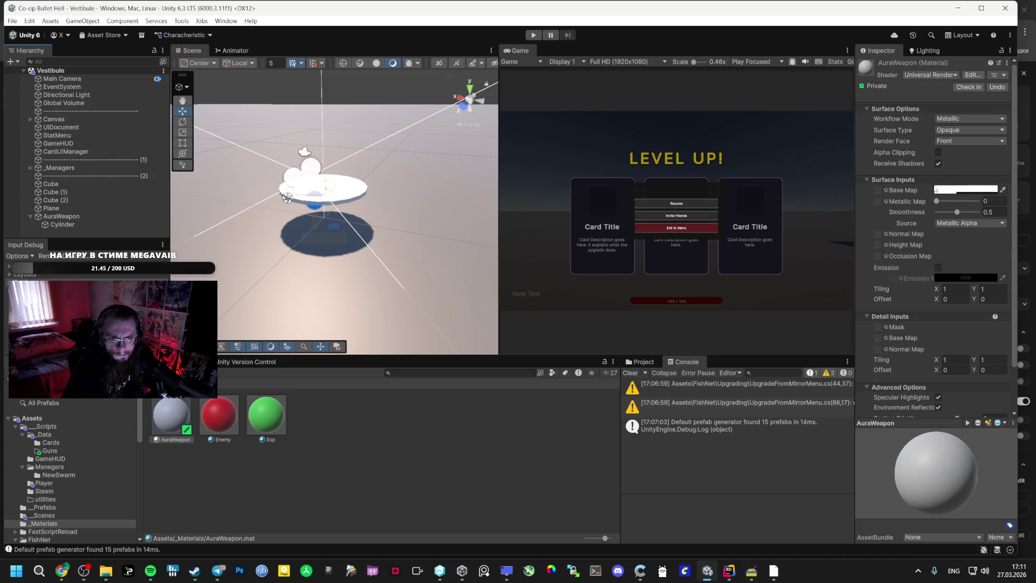
# - Try Specular and Transparent options, leaving the material Metallic and Opaque
pyautogui.click(966, 119)
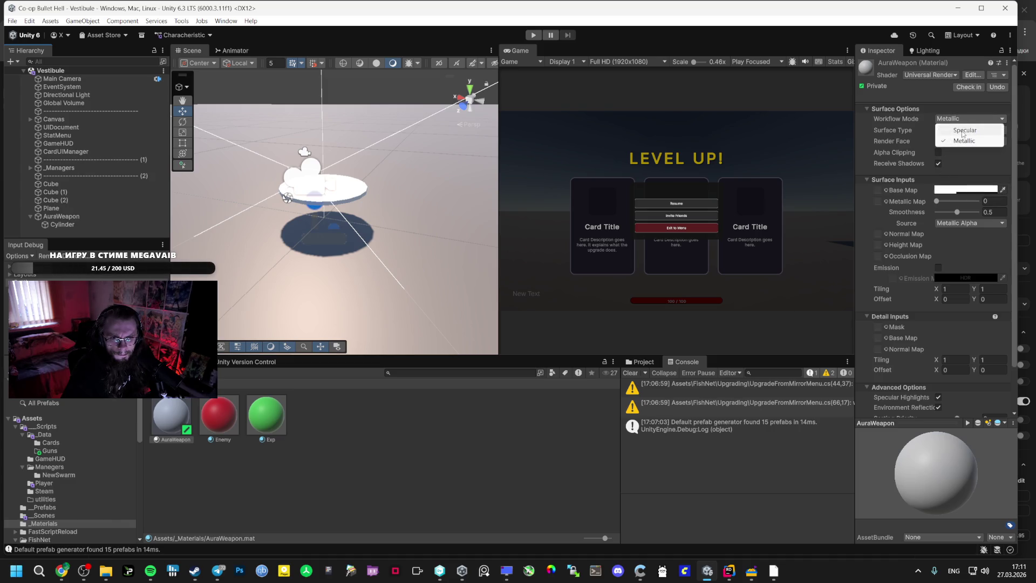
pyautogui.click(963, 132)
pyautogui.click(958, 131)
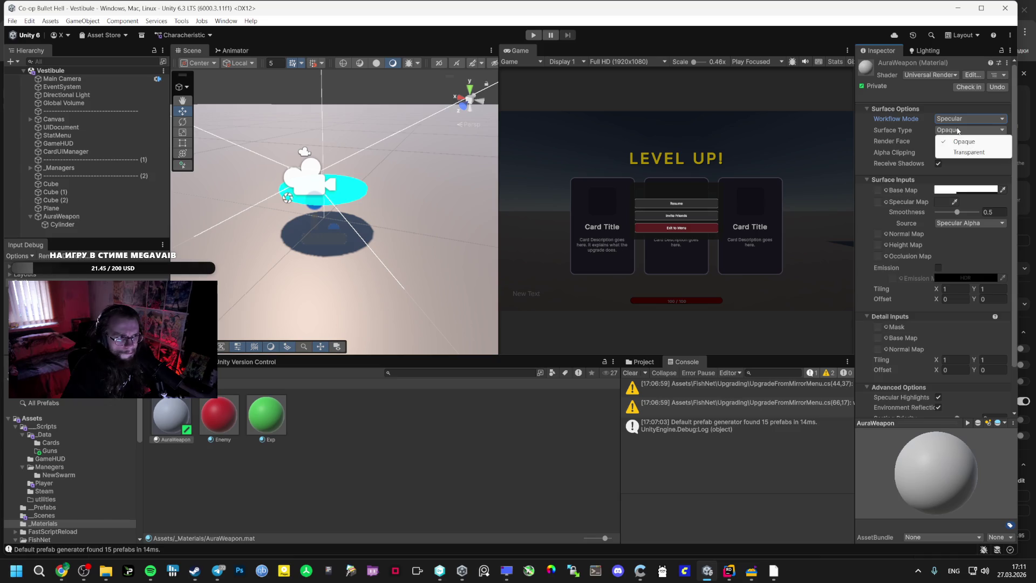
pyautogui.click(960, 120)
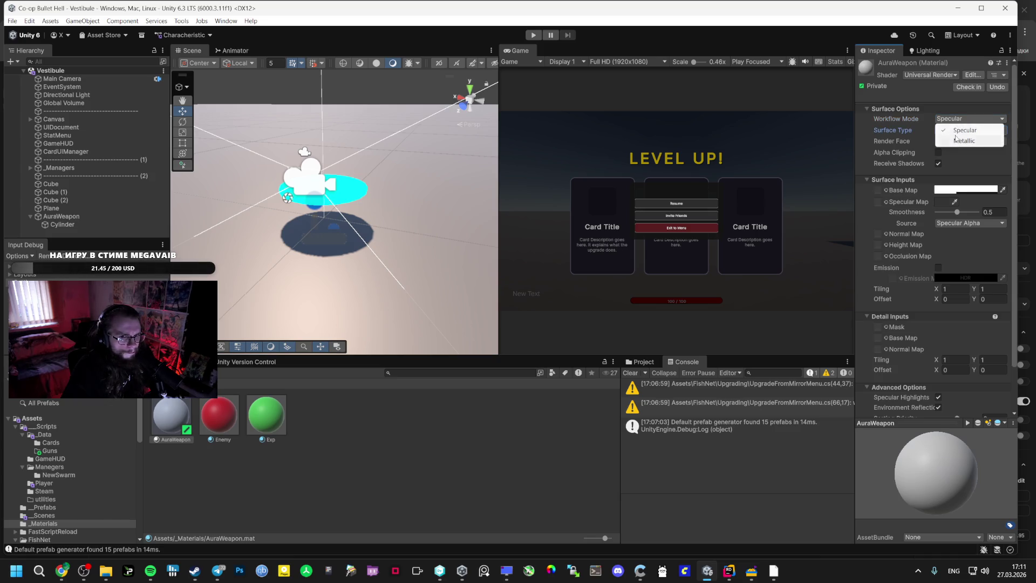
pyautogui.click(963, 141)
pyautogui.click(958, 130)
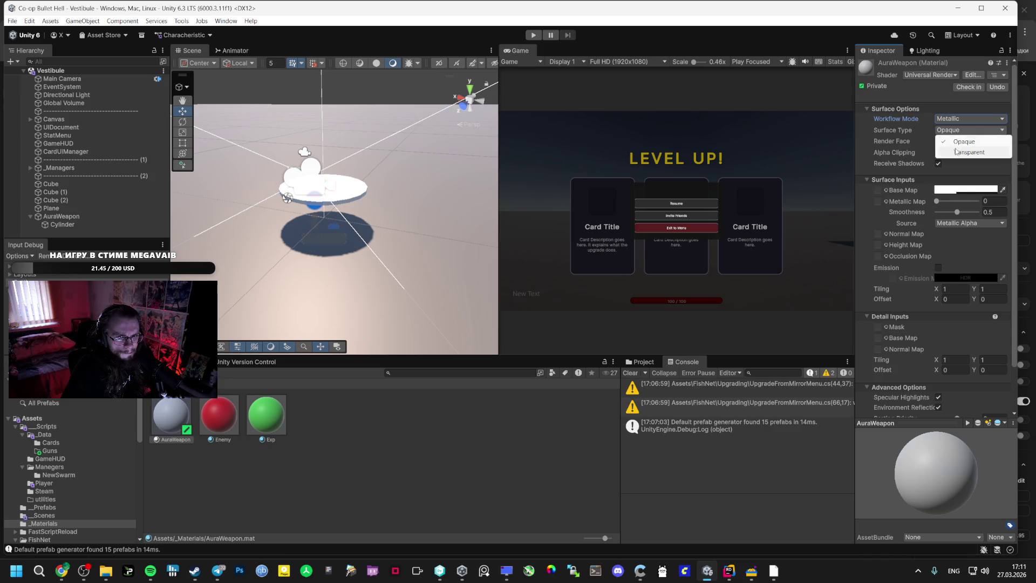
pyautogui.click(956, 154)
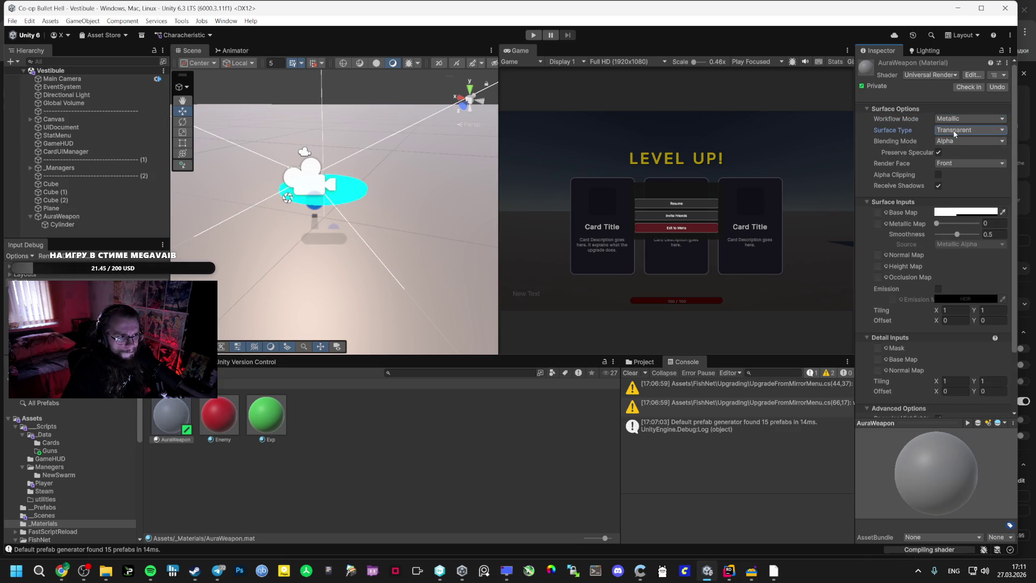
pyautogui.click(955, 132)
pyautogui.click(955, 141)
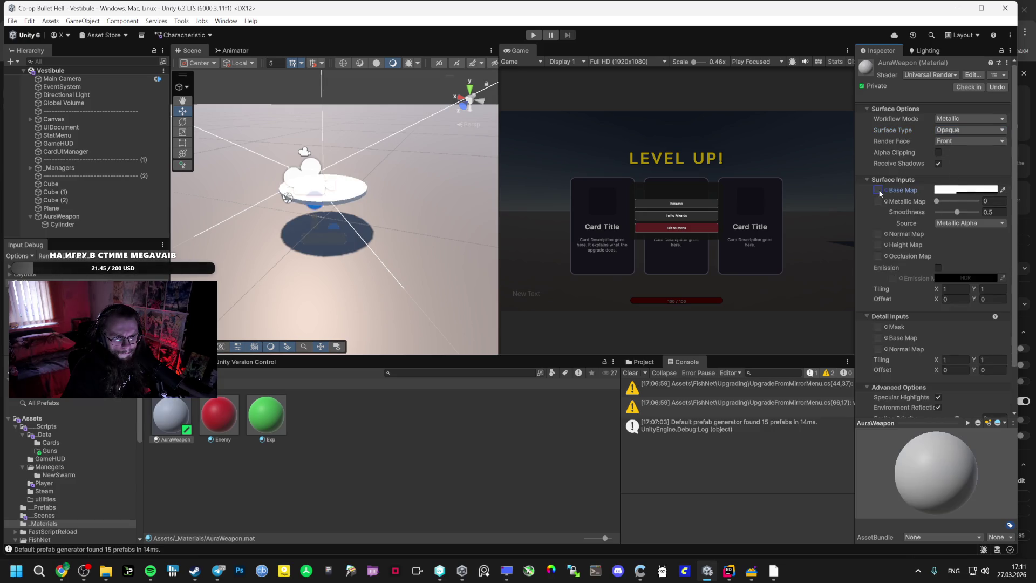
# - Lower the base colour alpha to 0 and enable GPU Instancing on AuraWeapon.mat
pyautogui.click(953, 189)
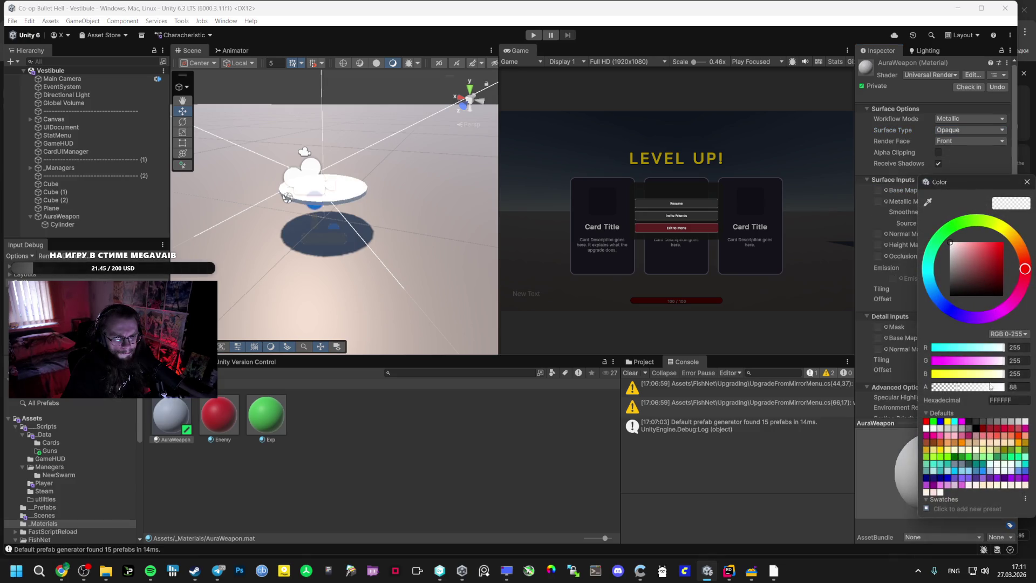
pyautogui.moveTo(996, 392); pyautogui.dragTo(882, 396)
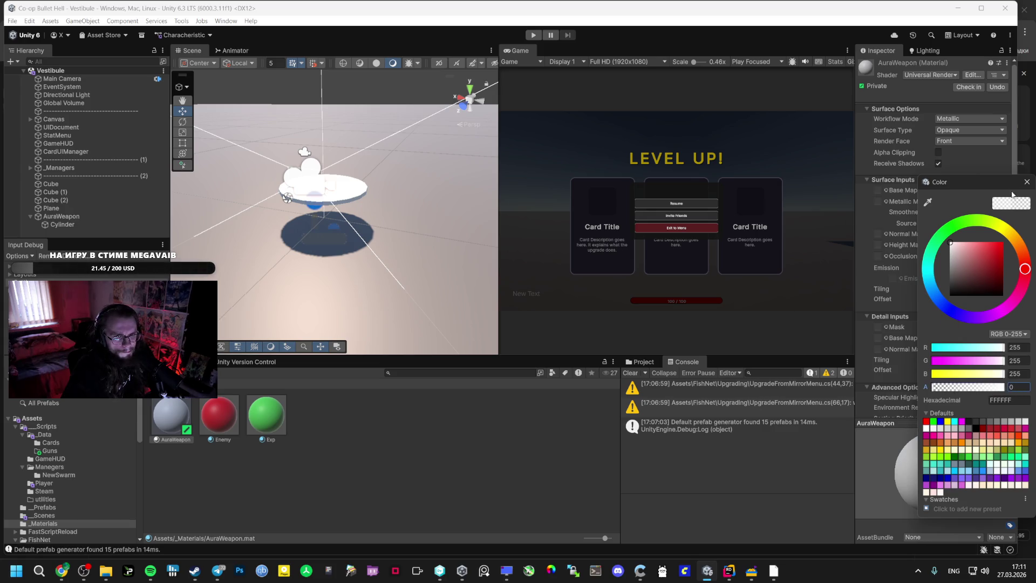
pyautogui.click(1027, 182)
pyautogui.scroll(-3, 917, 338)
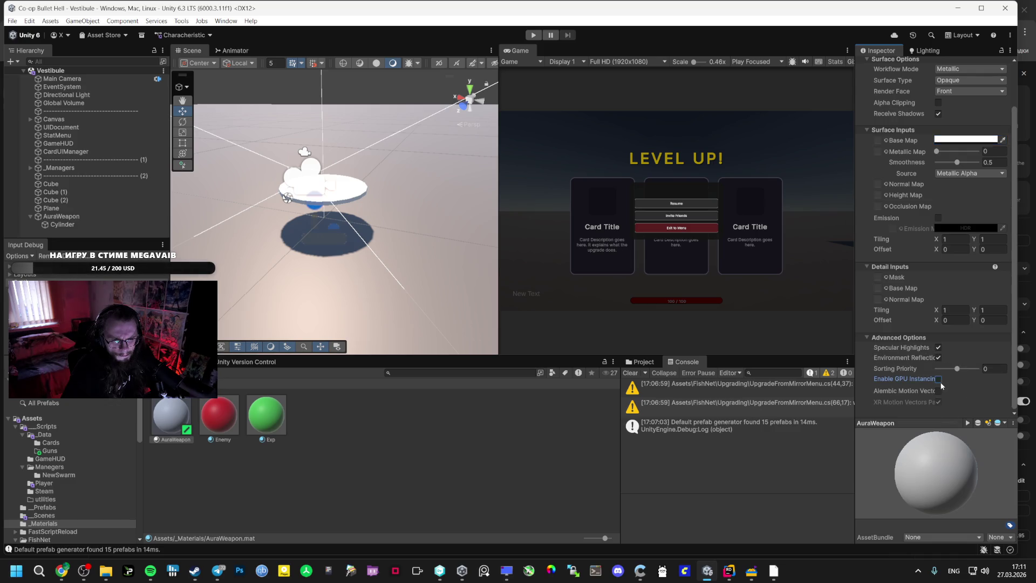
pyautogui.click(945, 320)
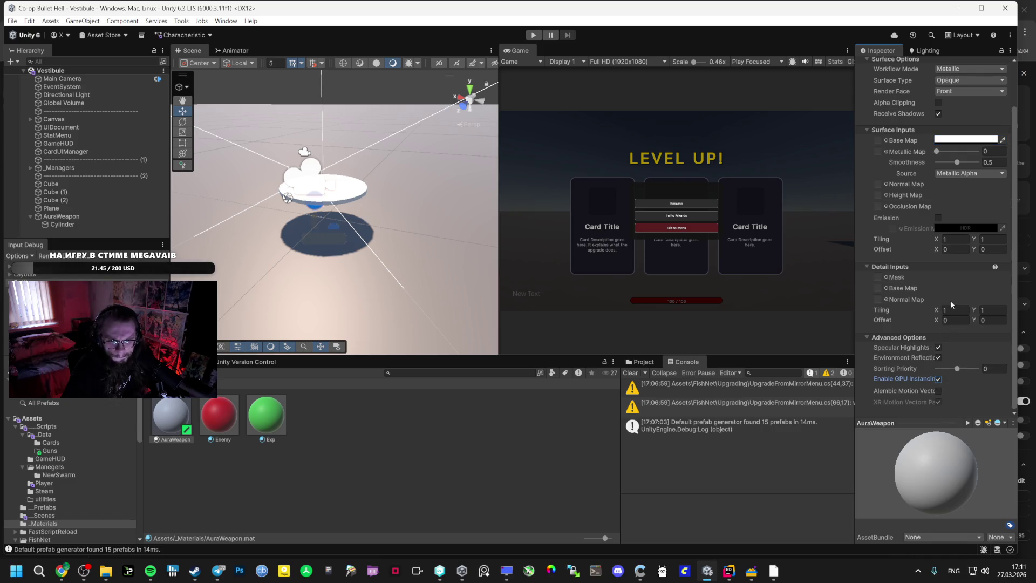
pyautogui.scroll(3, 950, 300)
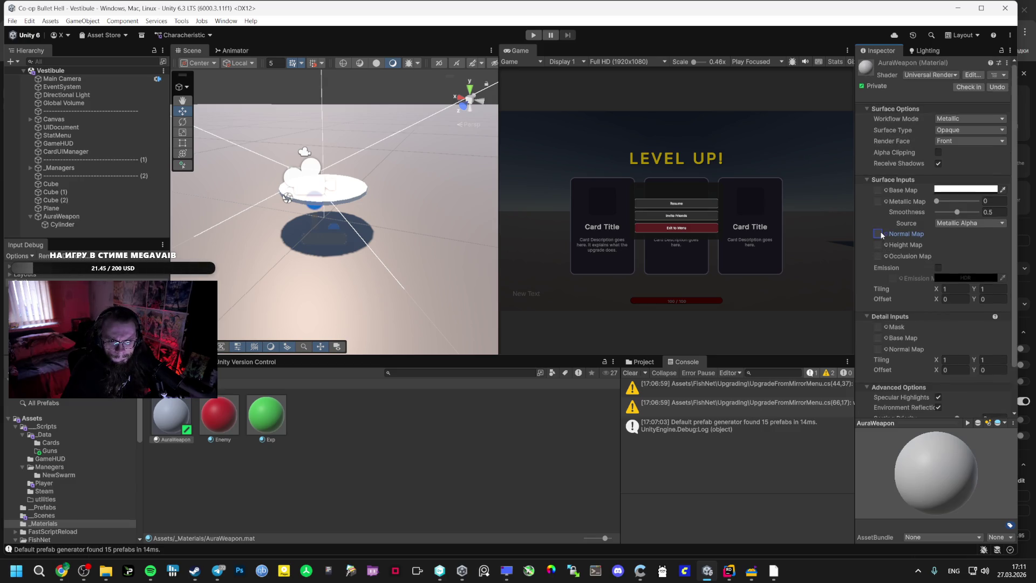
# - Set the AuraWeapon material's base colour back to white after trying dark red
pyautogui.click(954, 223)
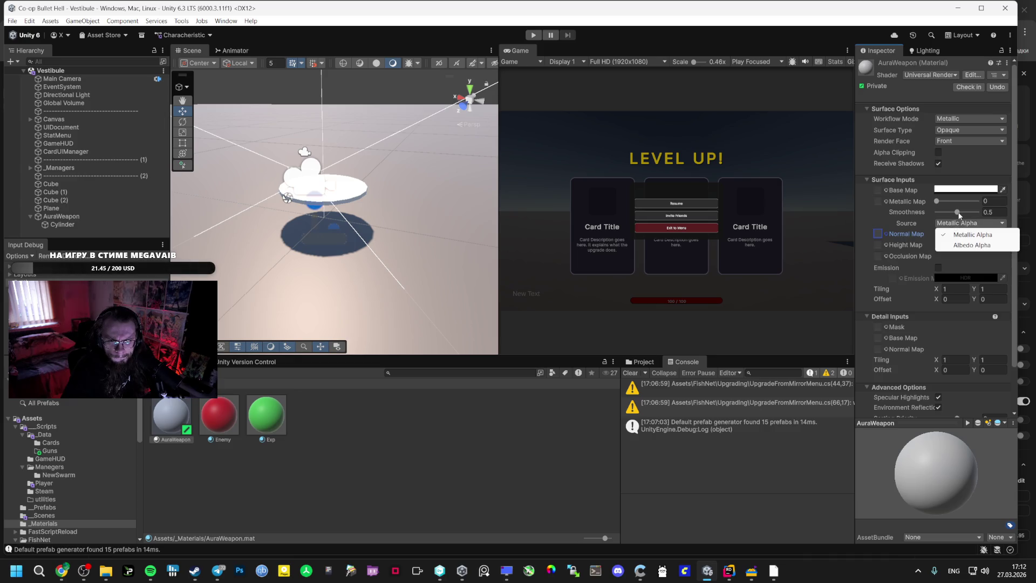
pyautogui.click(966, 189)
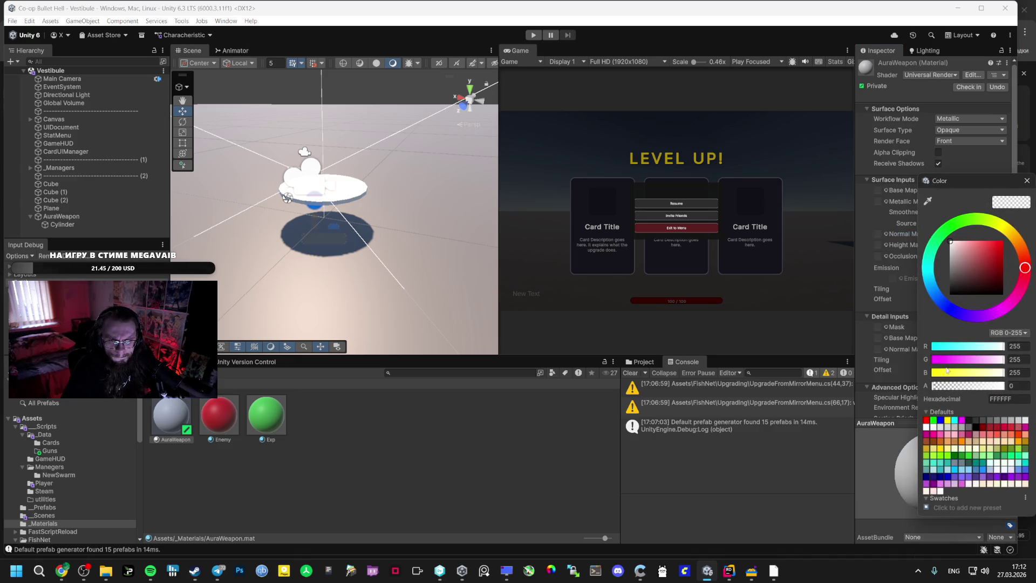
pyautogui.moveTo(960, 386); pyautogui.dragTo(980, 386)
pyautogui.click(994, 275)
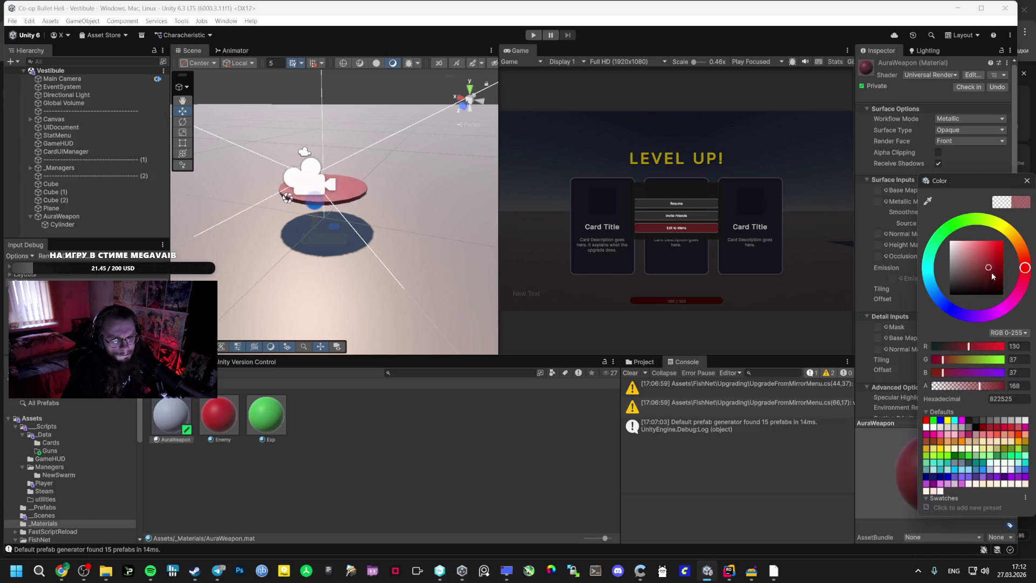
pyautogui.moveTo(993, 276); pyautogui.dragTo(920, 203)
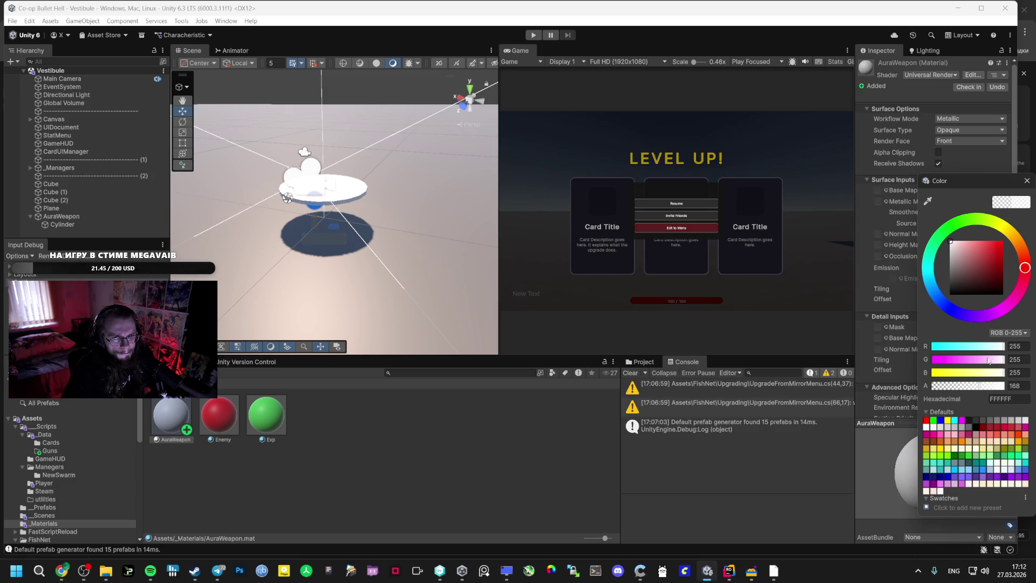
pyautogui.click(944, 164)
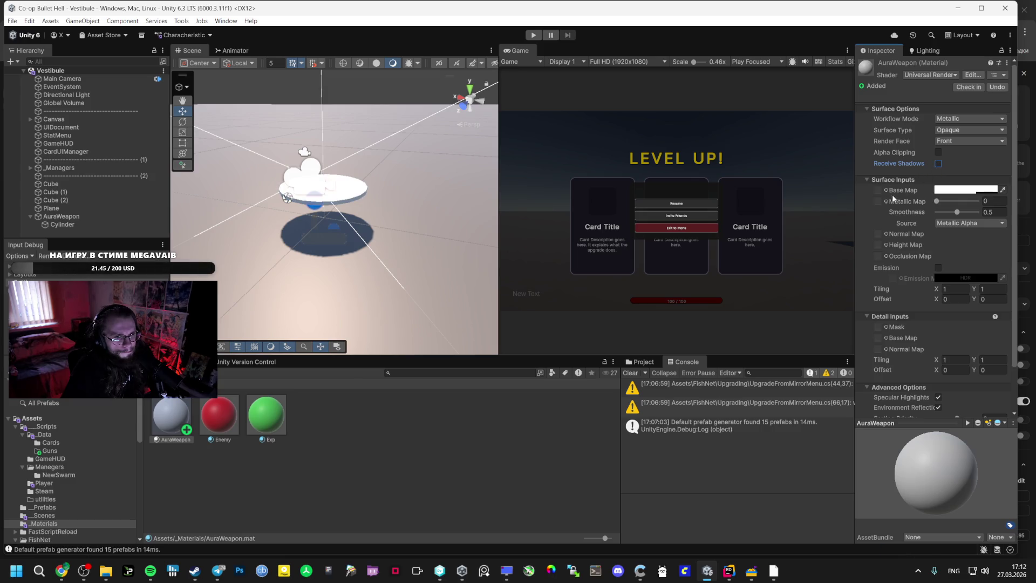
# - Turn off environment reflections on AuraWeapon.mat, keeping specular highlights on
pyautogui.scroll(-3, 950, 244)
pyautogui.click(937, 349)
pyautogui.click(938, 349)
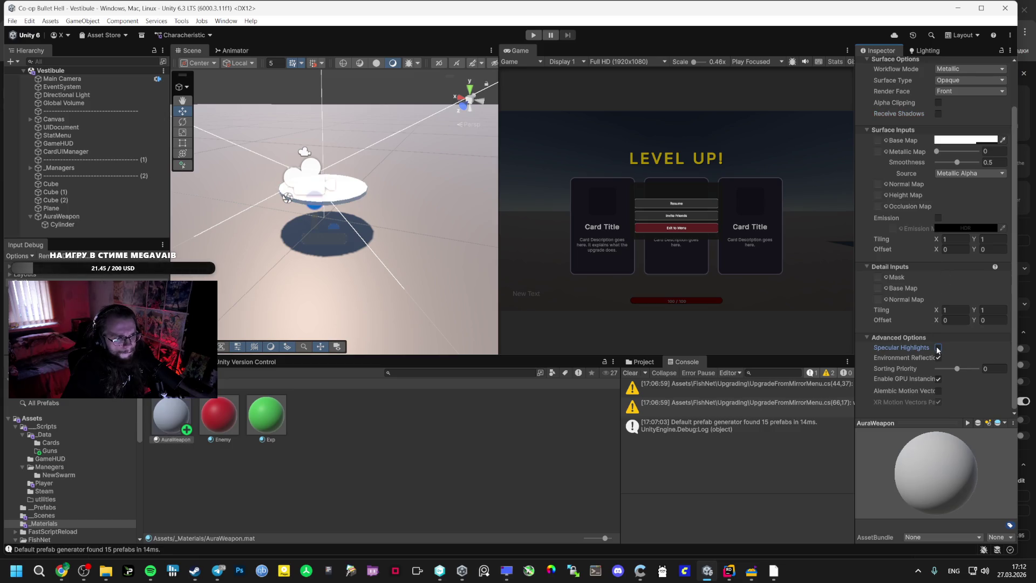
pyautogui.click(938, 349)
pyautogui.click(938, 358)
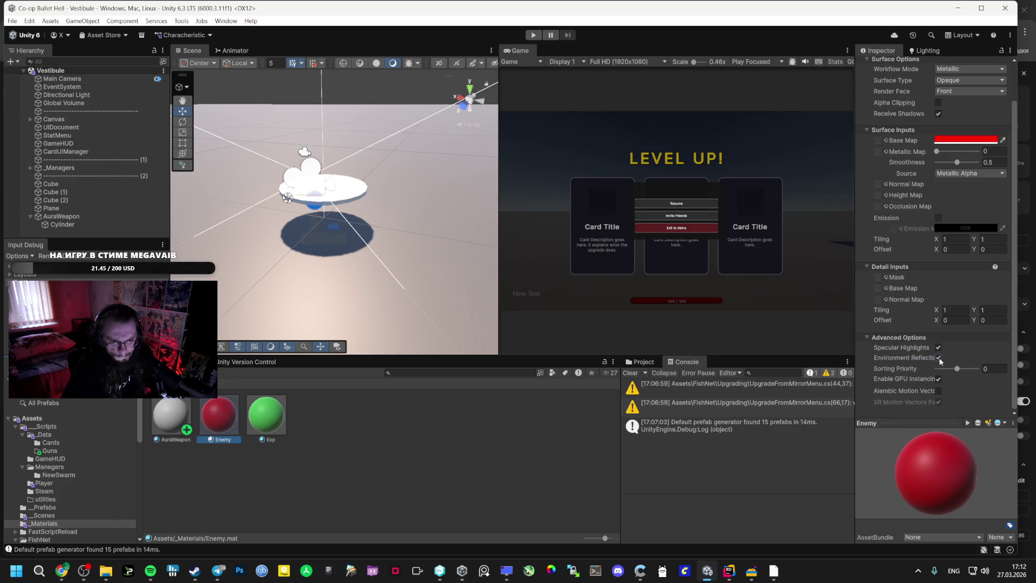
# - Uncheck Environment Reflections, Specular Highlights and Receive Shadows on Enemy.mat, then reselect AuraWeapon.mat
pyautogui.click(939, 354)
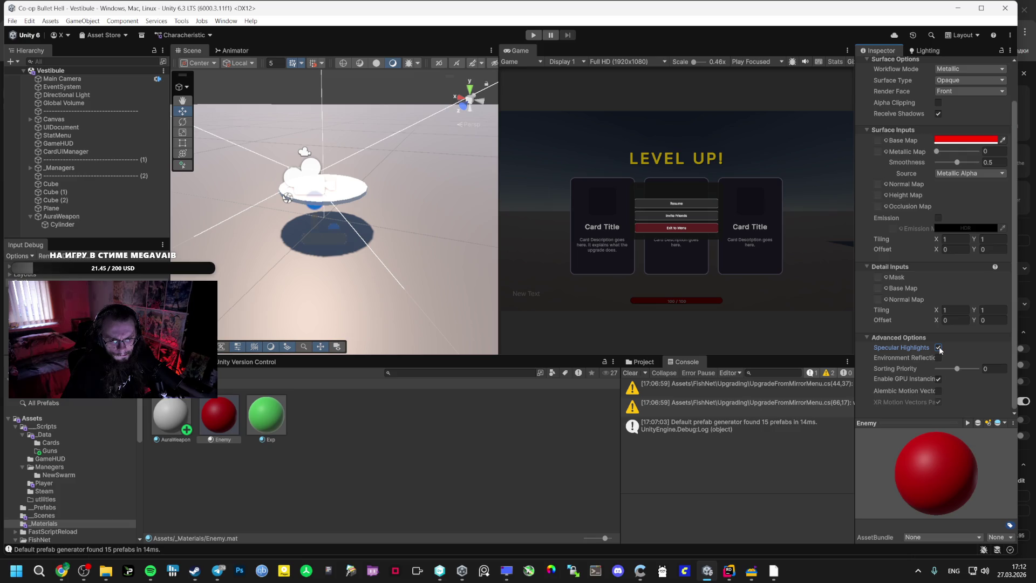
pyautogui.click(939, 348)
pyautogui.click(939, 348)
pyautogui.click(939, 348)
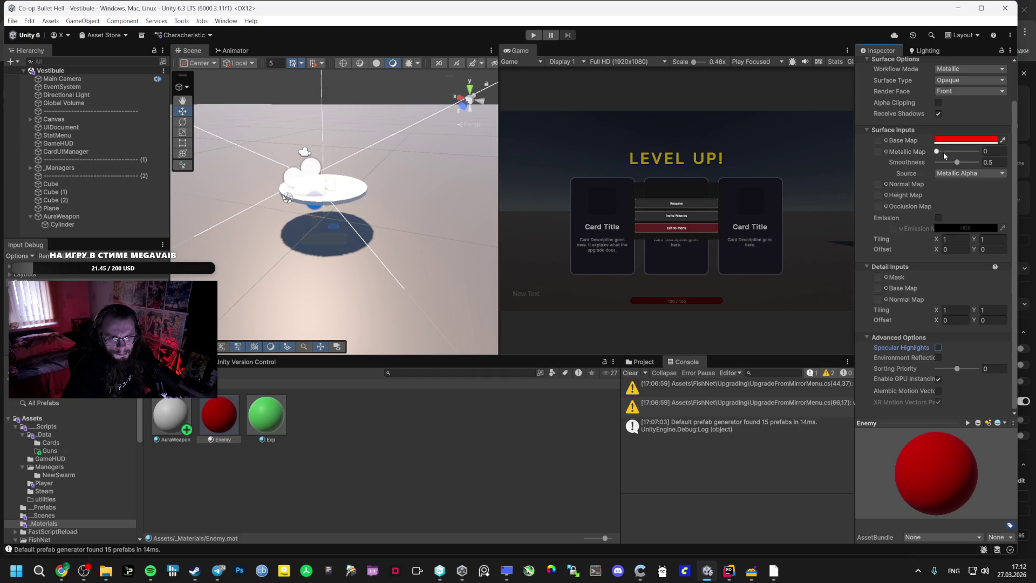
pyautogui.scroll(1, 944, 150)
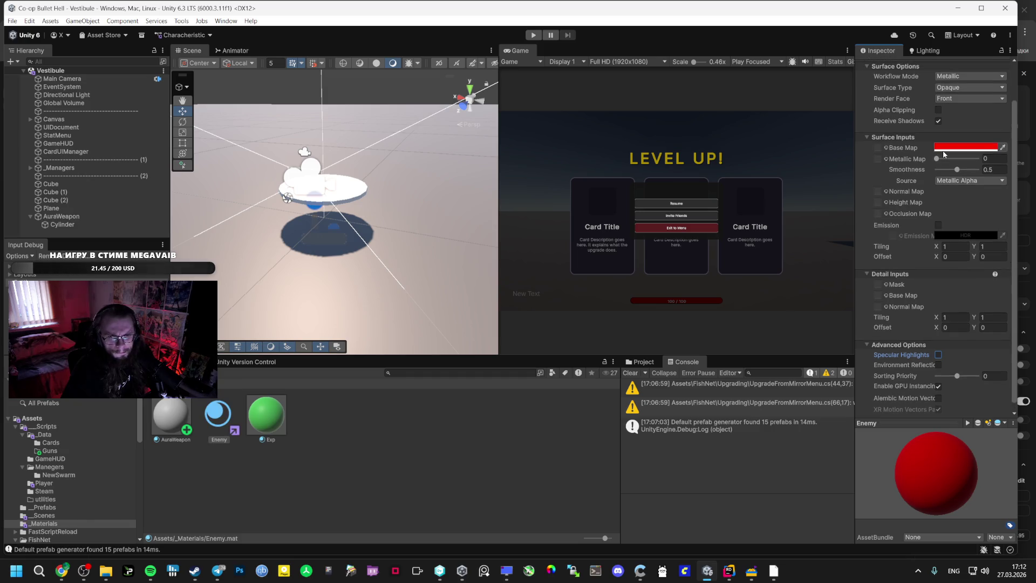
pyautogui.click(939, 121)
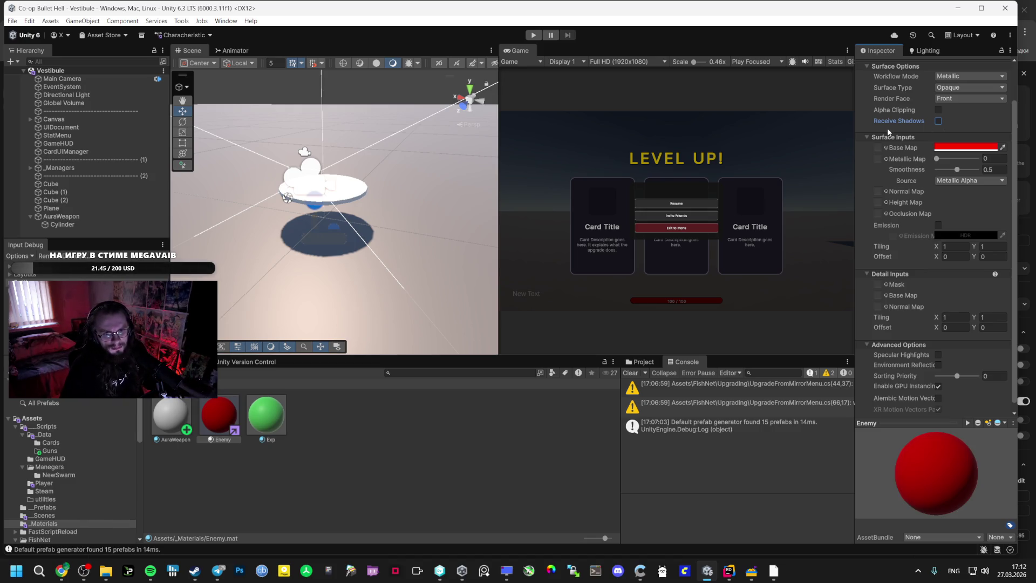
pyautogui.click(176, 423)
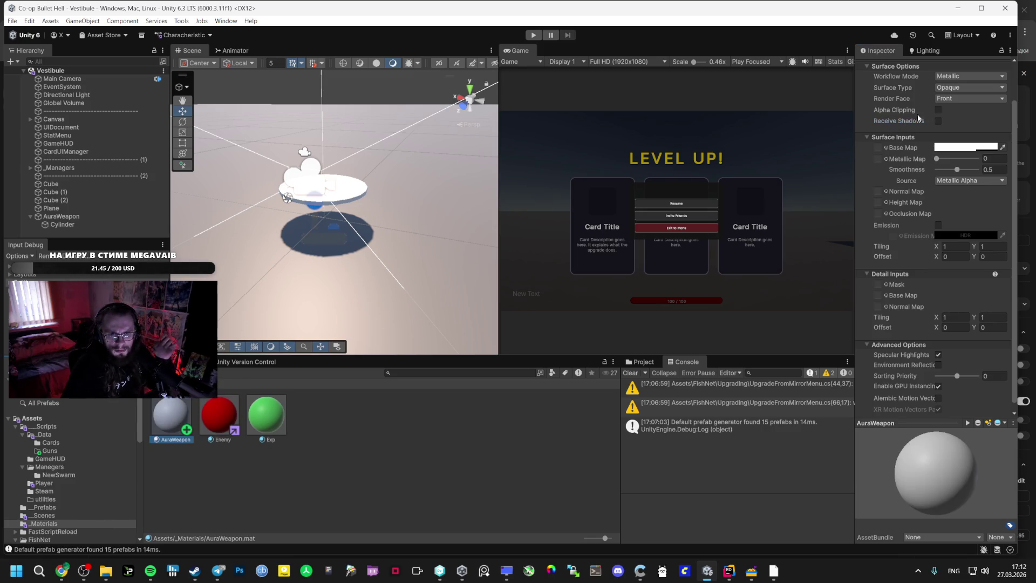
# - Keep front-face rendering on the AuraWeapon material and leave emission off after trying it
pyautogui.click(955, 99)
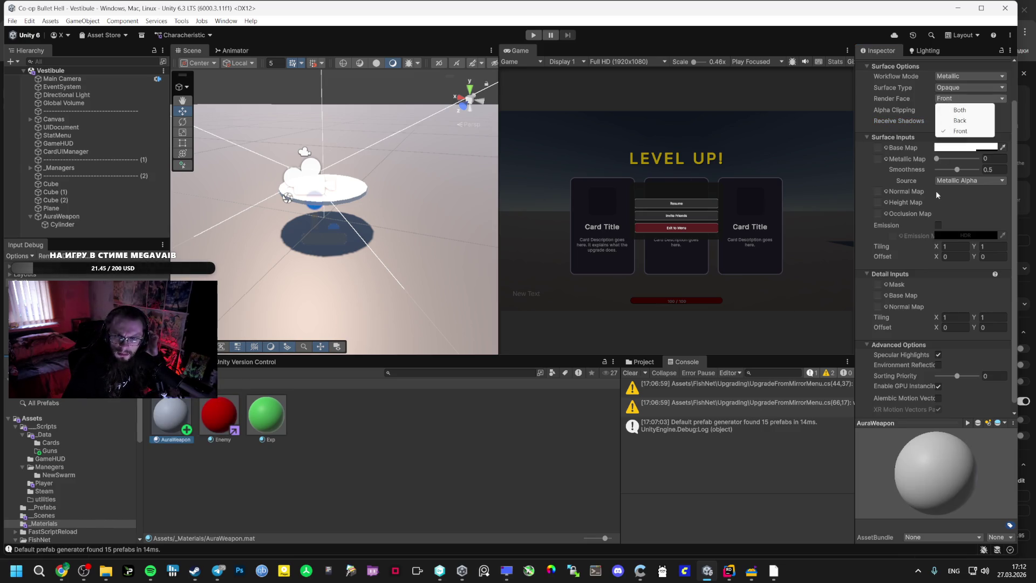
pyautogui.click(883, 205)
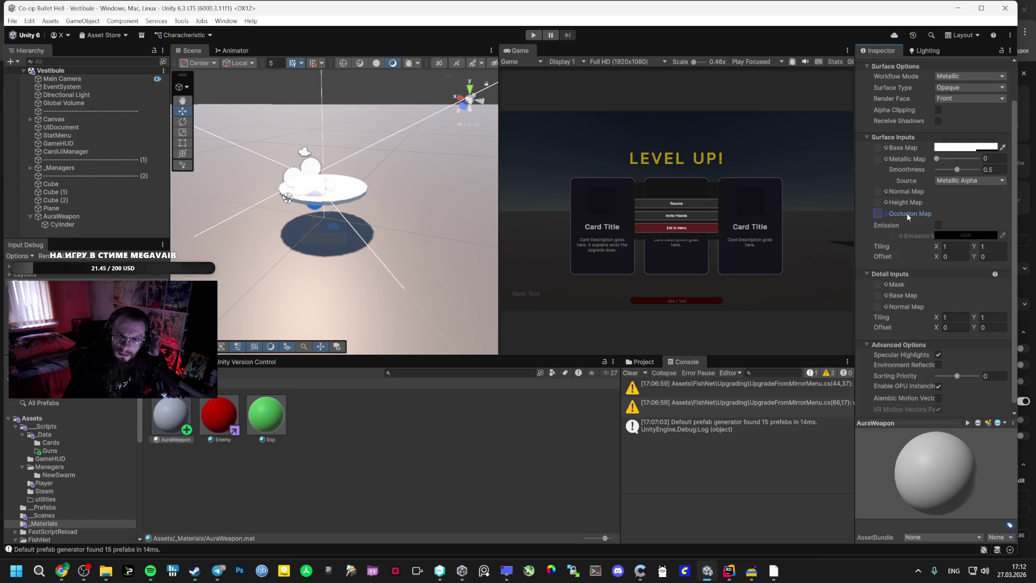
pyautogui.click(939, 225)
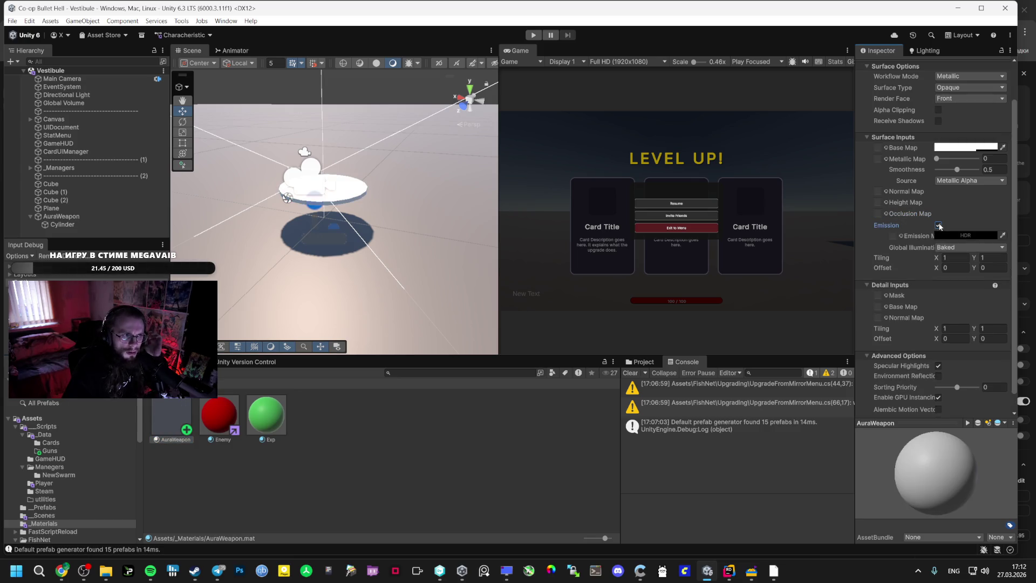
pyautogui.click(938, 225)
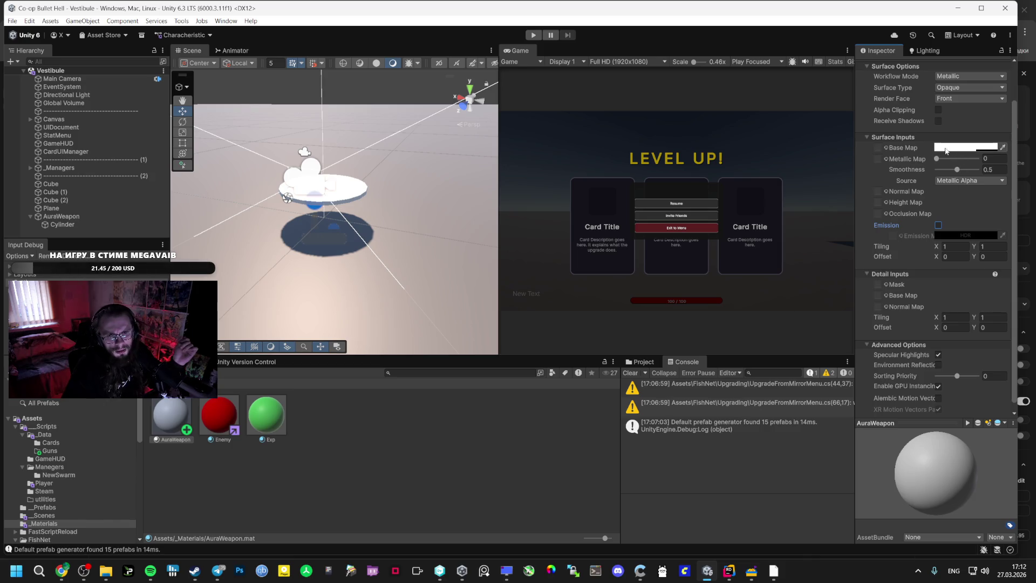
# - Preview Knob, Wipe Pattern and Sunny Days as base map, then set it back to None
pyautogui.rightClick(879, 147)
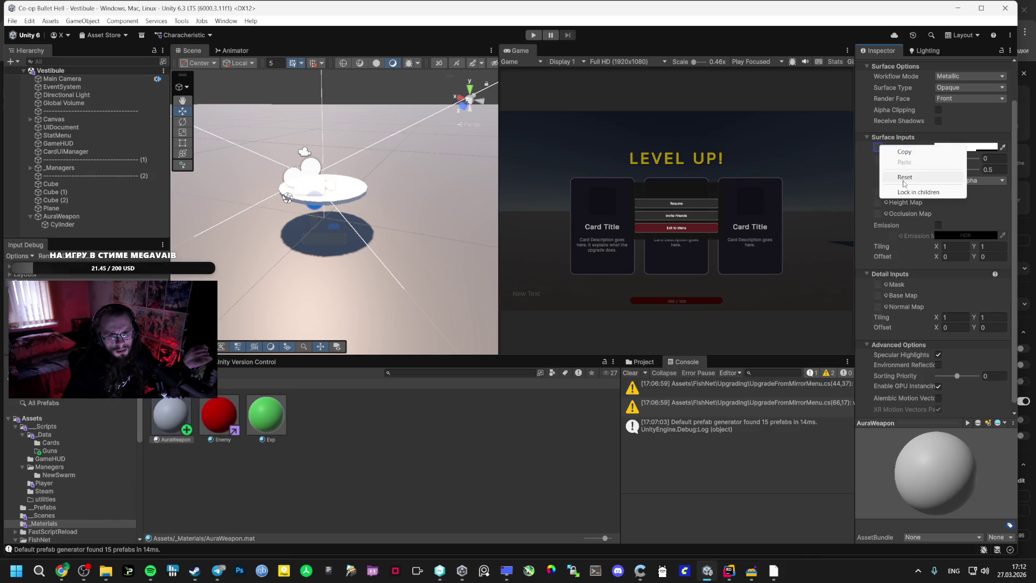
pyautogui.click(878, 154)
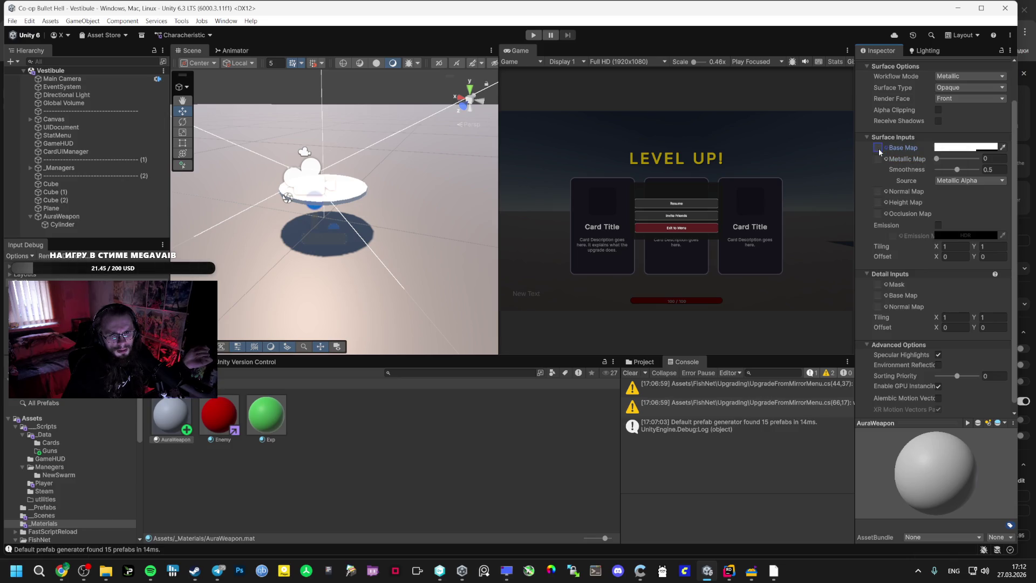
pyautogui.click(879, 149)
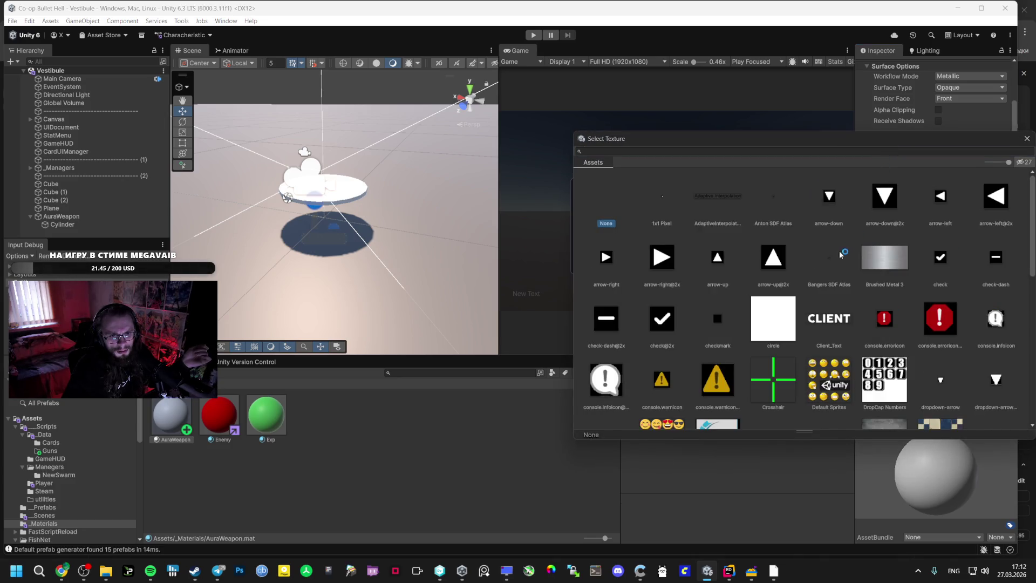
pyautogui.scroll(-15, 815, 286)
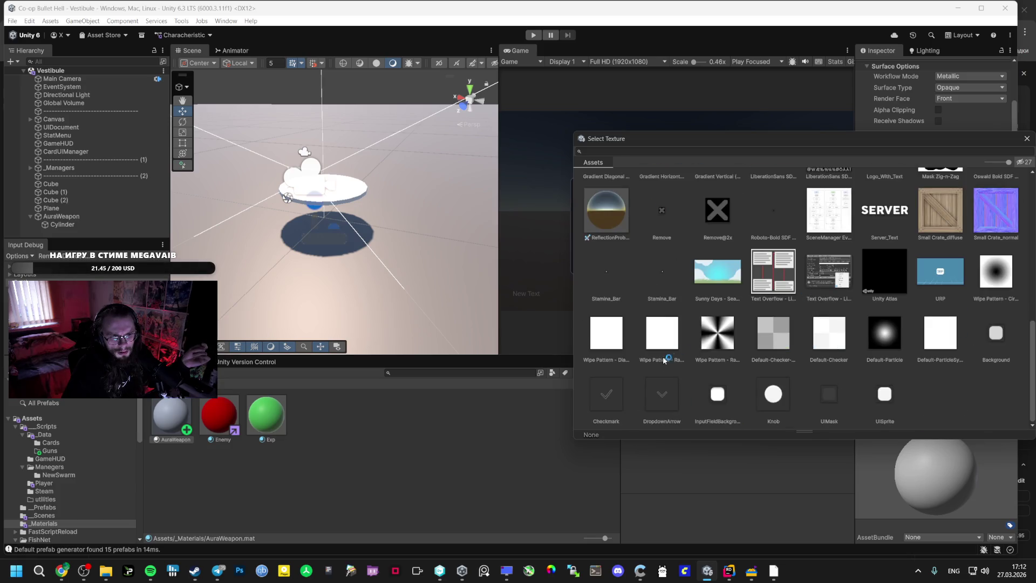
pyautogui.click(773, 394)
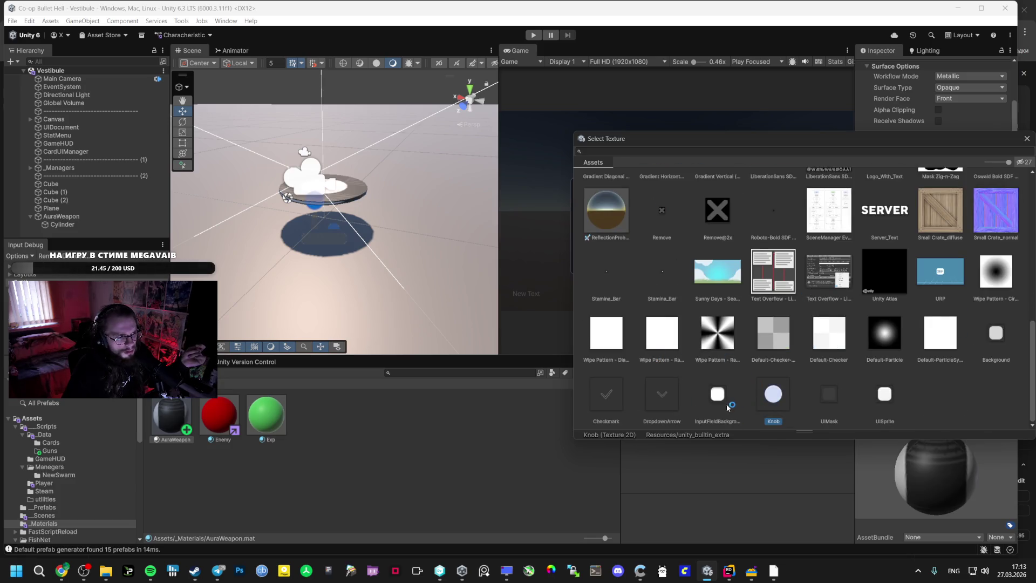
pyautogui.click(606, 333)
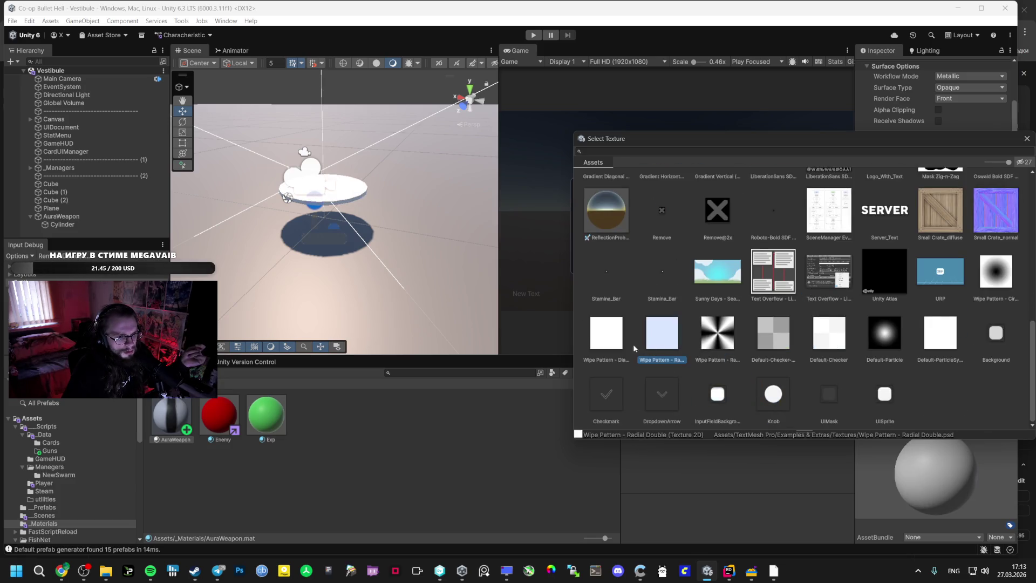
pyautogui.click(732, 271)
pyautogui.scroll(15, 707, 268)
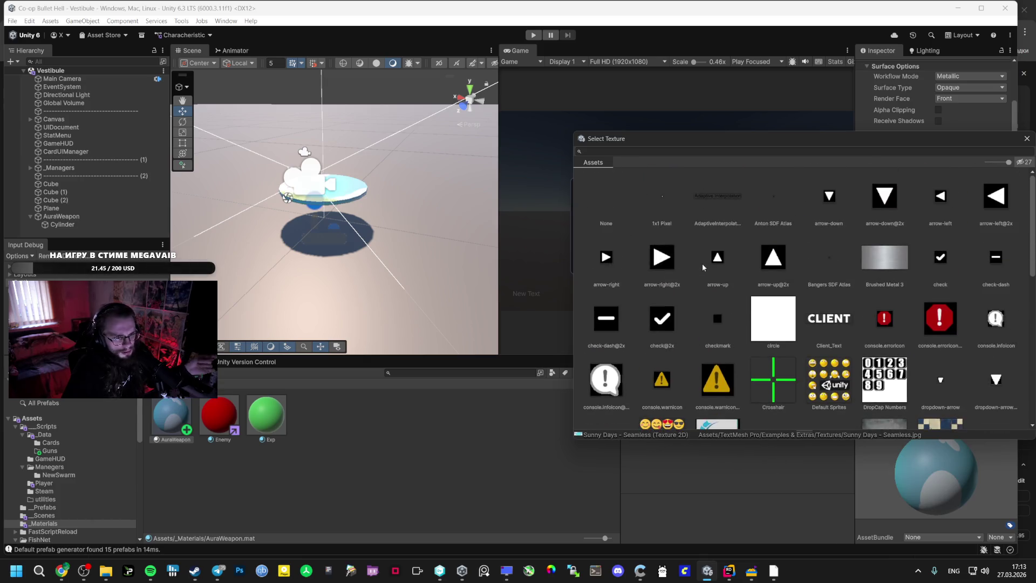
pyautogui.click(606, 208)
pyautogui.moveTo(1007, 144); pyautogui.dragTo(674, 227)
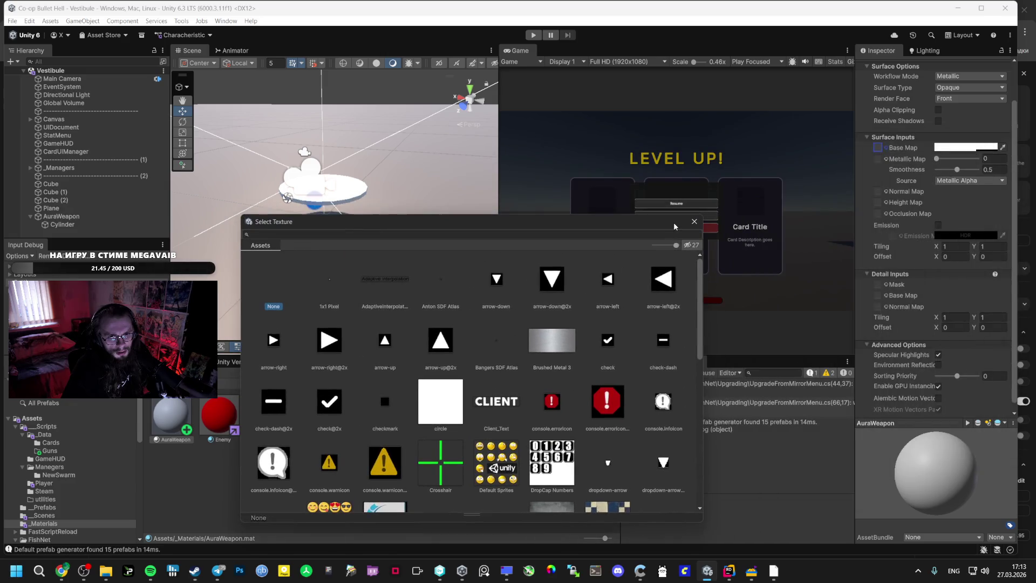
pyautogui.click(695, 221)
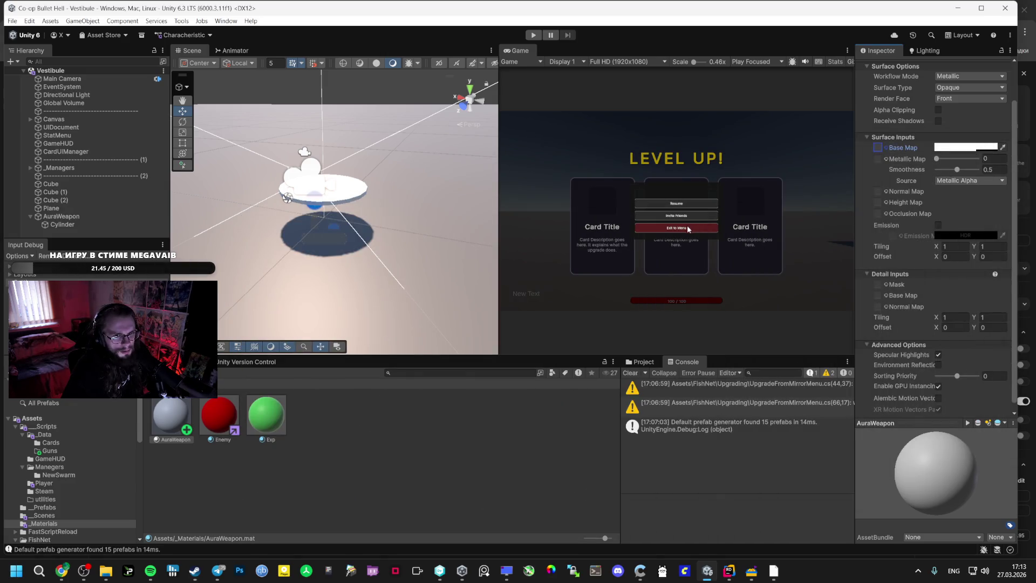
pyautogui.click(57, 566)
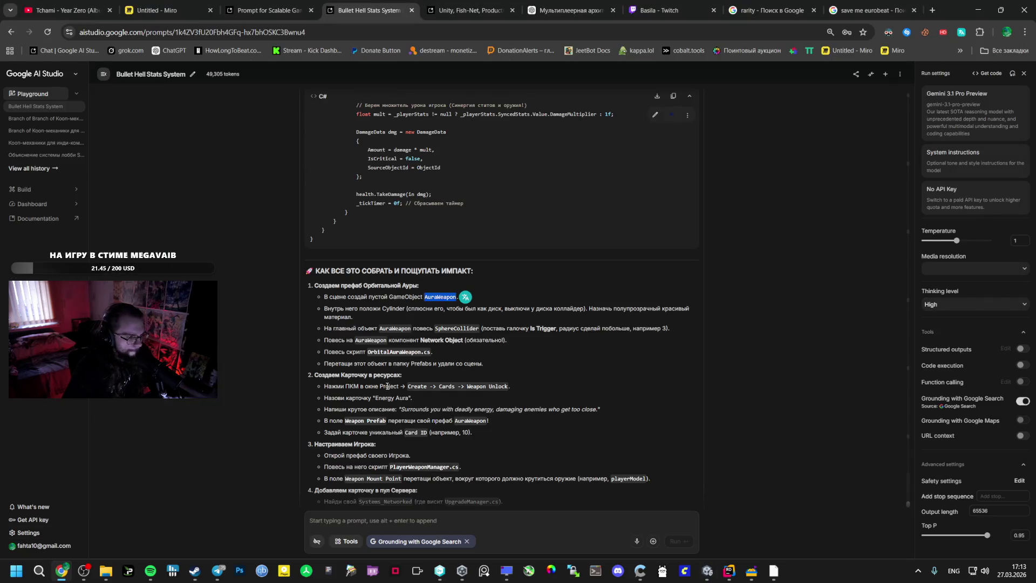
# - Review the AuraWeapon prefab setup steps in AI Studio and return to Unity
pyautogui.click(366, 339)
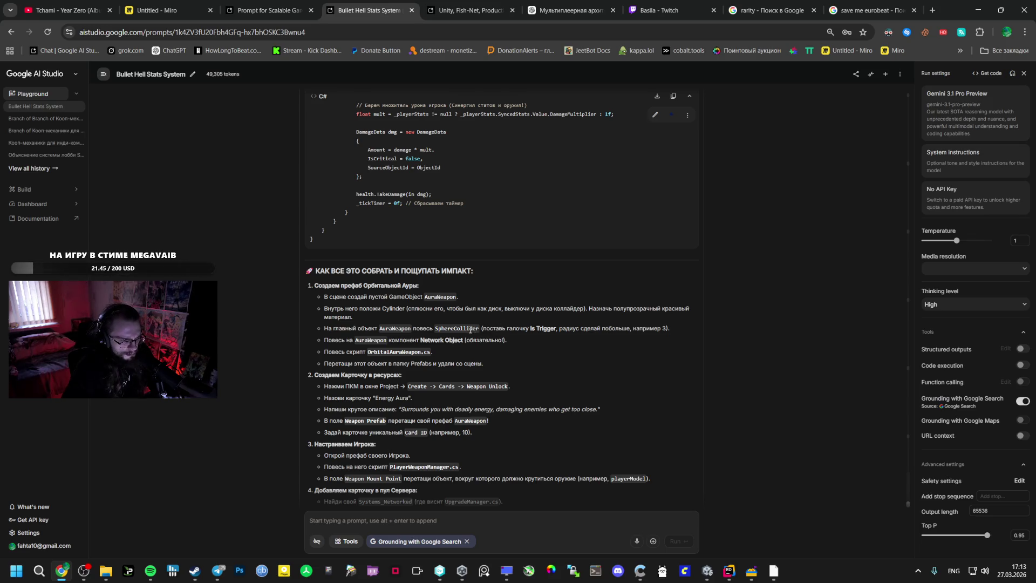
pyautogui.hotkey('alt', 'Tab')
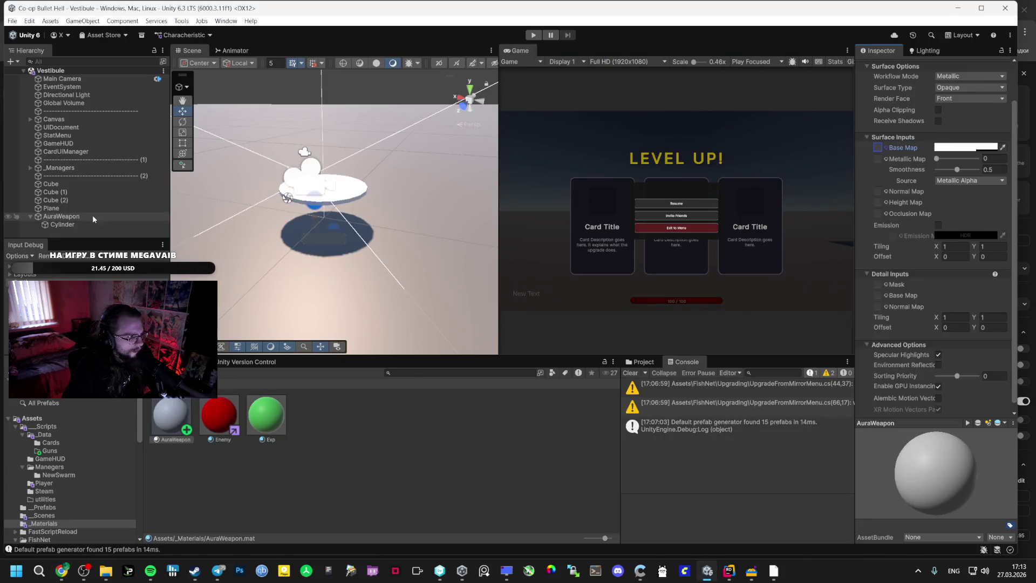
# - Add a Sphere Collider component to the AuraWeapon object
pyautogui.click(95, 216)
pyautogui.click(936, 147)
pyautogui.write('s')
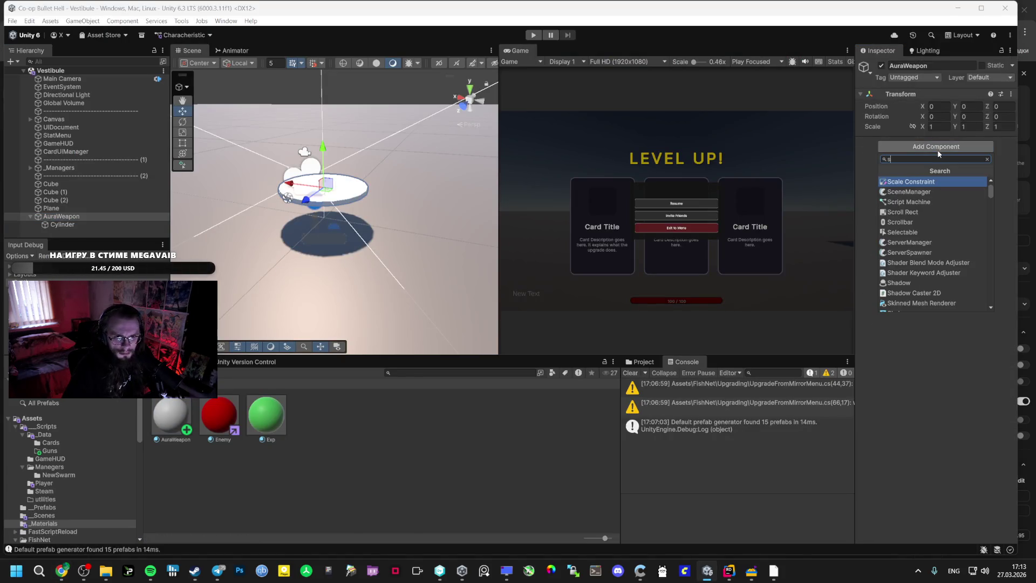
pyautogui.write('phere')
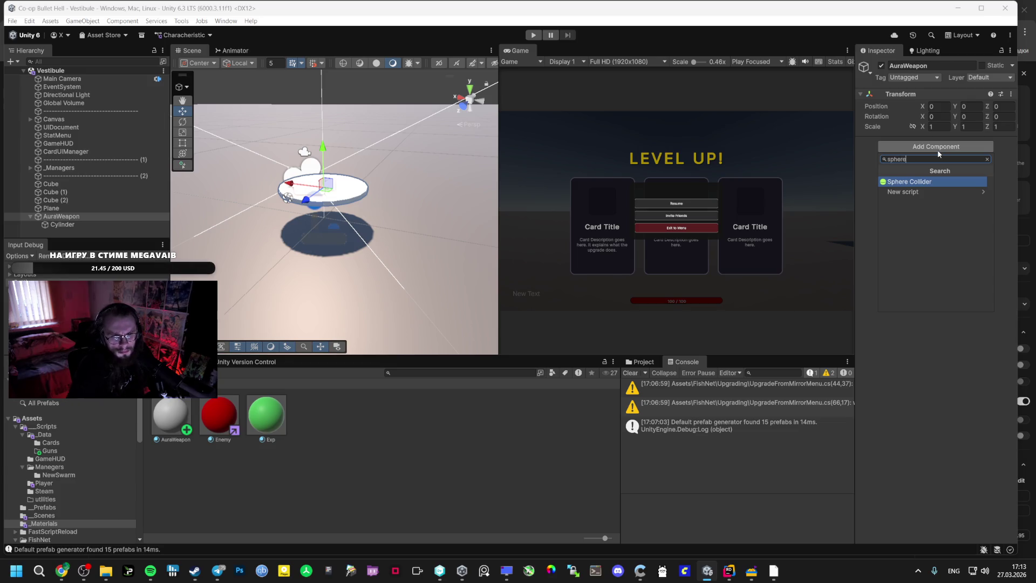
pyautogui.click(936, 181)
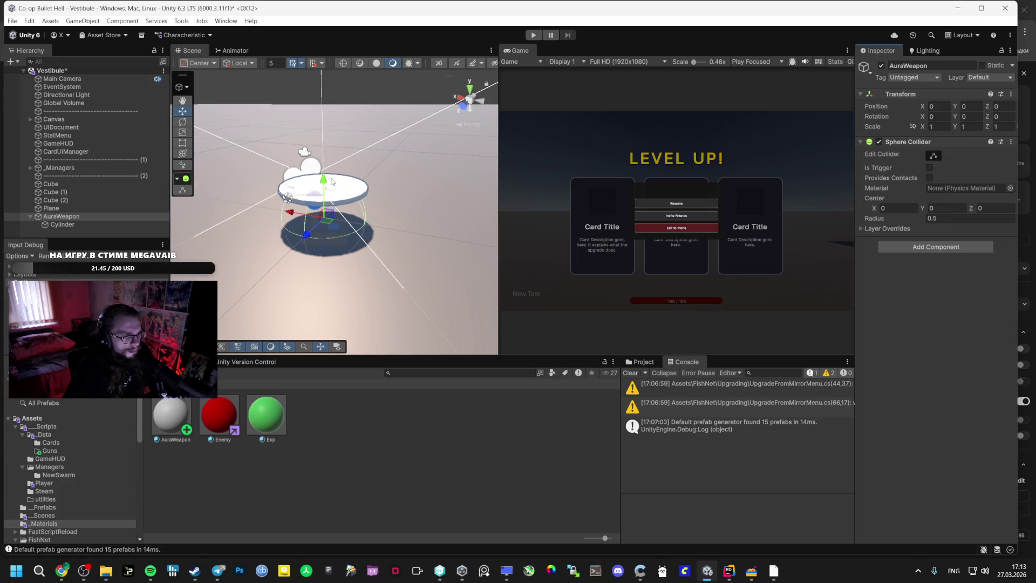
# - Raise AuraWeapon to Y 0.504 and set the sphere collider radius to 3
pyautogui.click(81, 224)
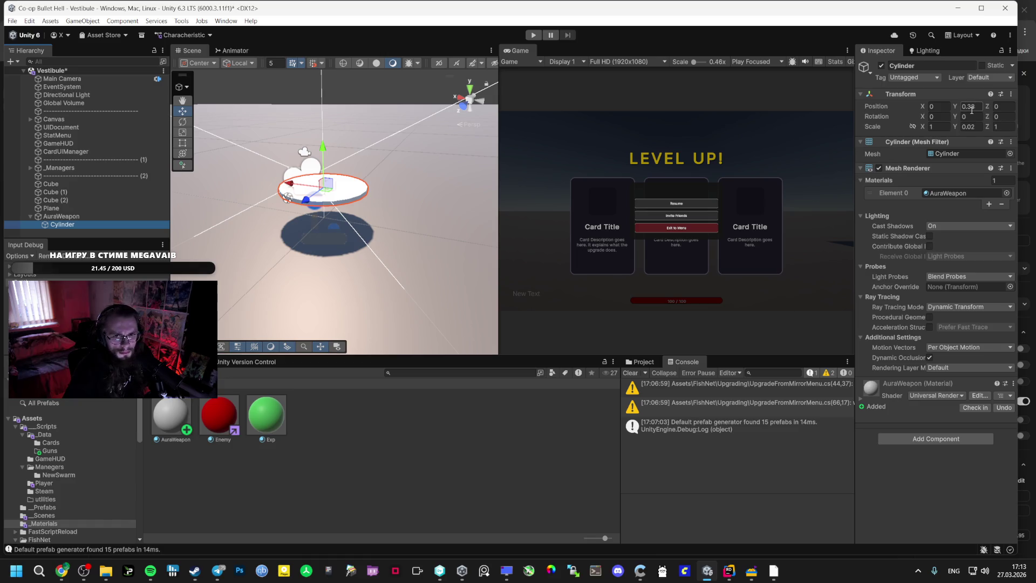
pyautogui.click(68, 218)
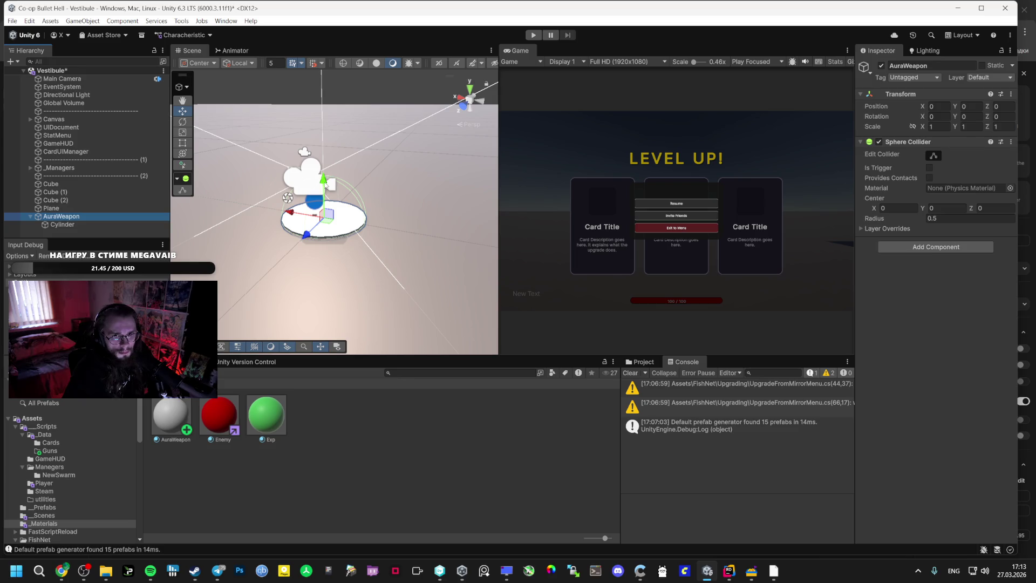
pyautogui.moveTo(326, 185); pyautogui.dragTo(325, 143)
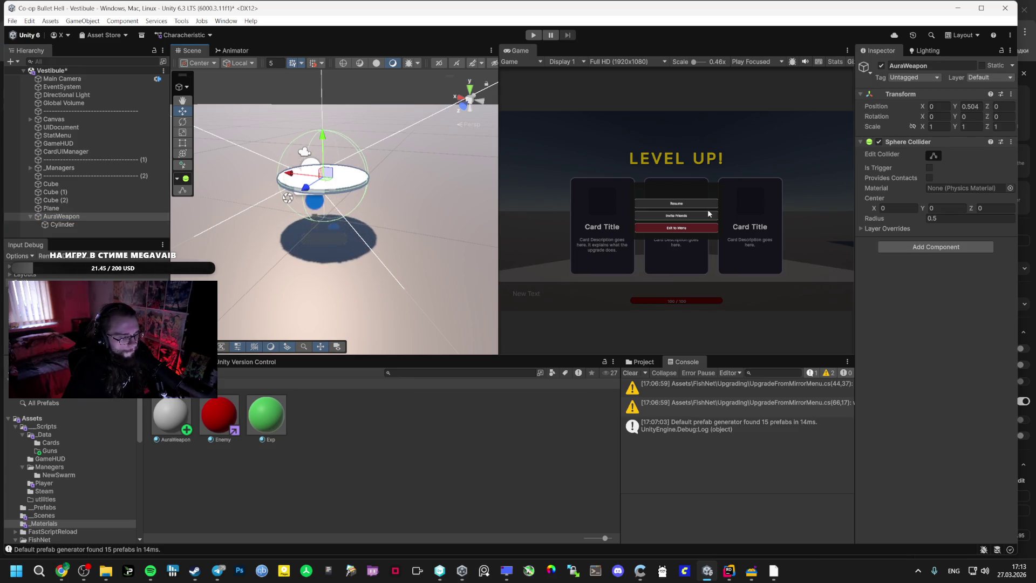
pyautogui.click(940, 218)
pyautogui.write('3')
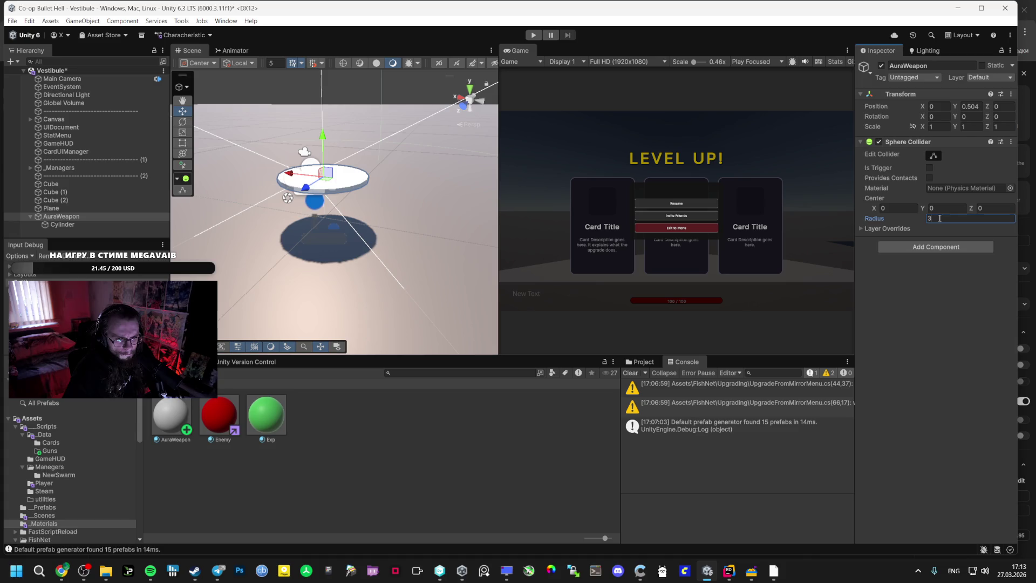
pyautogui.scroll(-3, 376, 218)
pyautogui.moveTo(377, 218); pyautogui.dragTo(300, 188)
# - Check the collider setup, including Layer Overrides, against the AI Studio instructions
pyautogui.hotkey('alt', 'Tab')
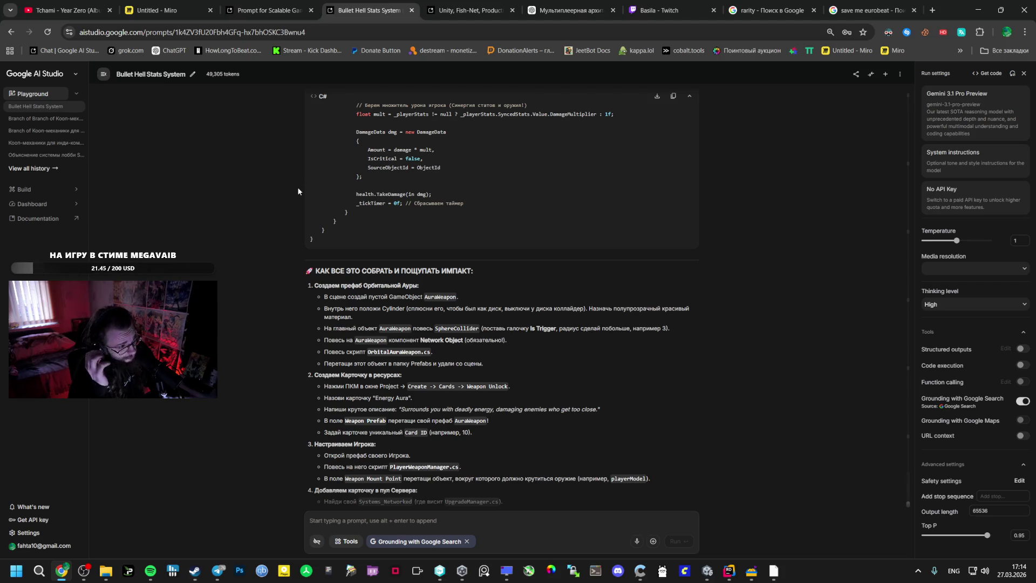
pyautogui.hotkey('alt', 'Tab')
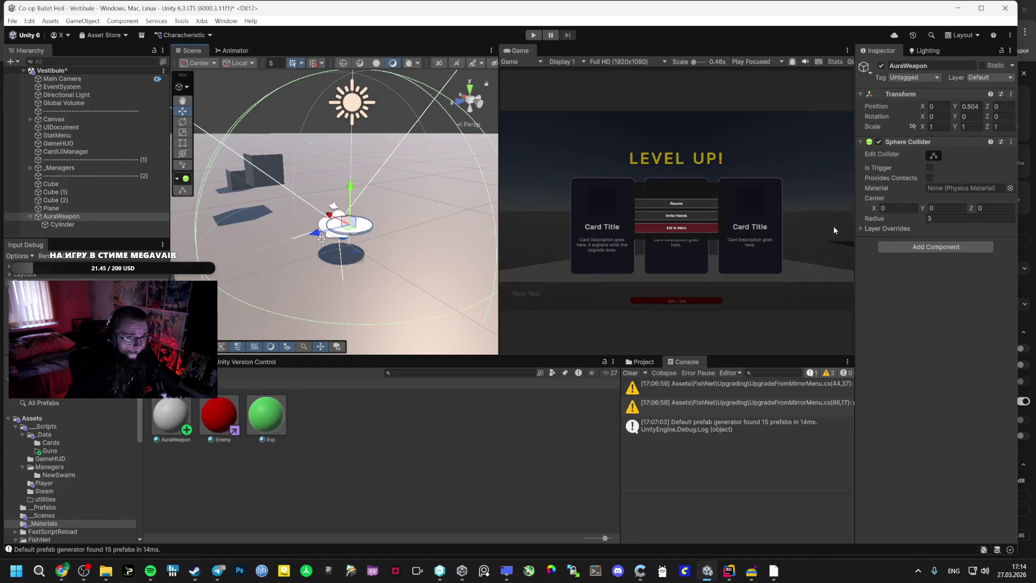
pyautogui.click(860, 229)
pyautogui.click(860, 228)
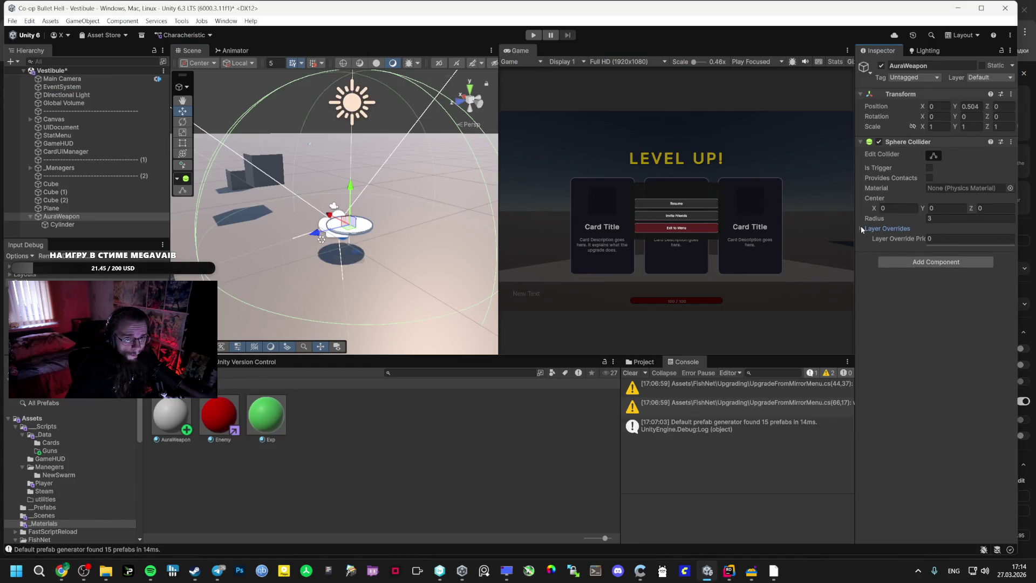
pyautogui.hotkey('alt', 'Tab')
pyautogui.hotkey('alt', 'Tab')
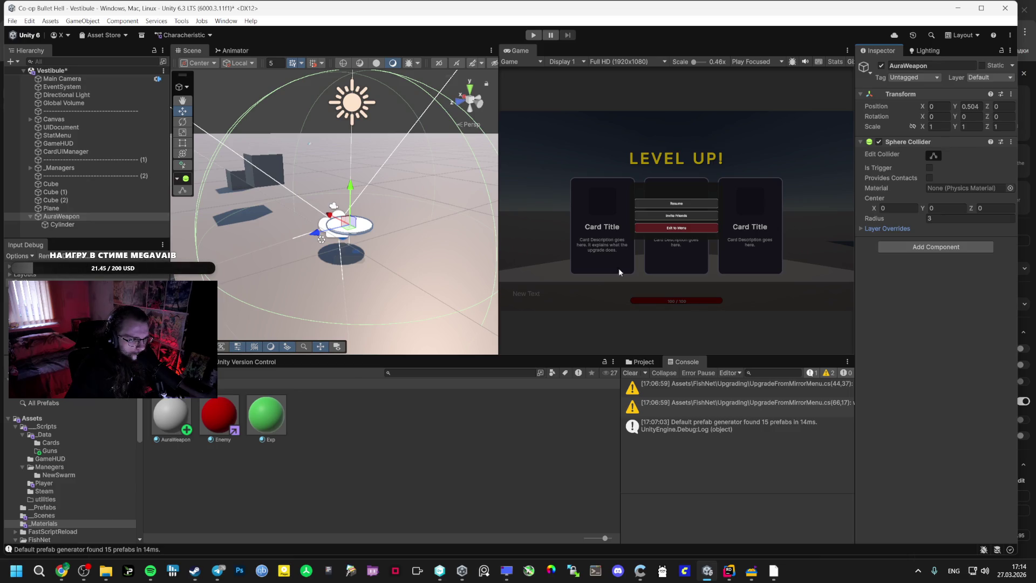
pyautogui.hotkey('alt', 'Tab')
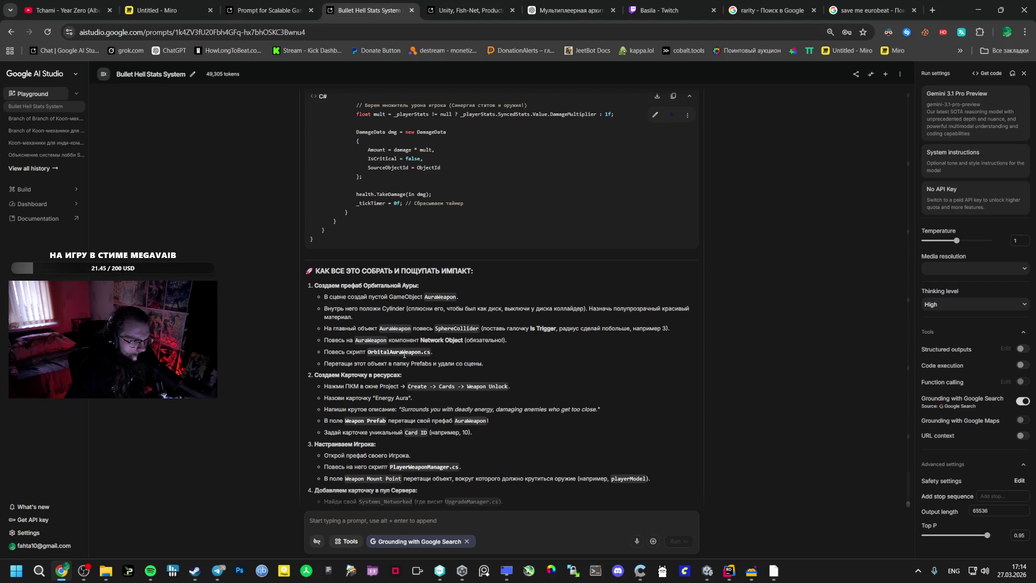
pyautogui.hotkey('alt', 'Tab')
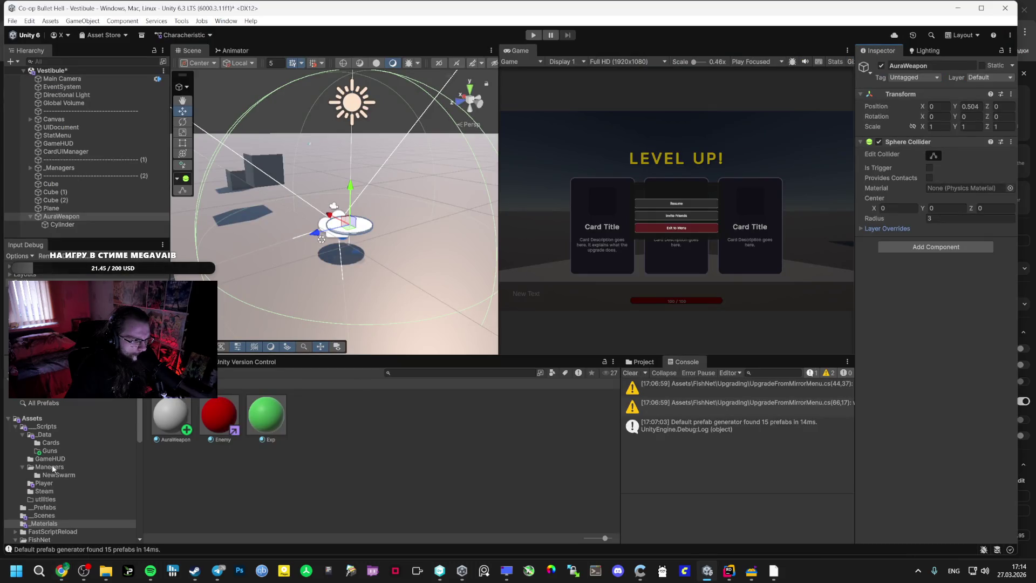
# - Create a new MonoBehaviour script in the Guns folder
pyautogui.click(51, 468)
pyautogui.click(55, 453)
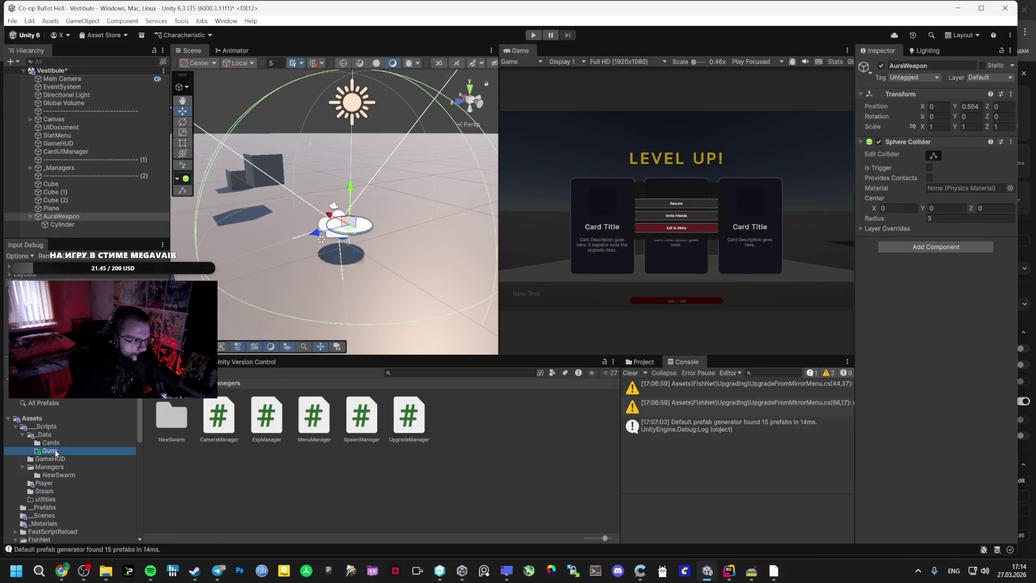
pyautogui.rightClick(210, 436)
pyautogui.moveTo(335, 134)
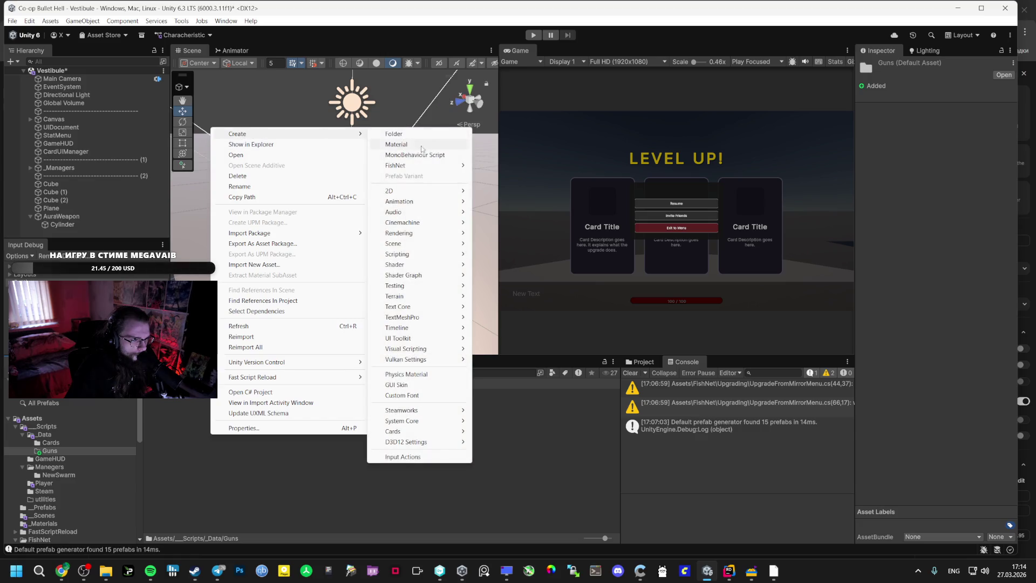
pyautogui.click(421, 155)
# - Look up the OrbitalAuraWeapon script name in the AI Studio chat
pyautogui.hotkey('alt', 'Tab')
pyautogui.scroll(10, 363, 300)
pyautogui.doubleClick(374, 310)
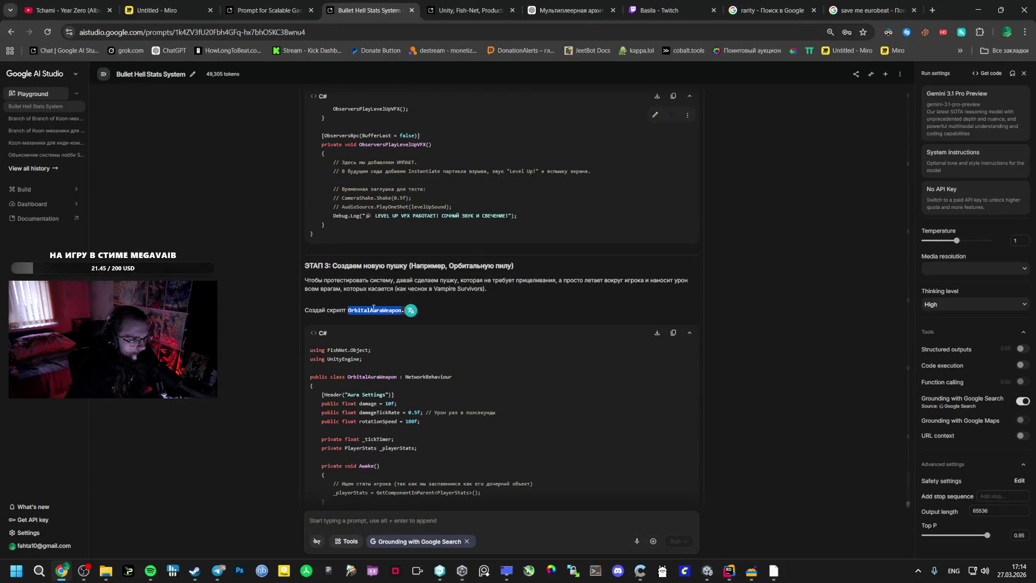
pyautogui.hotkey('alt', 'Tab')
pyautogui.hotkey('alt', 'Tab')
pyautogui.hotkey('alt', 'Tab')
pyautogui.hotkey('alt', 'shift', 'Tab')
pyautogui.hotkey('alt', 'Tab')
pyautogui.hotkey('alt', 'Tab')
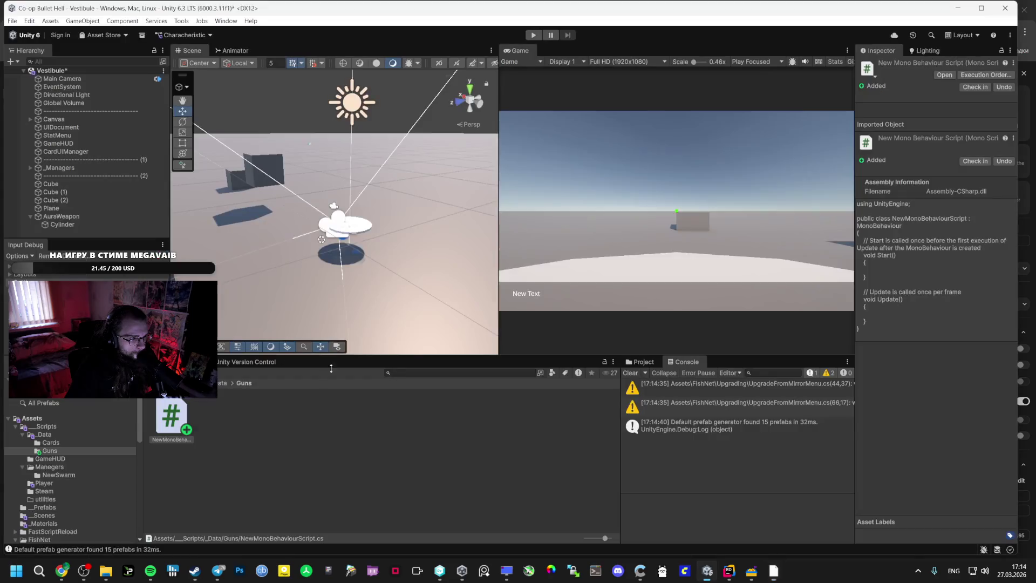
# - Create a folder named 'Scripts' inside Guns
pyautogui.rightClick(257, 449)
pyautogui.moveTo(323, 141)
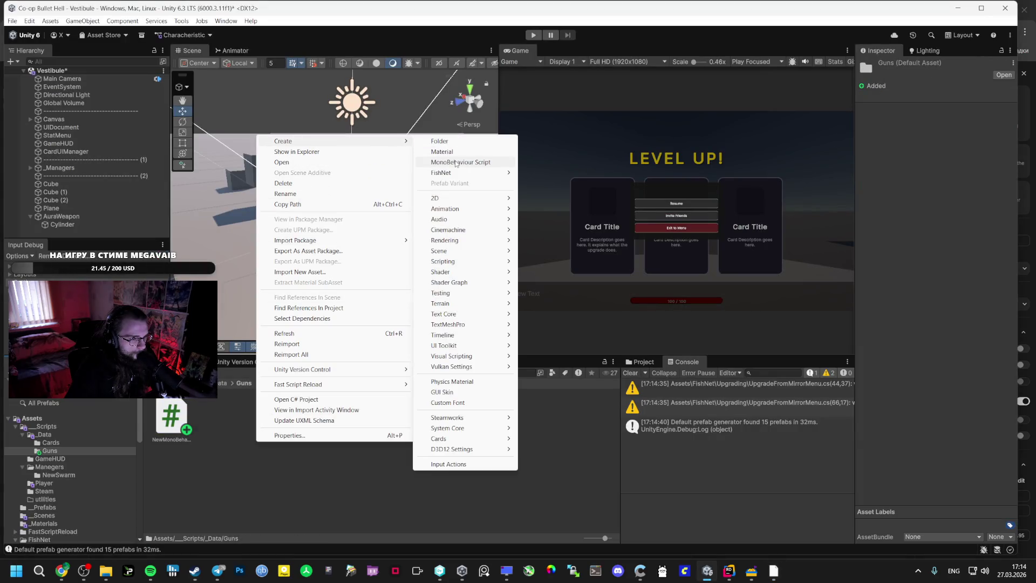
pyautogui.click(448, 140)
pyautogui.write('Scripts')
pyautogui.press('Return')
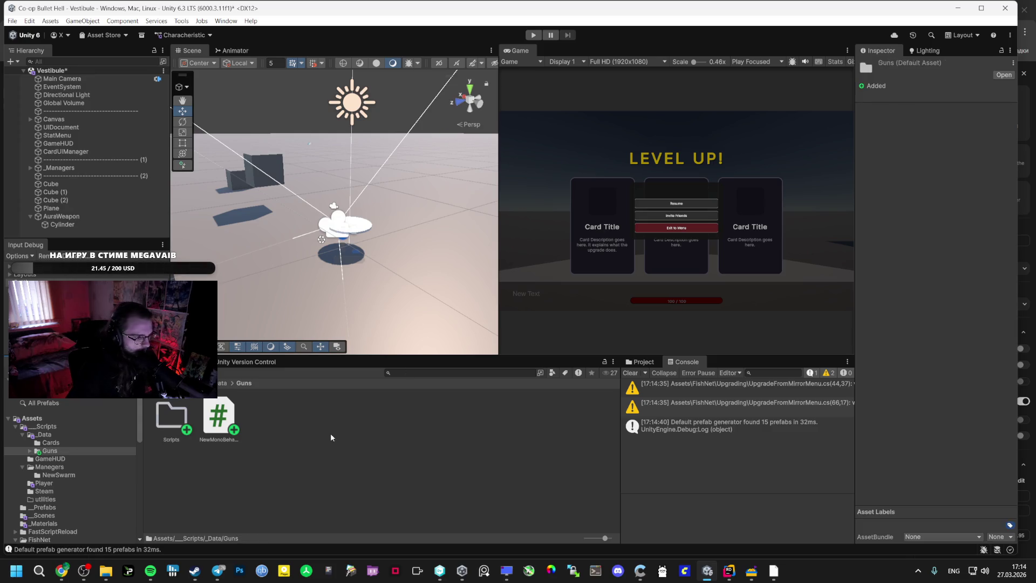
# - Create a Weapon Unlock card asset named OrbitalWeapon and move the new script into Scripts
pyautogui.rightClick(331, 437)
pyautogui.moveTo(411, 133)
pyautogui.moveTo(528, 430)
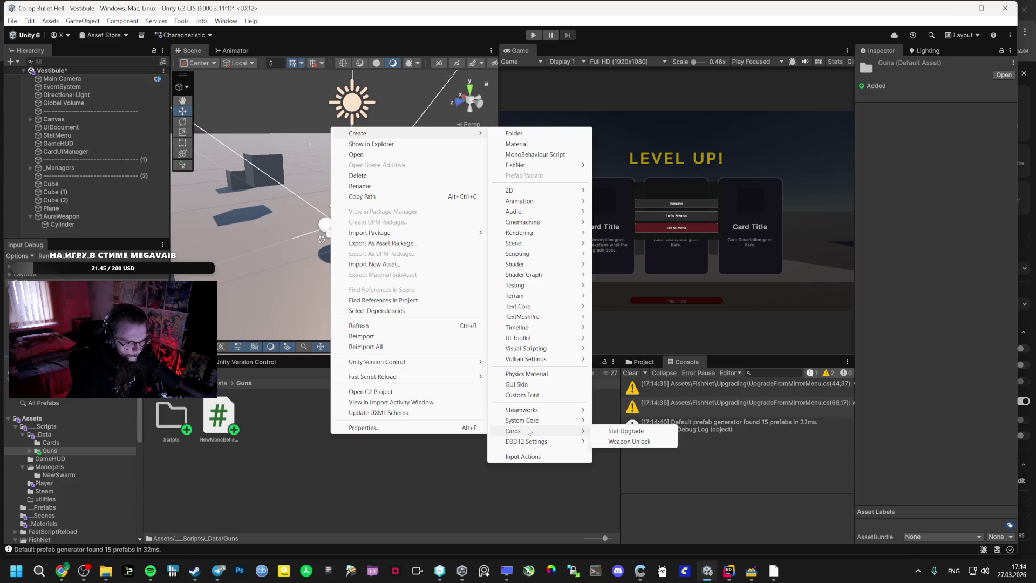
pyautogui.click(629, 441)
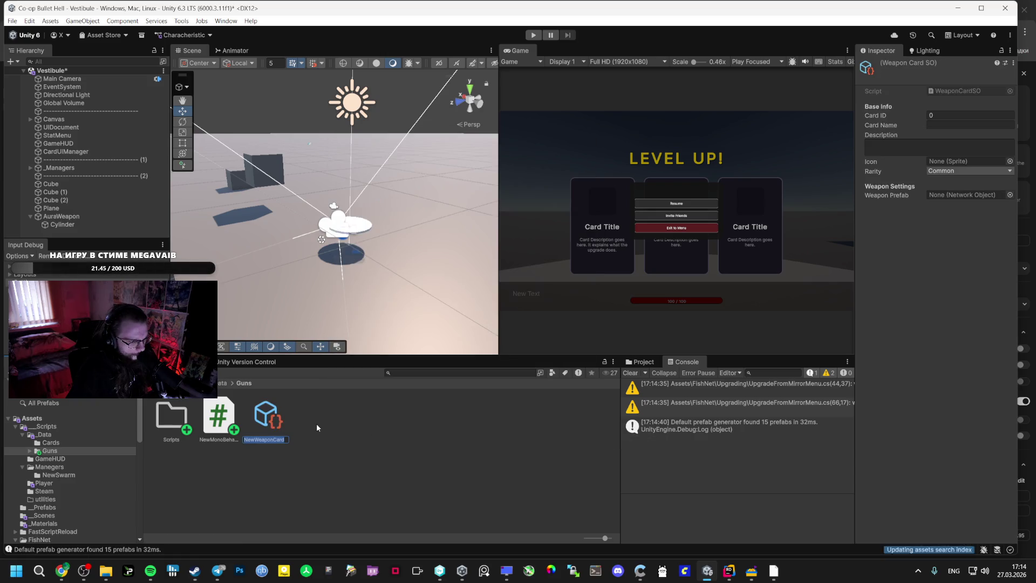
pyautogui.write('Orbi')
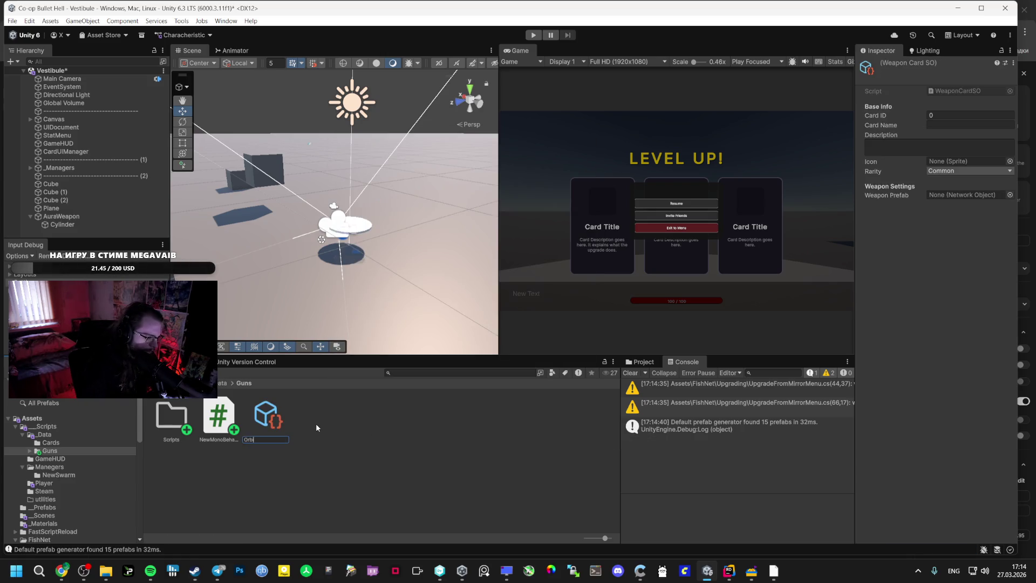
pyautogui.write('t')
pyautogui.write('tal')
pyautogui.write('We')
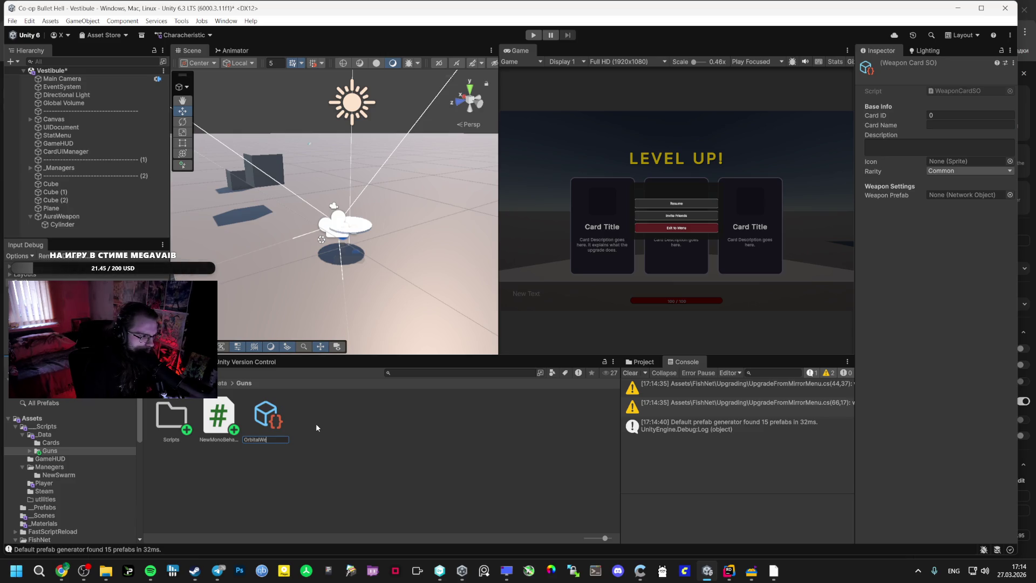
pyautogui.write('an')
pyautogui.press('Return')
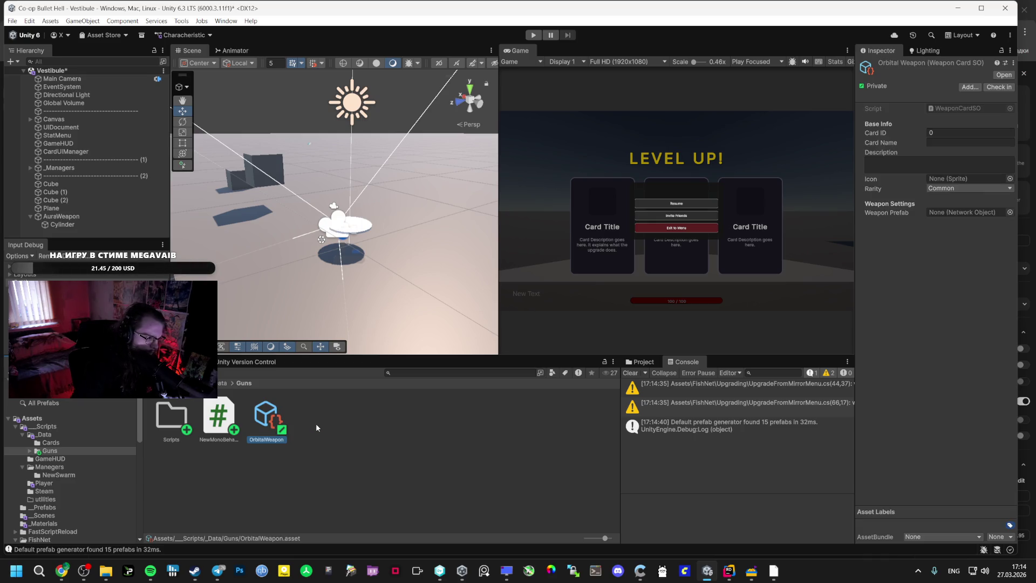
pyautogui.moveTo(245, 451); pyautogui.dragTo(186, 427)
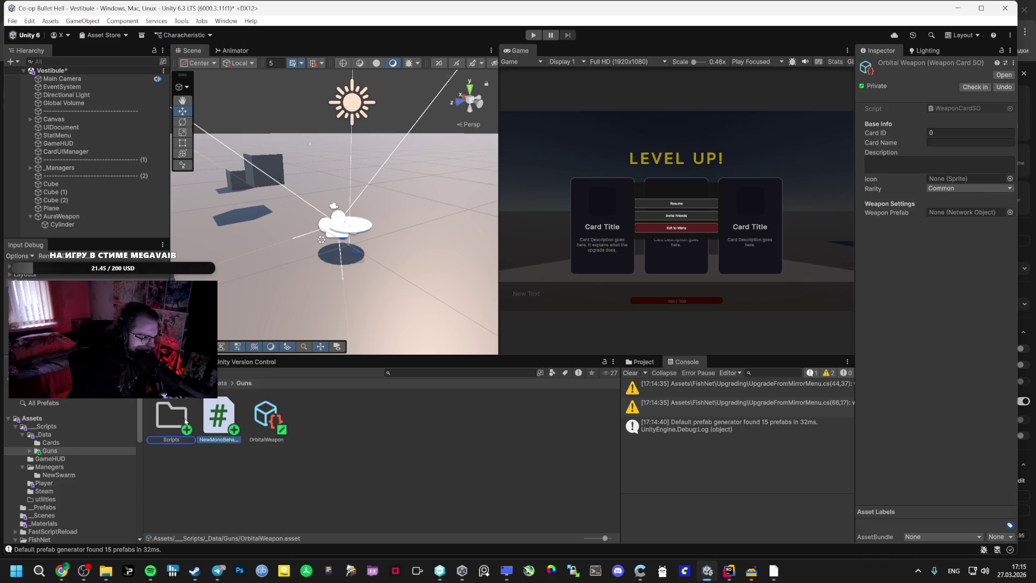
# - Open the StatUpgradeCardSO script from the _Data folder in the code editor
pyautogui.doubleClick(181, 425)
pyautogui.click(221, 382)
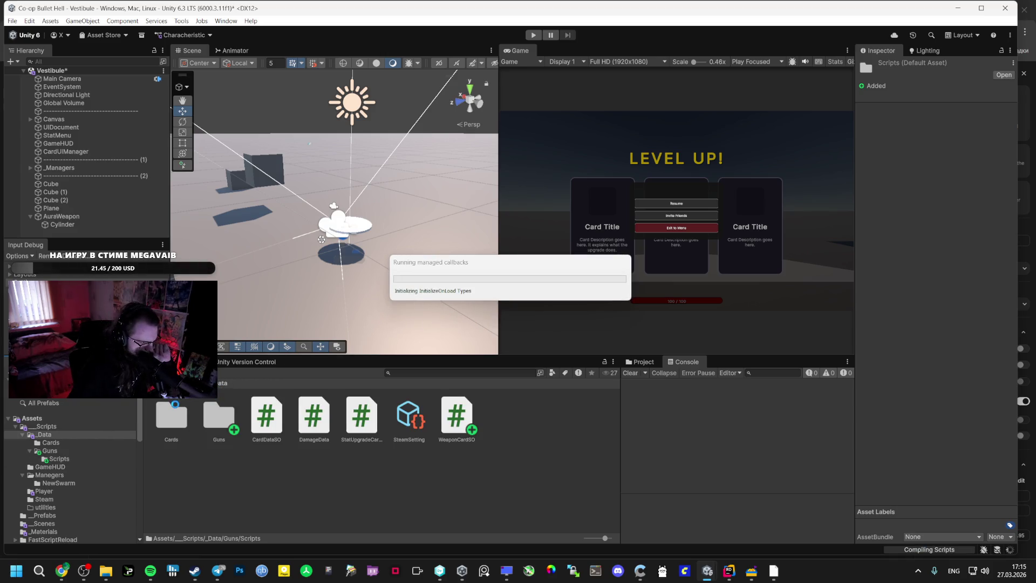
pyautogui.click(358, 421)
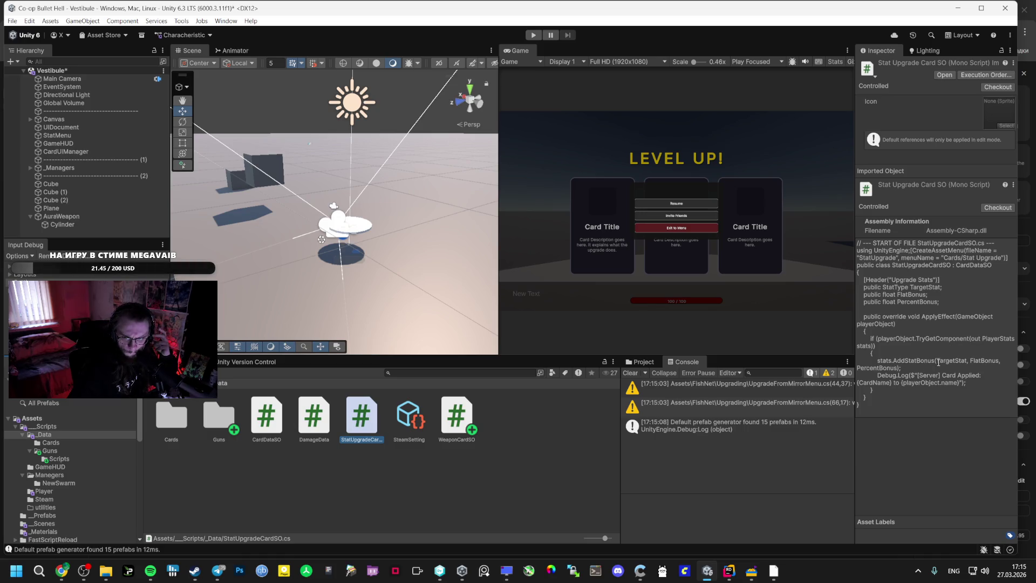
pyautogui.doubleClick(374, 423)
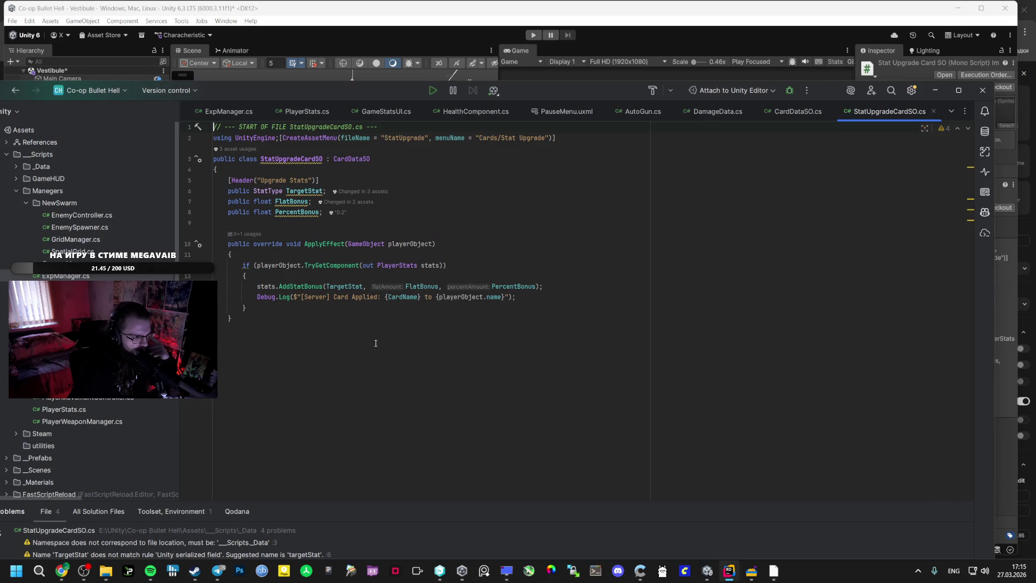
# - Put StatUpgradeCardSO's [CreateAssetMenu] attribute on its own line, then reopen Unity's Guns folder
pyautogui.moveTo(304, 199)
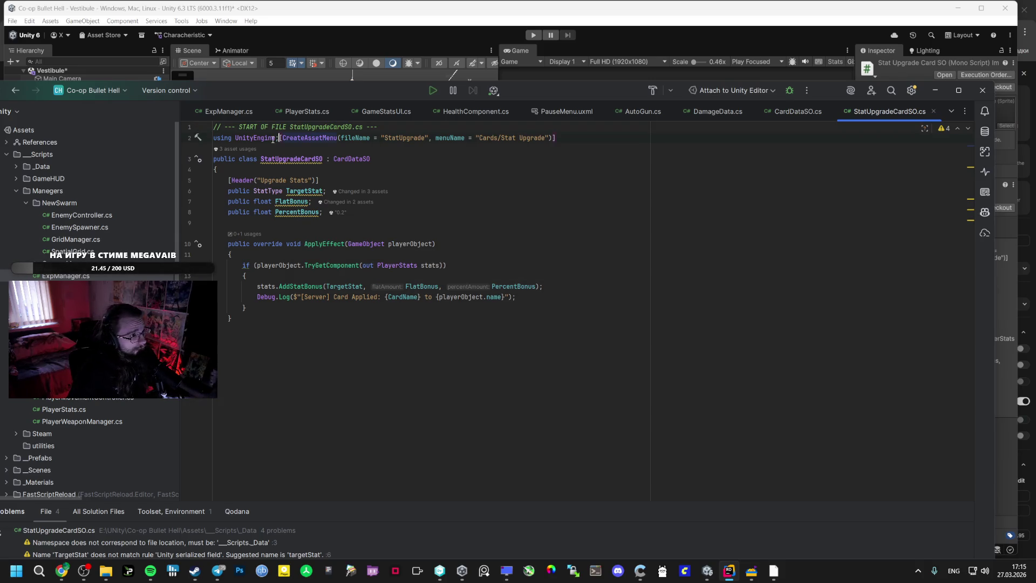
pyautogui.press('Return')
pyautogui.hotkey('alt', 'Tab')
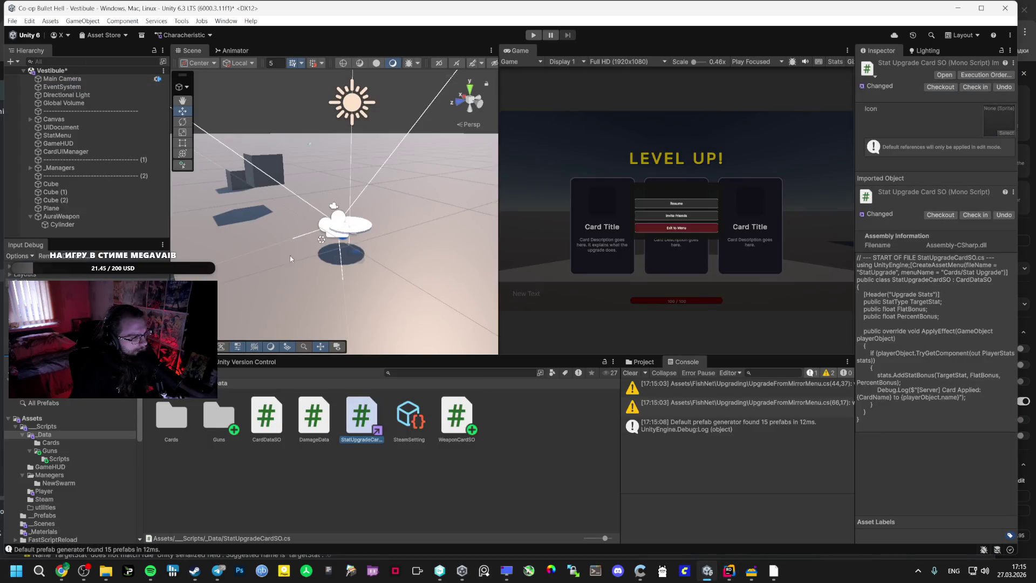
pyautogui.click(207, 431)
pyautogui.doubleClick(206, 429)
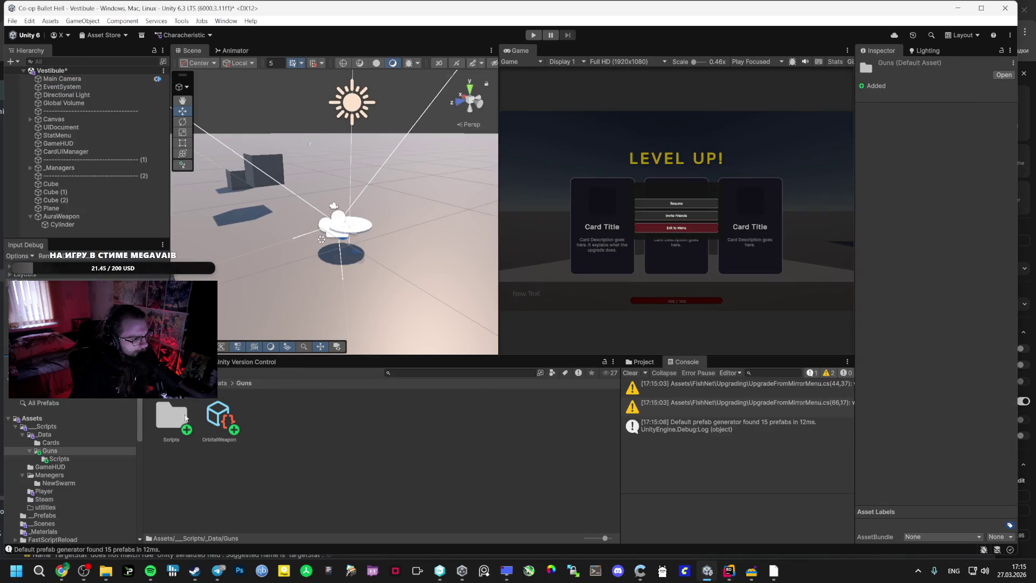
# - Rename the new script in Guns/Scripts to OrbitalAuraWeapon
pyautogui.doubleClick(184, 417)
pyautogui.click(181, 416)
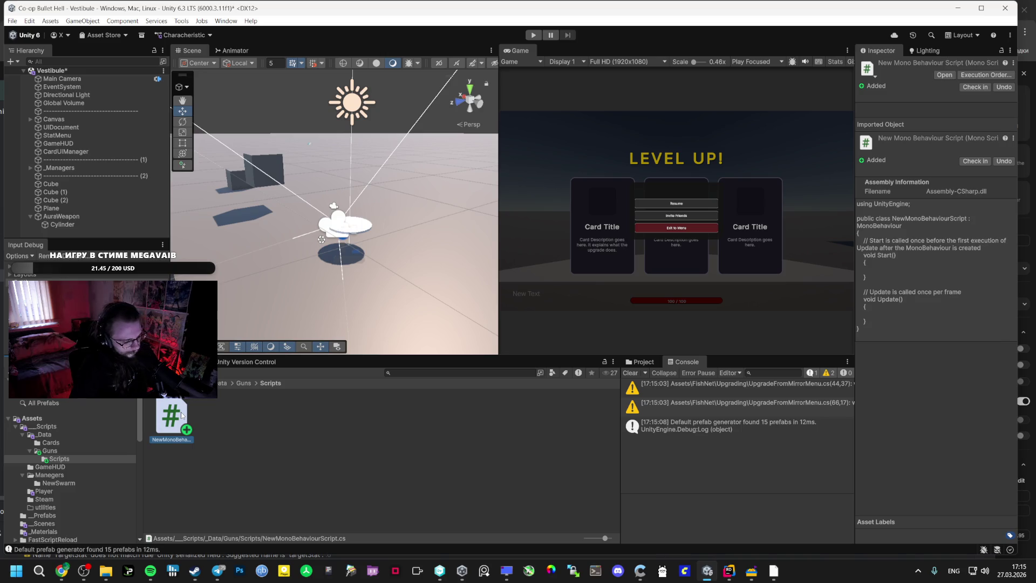
pyautogui.press('F2')
pyautogui.write('OrbitalAuraWeapon')
pyautogui.press('Return')
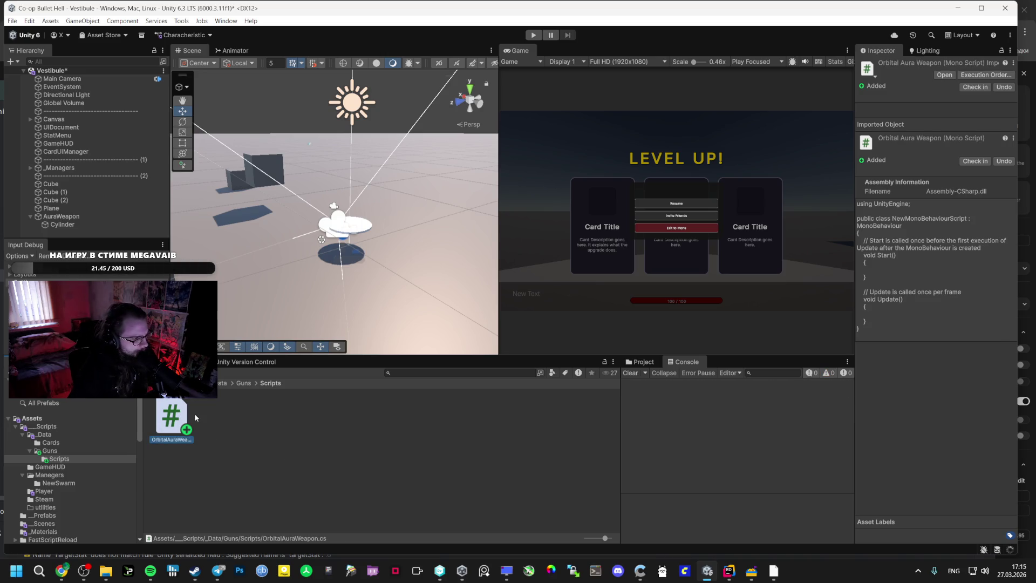
# - Replace the OrbitalAuraWeapon template with the generated orbital aura code from AI Studio
pyautogui.doubleClick(170, 416)
pyautogui.hotkey('alt', 'Tab')
pyautogui.click(673, 333)
pyautogui.hotkey('alt', 'Tab')
pyautogui.hotkey('ctrl', 'a')
pyautogui.hotkey('ctrl', 'v')
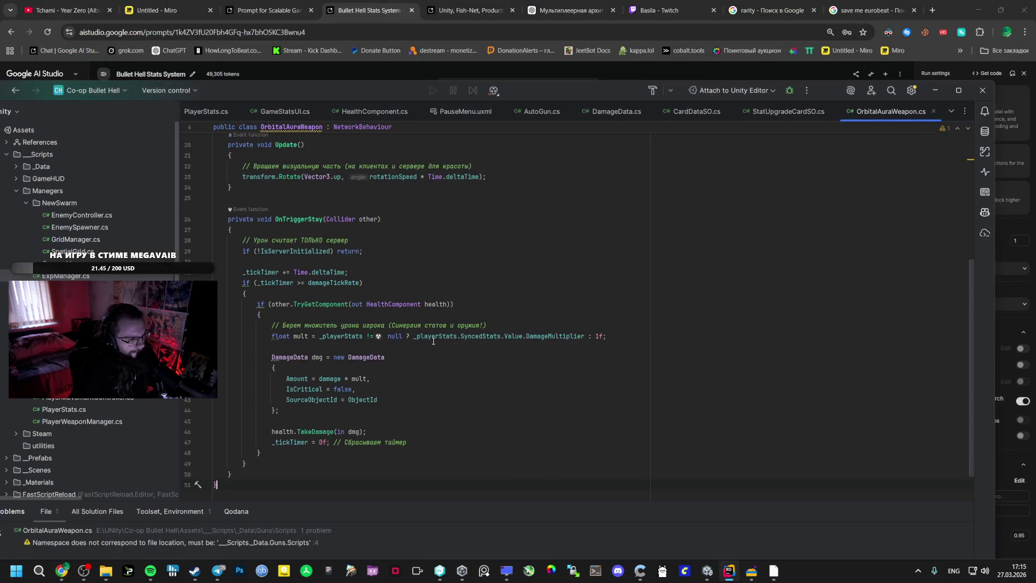
pyautogui.scroll(5, 424, 335)
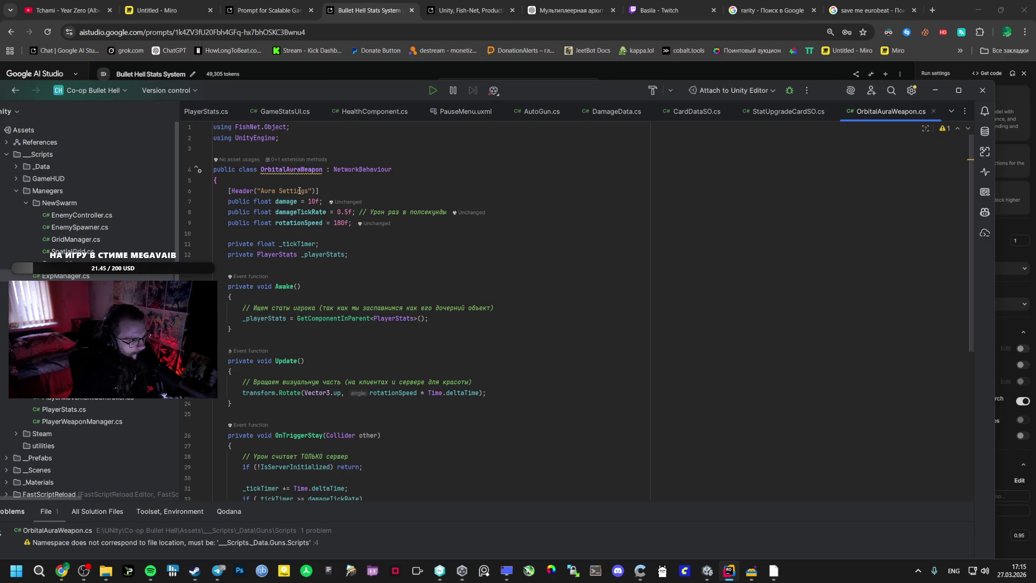
pyautogui.click(302, 223)
pyautogui.scroll(-6, 265, 352)
pyautogui.hotkey('alt', 'Tab')
pyautogui.scroll(-5, 264, 345)
pyautogui.scroll(-1, 262, 352)
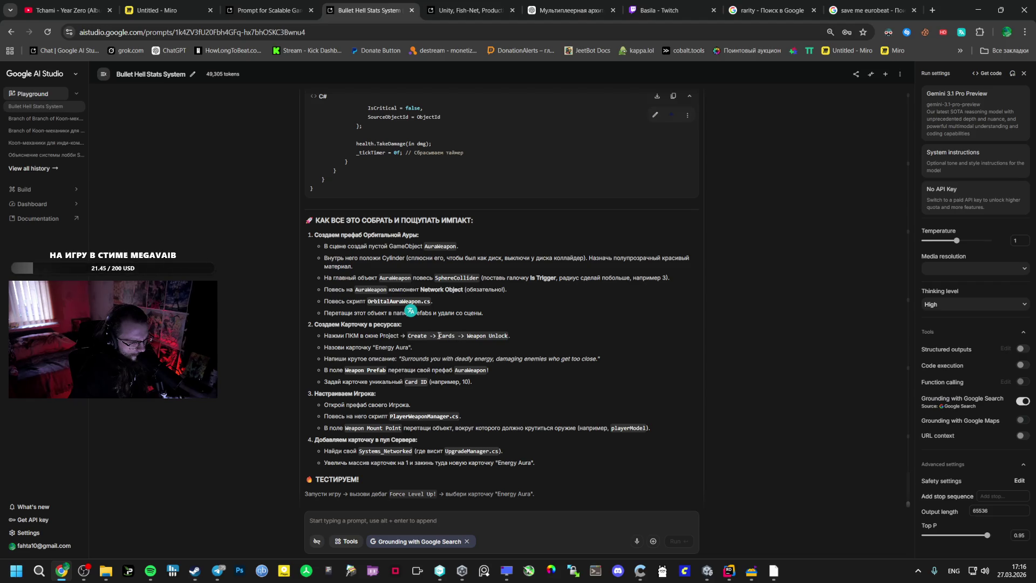
pyautogui.hotkey('alt', 'Tab')
pyautogui.hotkey('alt', 'Tab')
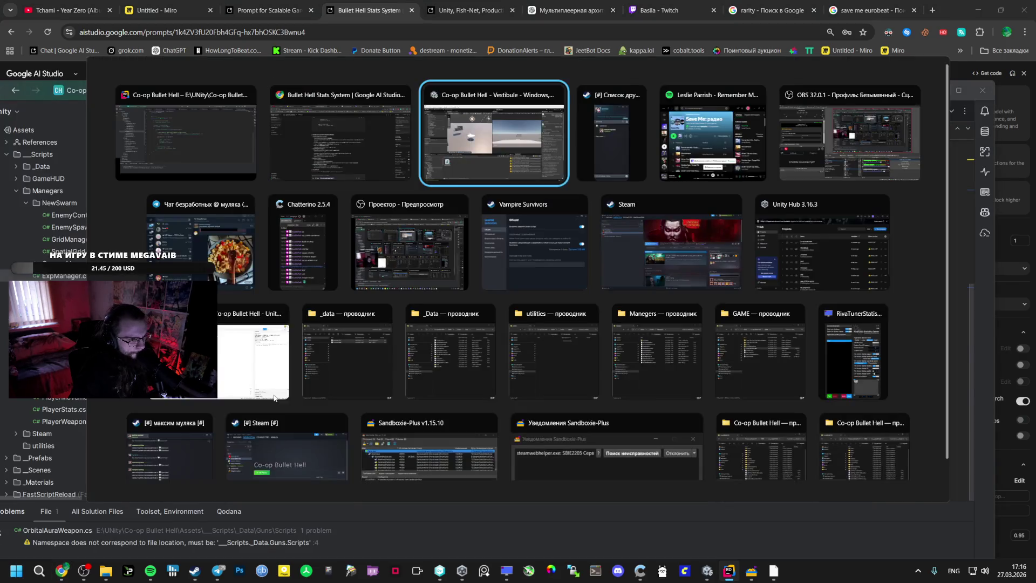
pyautogui.click(229, 417)
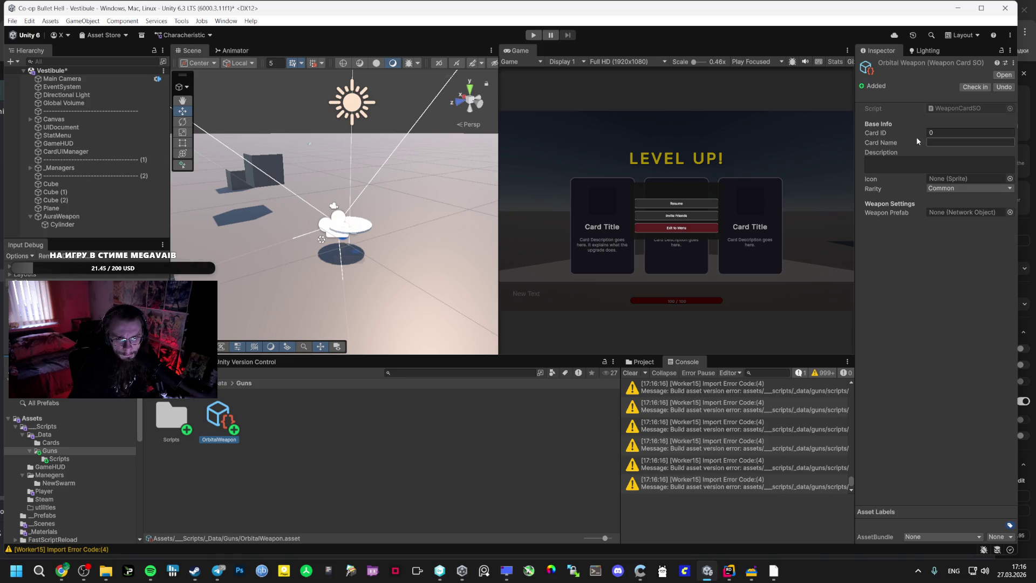
# - Reopen the OrbitalAuraWeapon script and compare it with the AI chat before returning to Unity
pyautogui.doubleClick(172, 419)
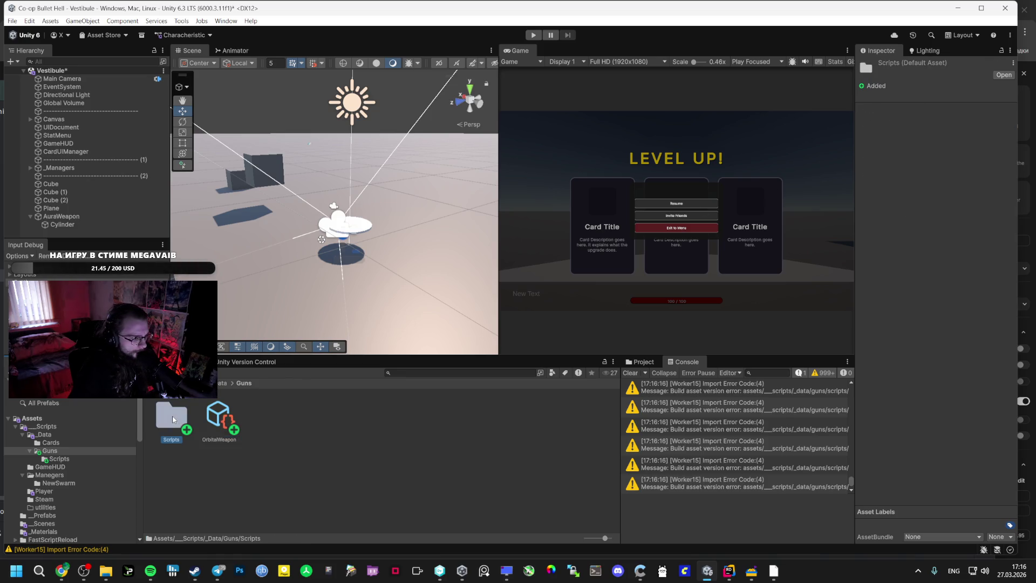
pyautogui.doubleClick(172, 419)
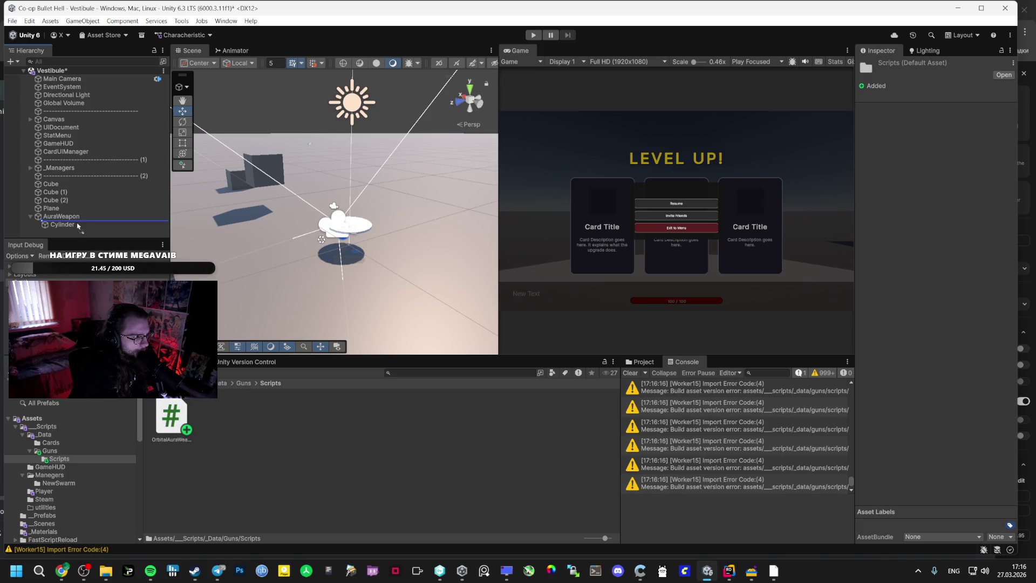
pyautogui.hotkey('alt', 'Tab')
pyautogui.press('Tab')
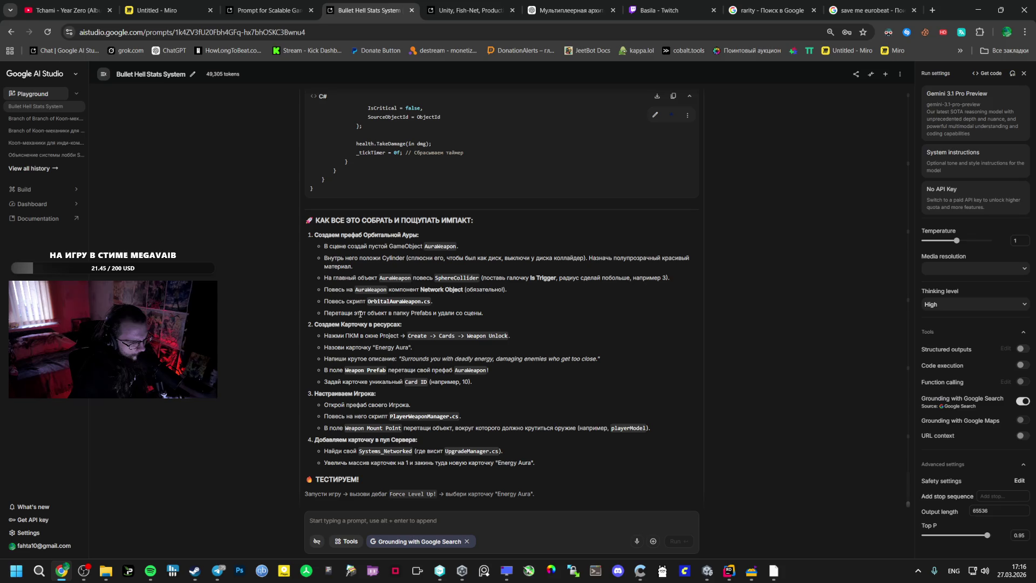
pyautogui.hotkey('alt', 'Tab')
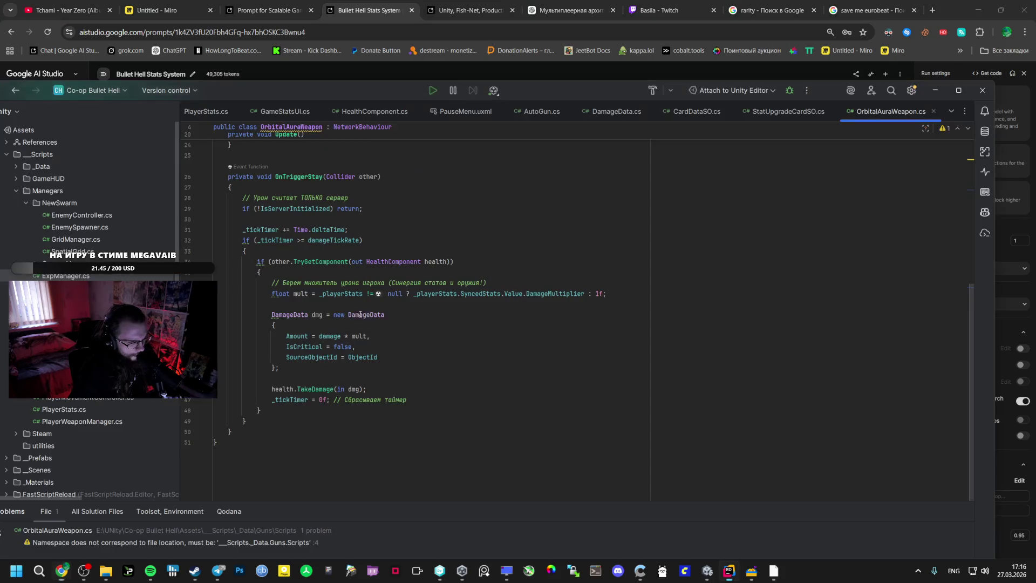
pyautogui.hotkey('alt', 'Tab')
pyautogui.hotkey('alt', 'Tab')
# - Add a Network Object component to AuraWeapon
pyautogui.click(936, 274)
pyautogui.write('net')
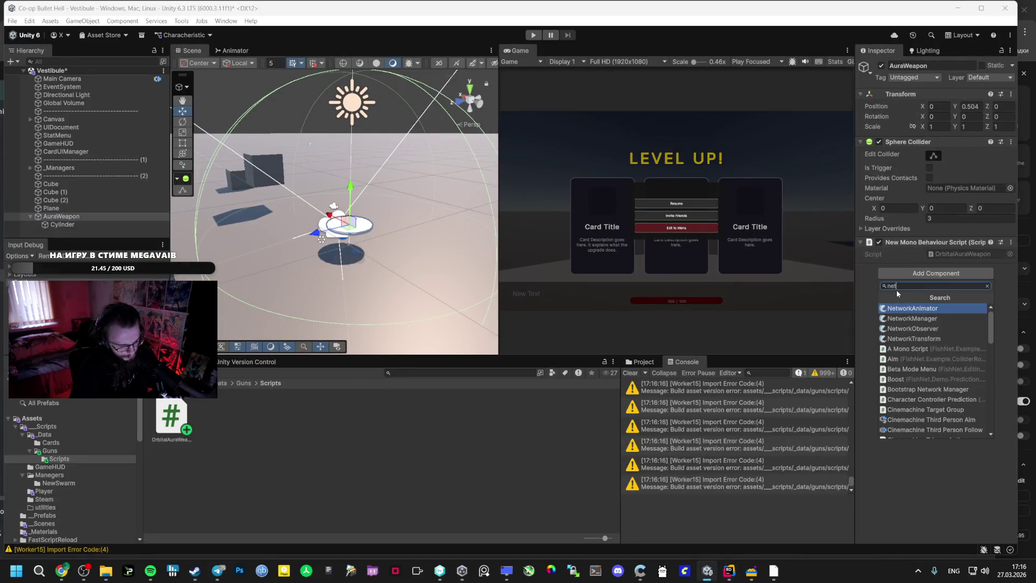
pyautogui.write('workob')
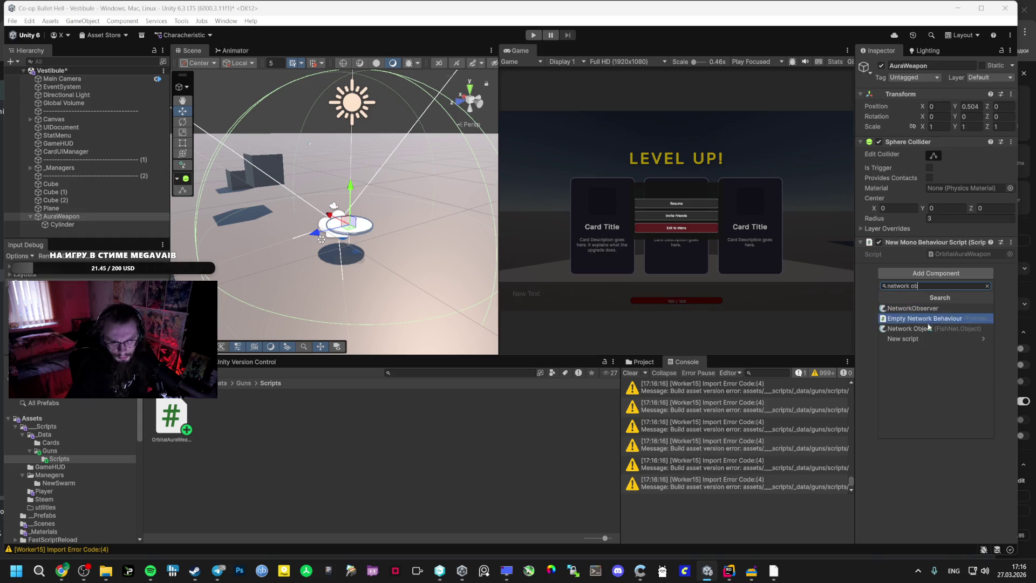
pyautogui.click(927, 327)
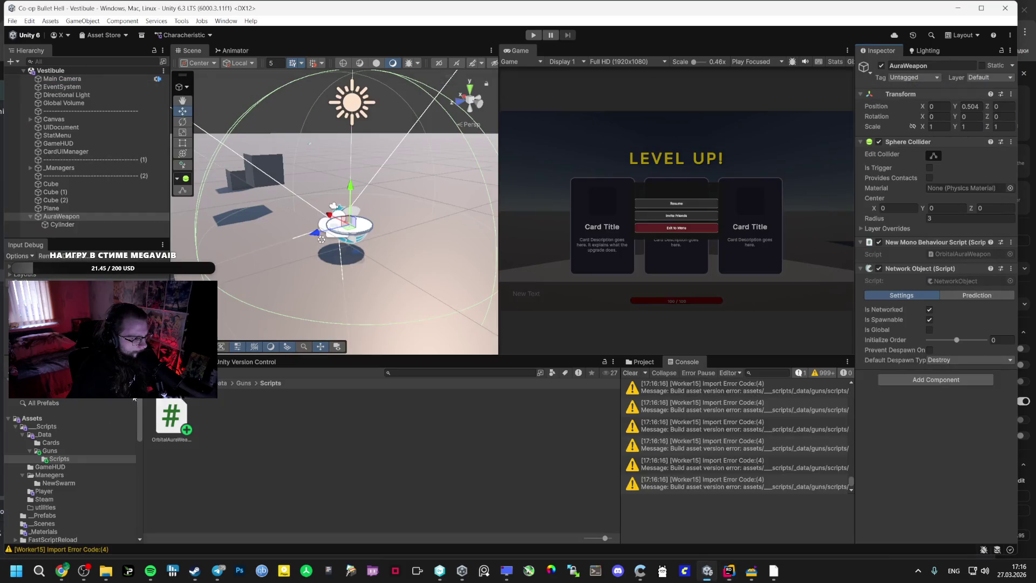
pyautogui.click(45, 516)
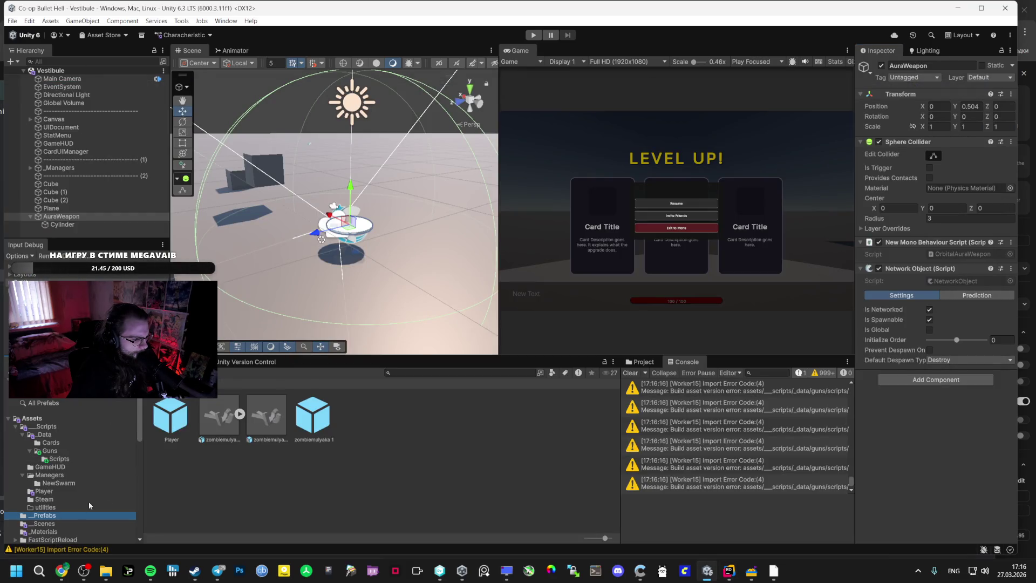
# - Create a folder named Guns inside _Prefabs
pyautogui.rightClick(197, 476)
pyautogui.moveTo(324, 177)
pyautogui.click(390, 178)
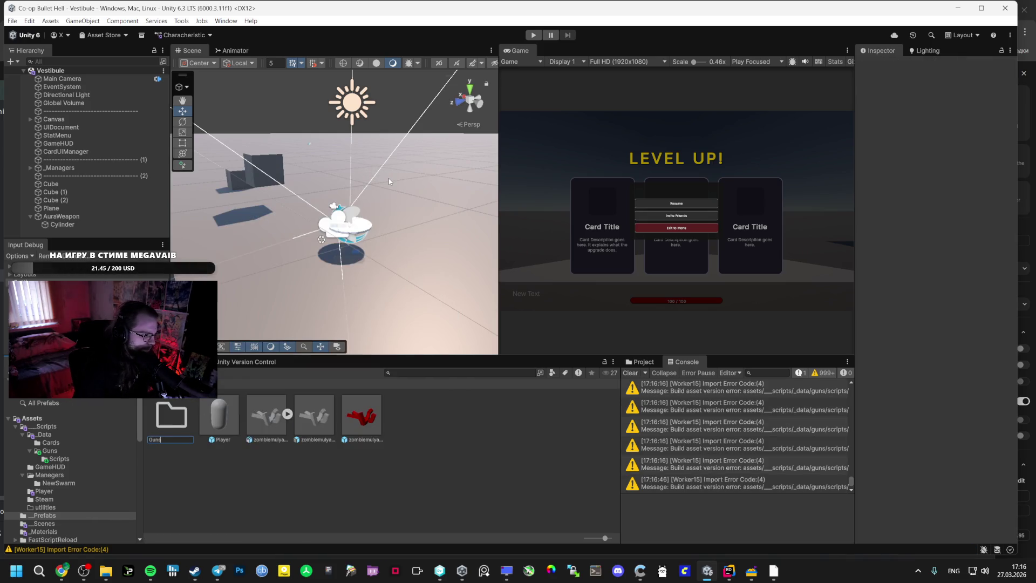
pyautogui.press('Return')
# - Save AuraWeapon as a prefab in _Prefabs/Guns and delete it from the scene
pyautogui.doubleClick(171, 416)
pyautogui.moveTo(72, 216); pyautogui.dragTo(184, 430)
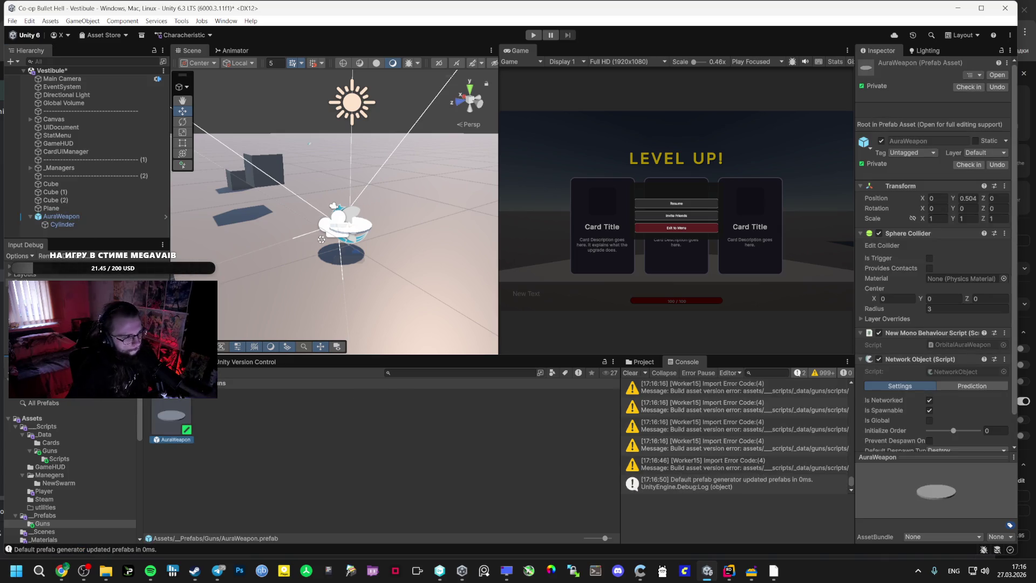
pyautogui.click(76, 217)
pyautogui.press('Delete')
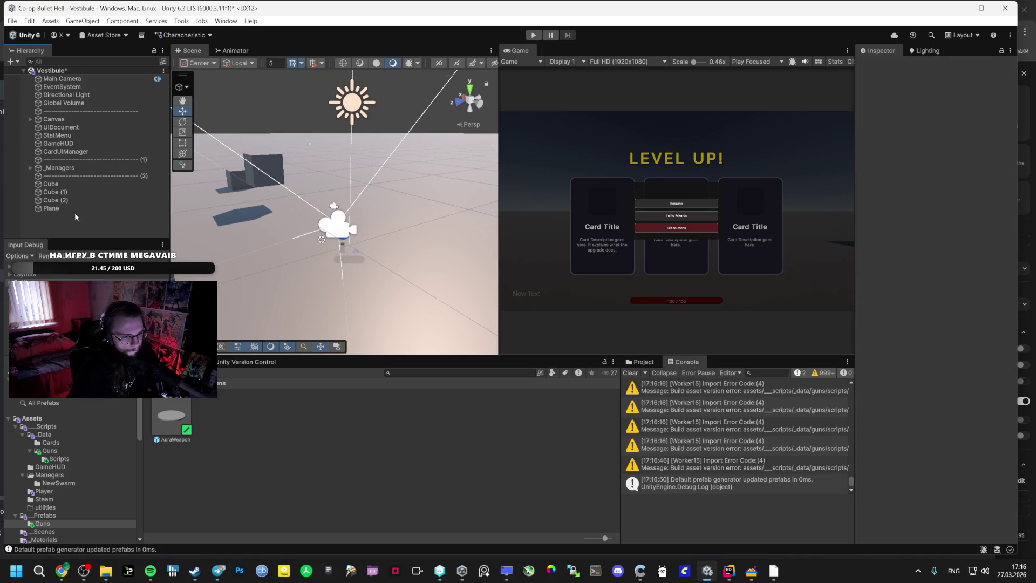
pyautogui.click(63, 443)
pyautogui.click(63, 451)
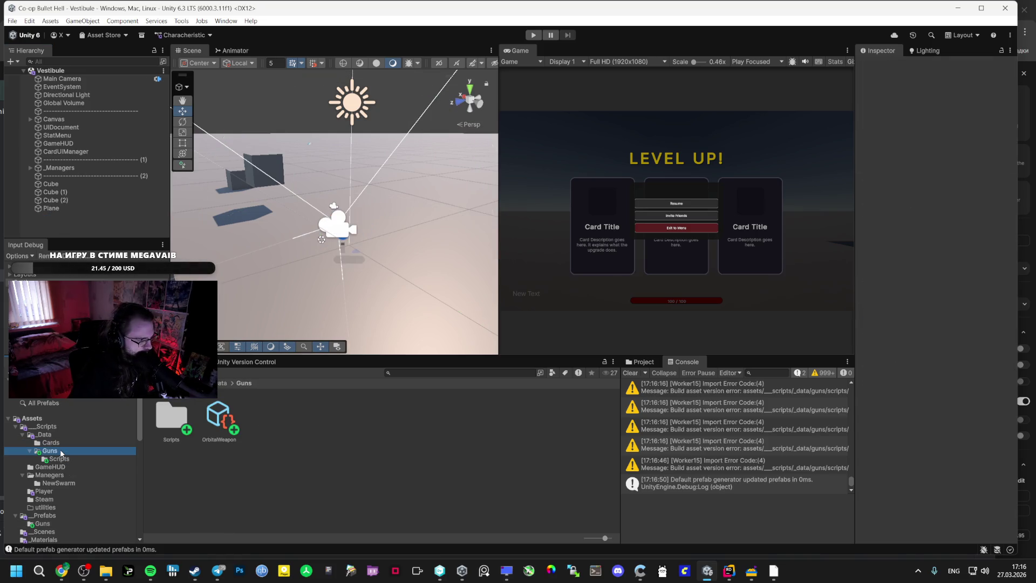
# - Assign the AuraWeapon prefab as the OrbitalWeapon card's Weapon Prefab
pyautogui.click(219, 418)
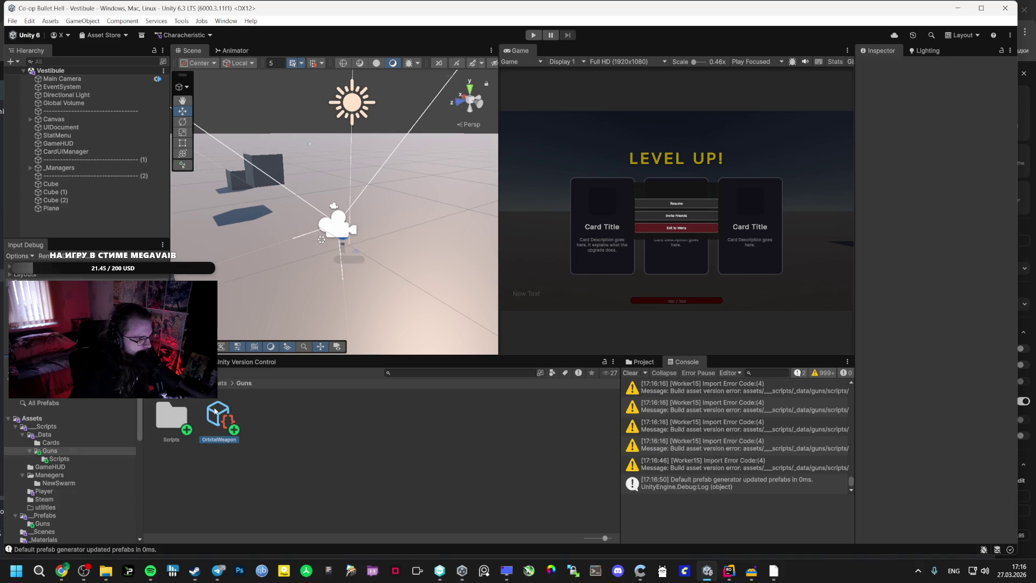
pyautogui.click(44, 522)
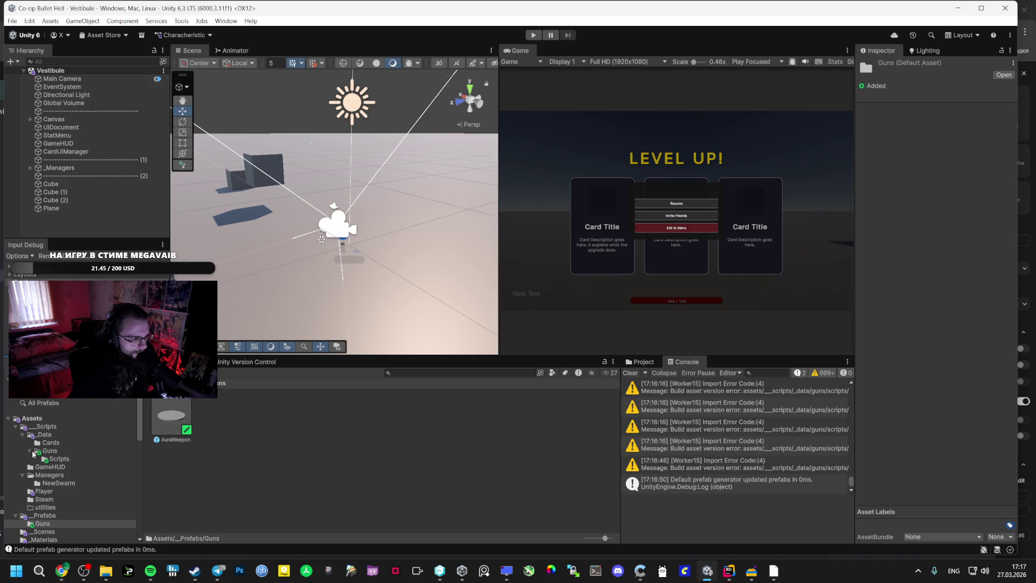
pyautogui.click(49, 452)
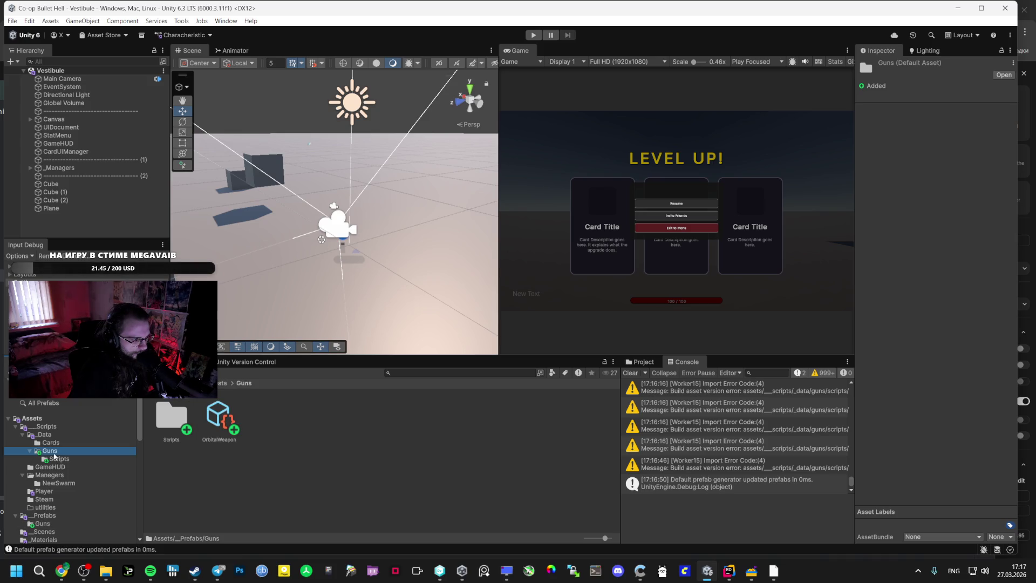
pyautogui.click(218, 419)
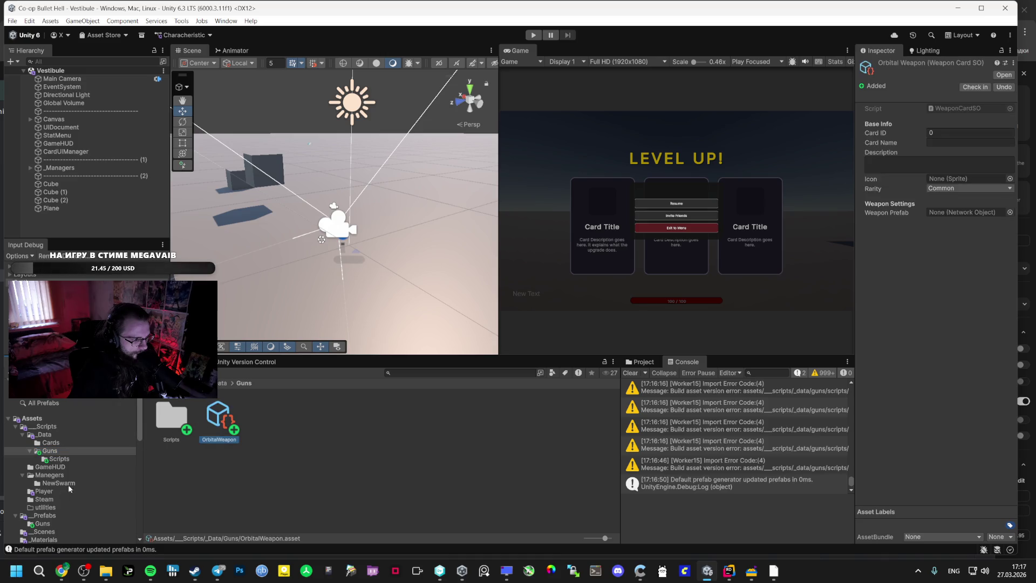
pyautogui.click(43, 525)
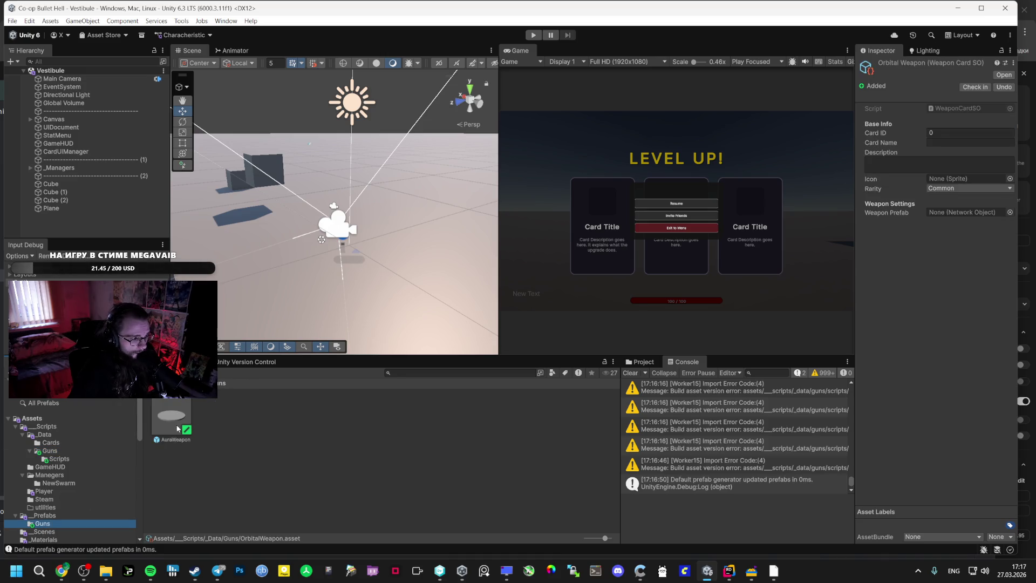
pyautogui.moveTo(885, 194); pyautogui.dragTo(943, 214)
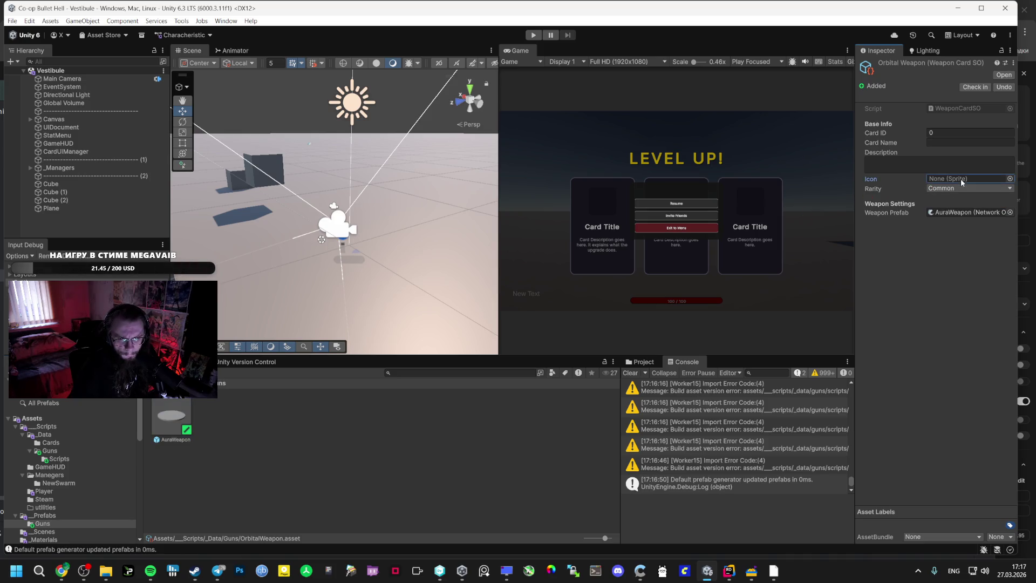
# - Keep the card's rarity Common and set its Card ID to 100
pyautogui.click(982, 190)
pyautogui.click(943, 132)
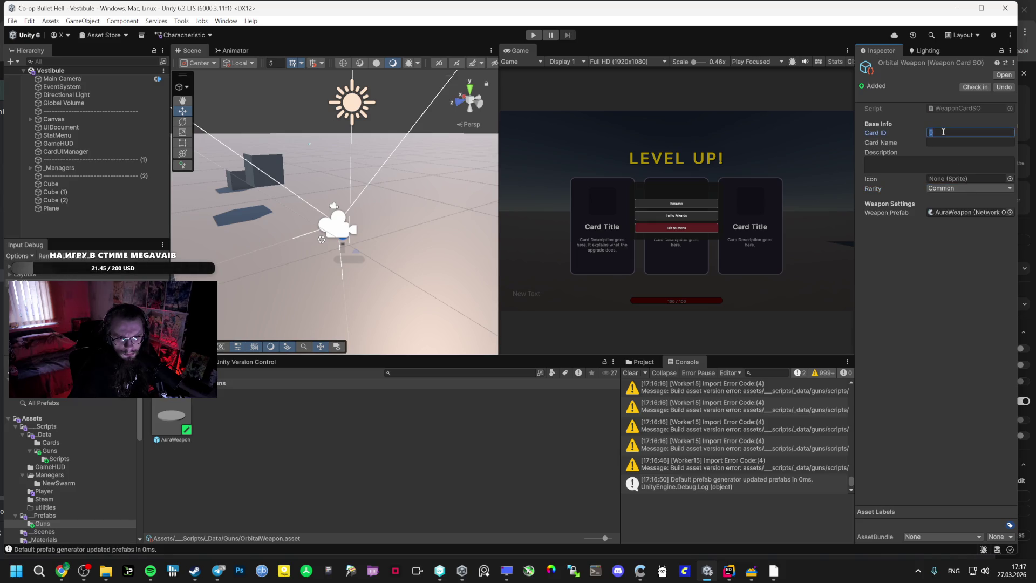
pyautogui.click(936, 133)
pyautogui.click(935, 132)
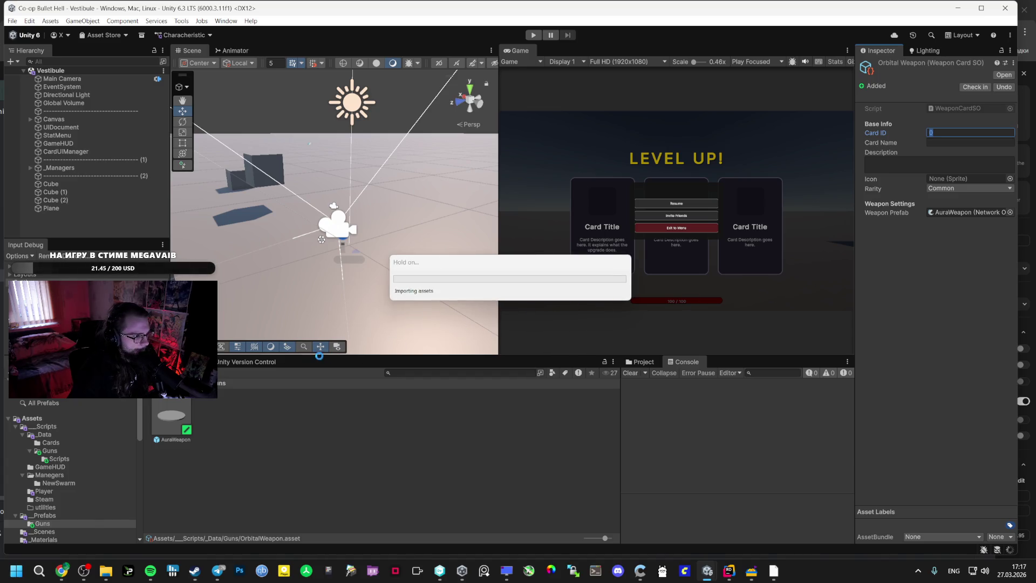
pyautogui.moveTo(150, 571)
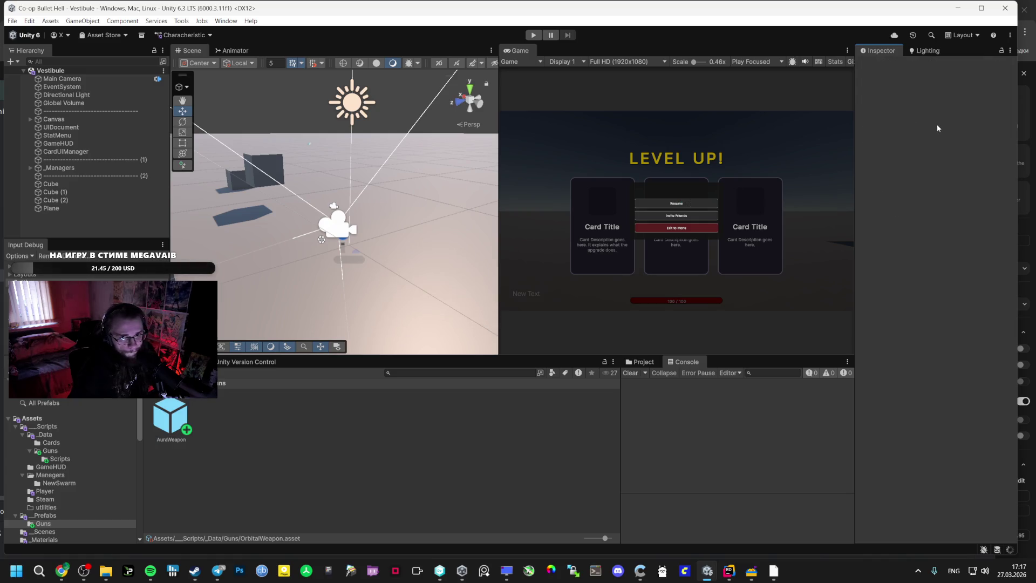
pyautogui.click(942, 130)
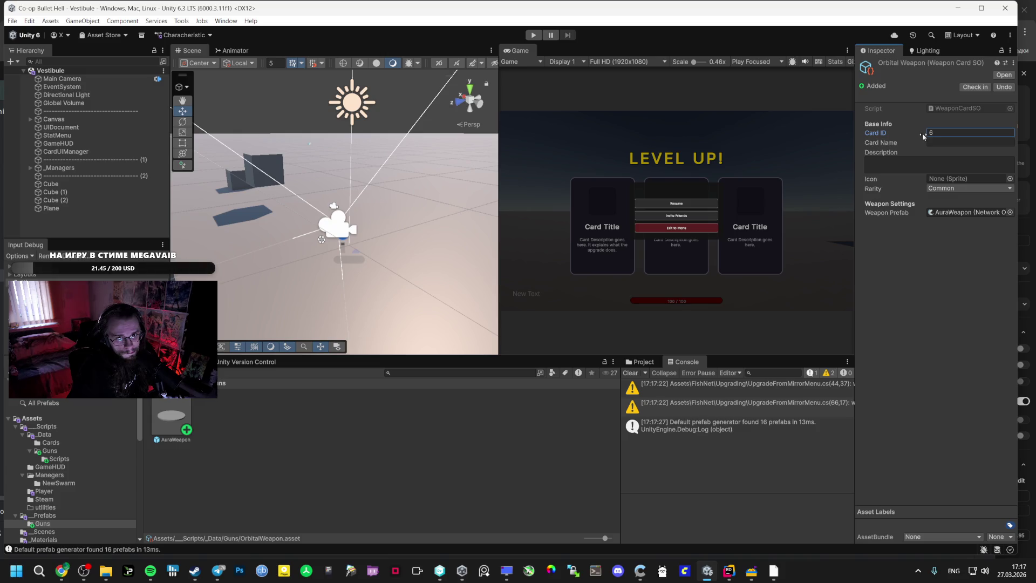
pyautogui.moveTo(919, 133); pyautogui.dragTo(923, 133)
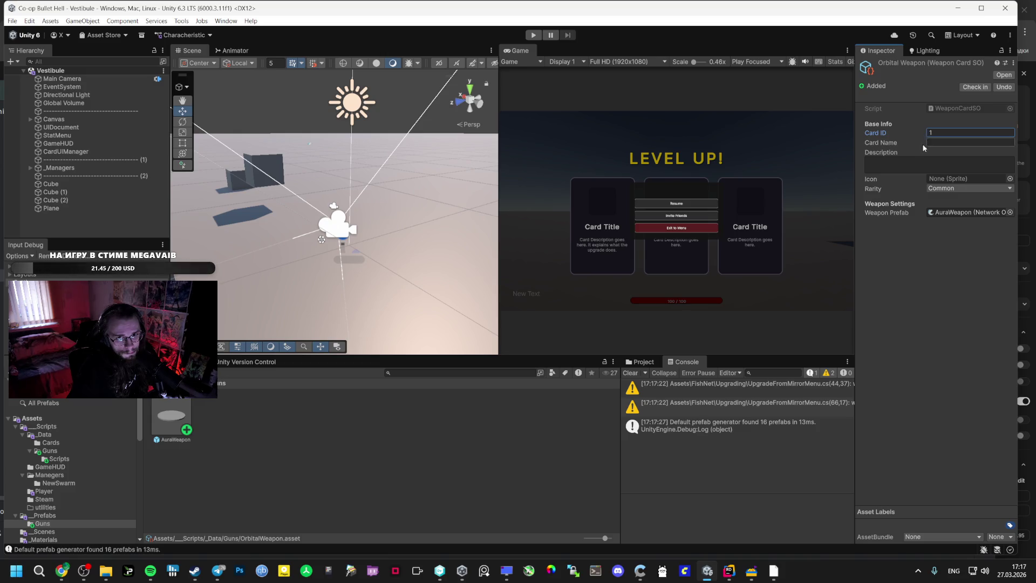
pyautogui.click(905, 165)
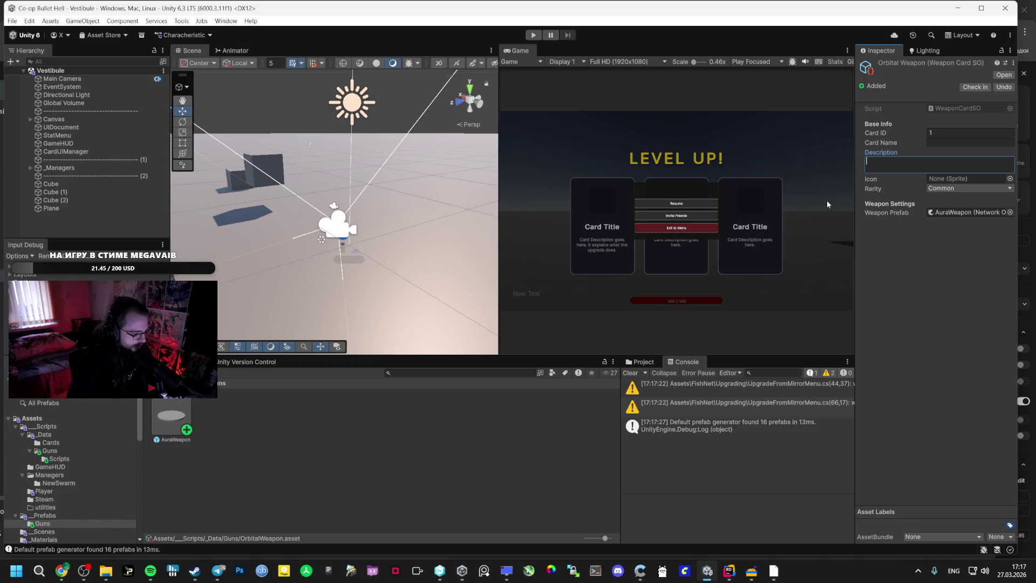
pyautogui.click(911, 135)
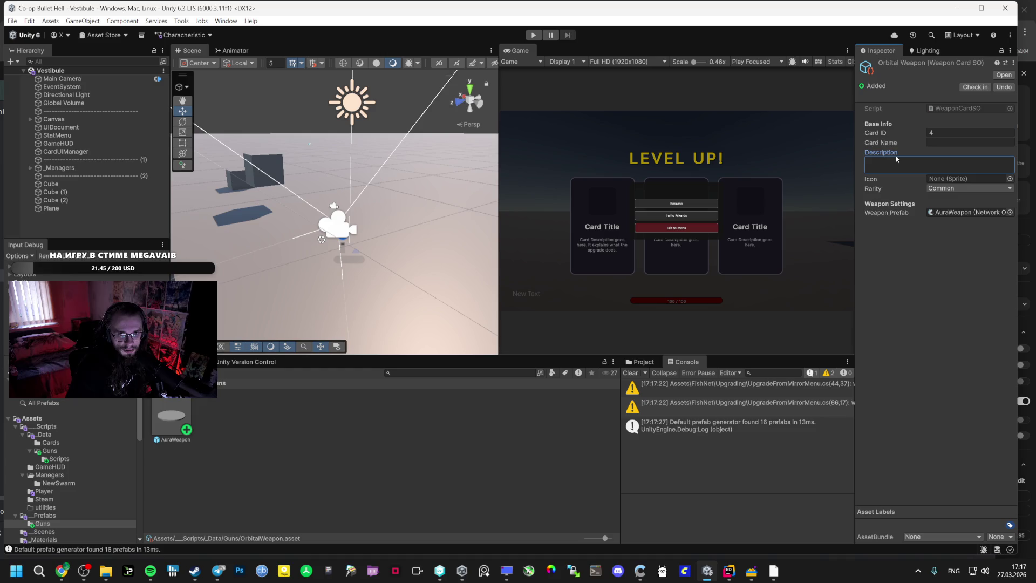
pyautogui.click(955, 134)
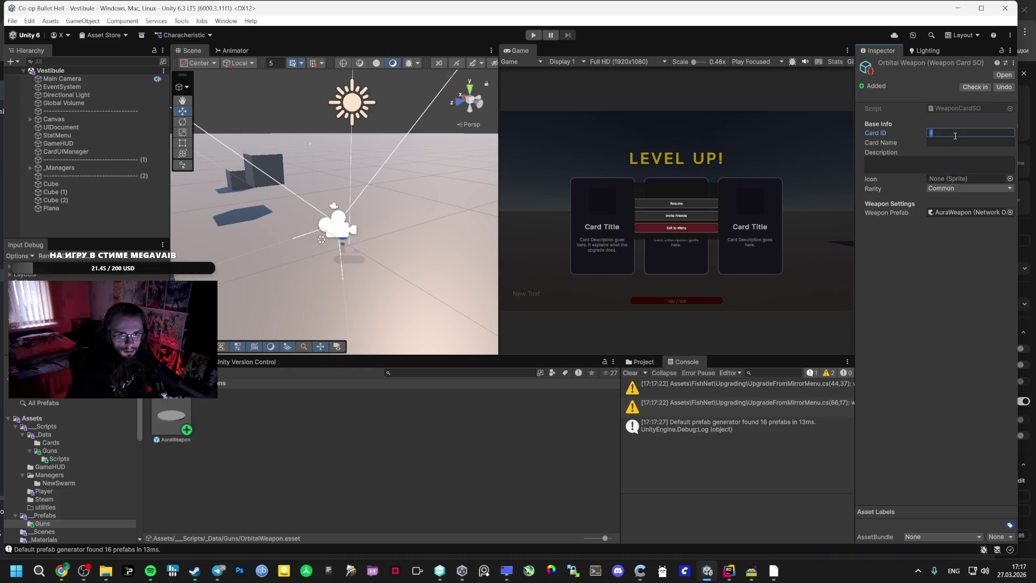
pyautogui.write('100')
# - Begin entering the card name 'Or Wen', then check the AI Studio instructions
pyautogui.click(945, 143)
pyautogui.write('Or')
pyautogui.write(' We')
pyautogui.write('n')
pyautogui.click(61, 570)
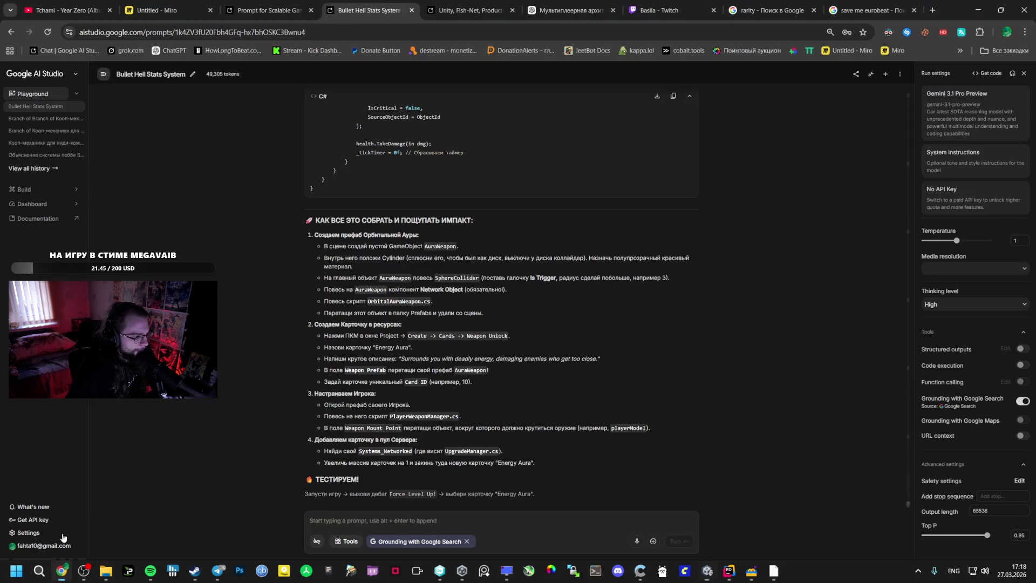
# - Paste the 'Surrounds you with deadly energy…' description from AI Studio into the OrbitalWeapon card's Description
pyautogui.moveTo(404, 359); pyautogui.dragTo(594, 360)
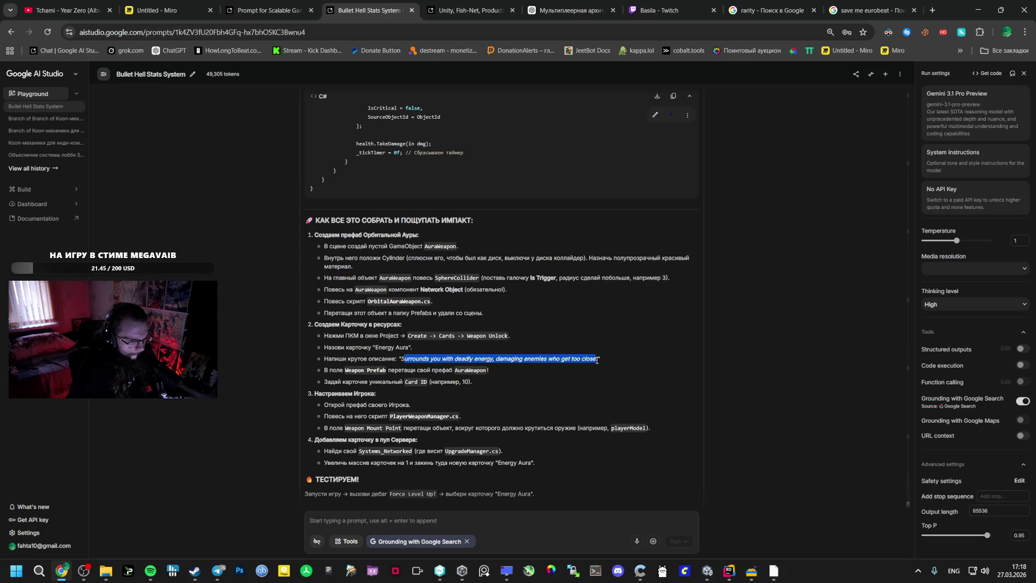
pyautogui.click(406, 358)
pyautogui.moveTo(402, 359); pyautogui.dragTo(599, 357)
pyautogui.hotkey('ctrl', 'c')
pyautogui.hotkey('alt', 'Tab')
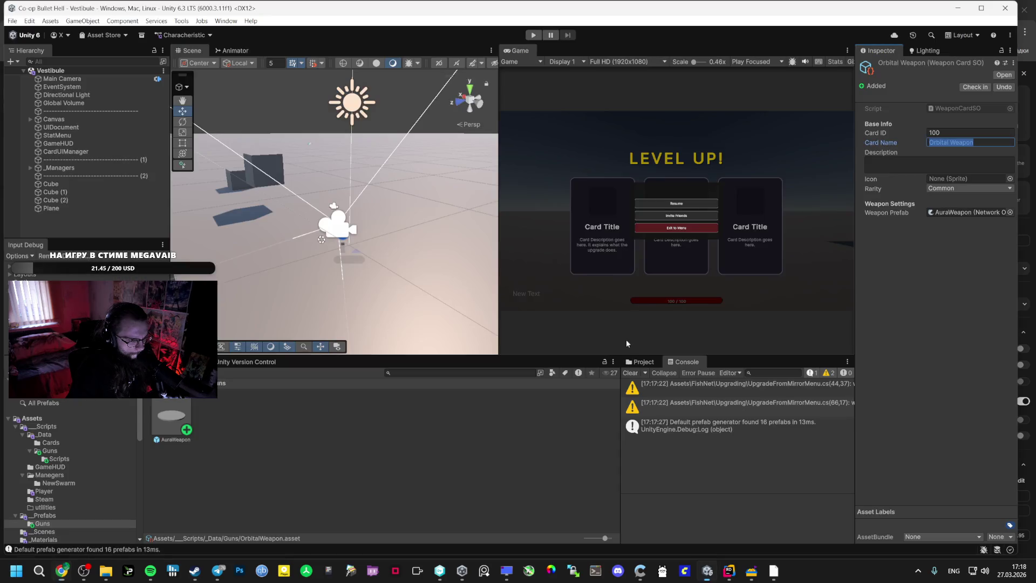
pyautogui.hotkey('ctrl', 'v')
# - Open the OrbitalAuraWeapon.cs script in Rider
pyautogui.hotkey('alt', 'Tab')
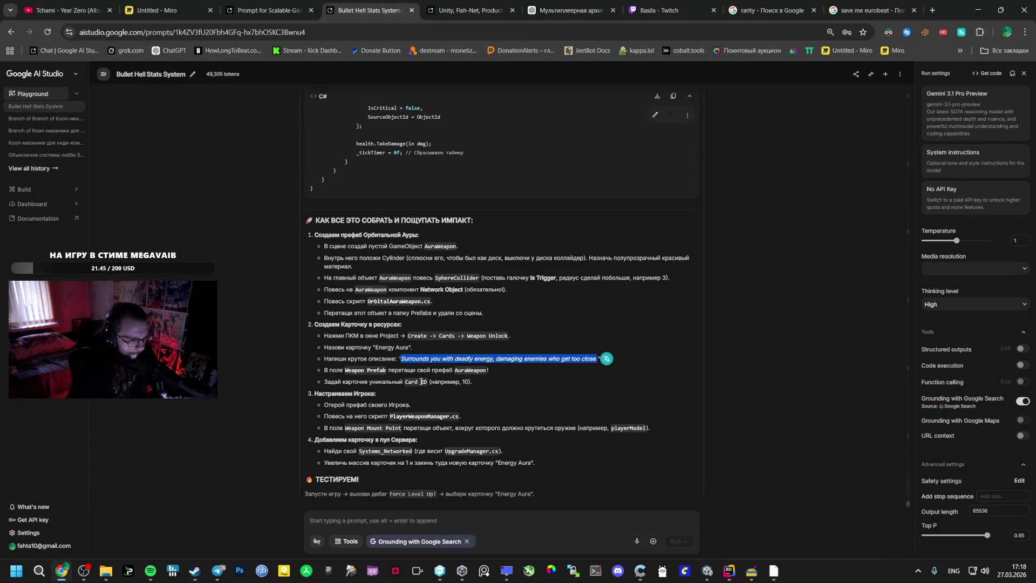
pyautogui.hotkey('alt', 'Tab')
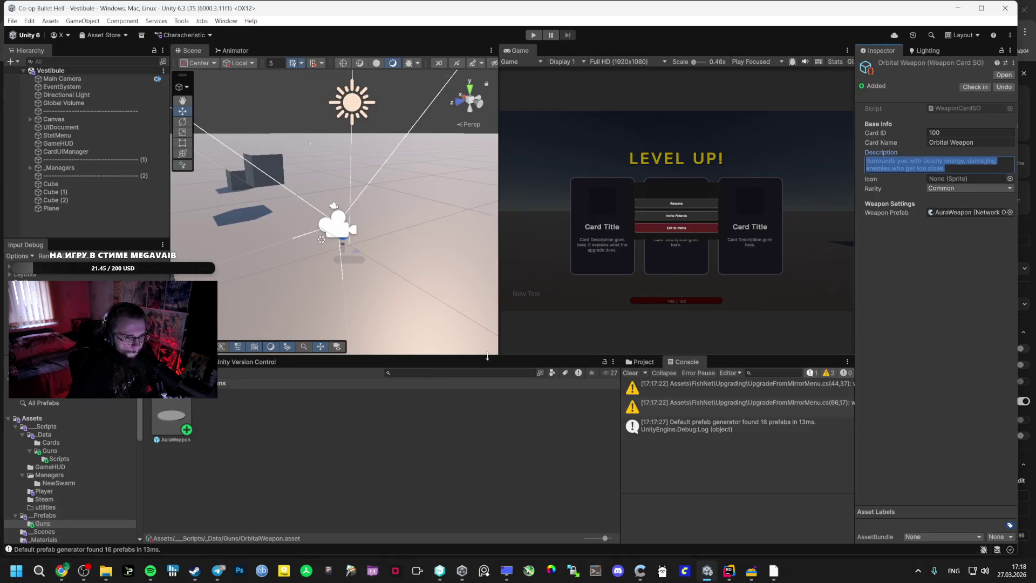
pyautogui.click(59, 459)
pyautogui.doubleClick(172, 416)
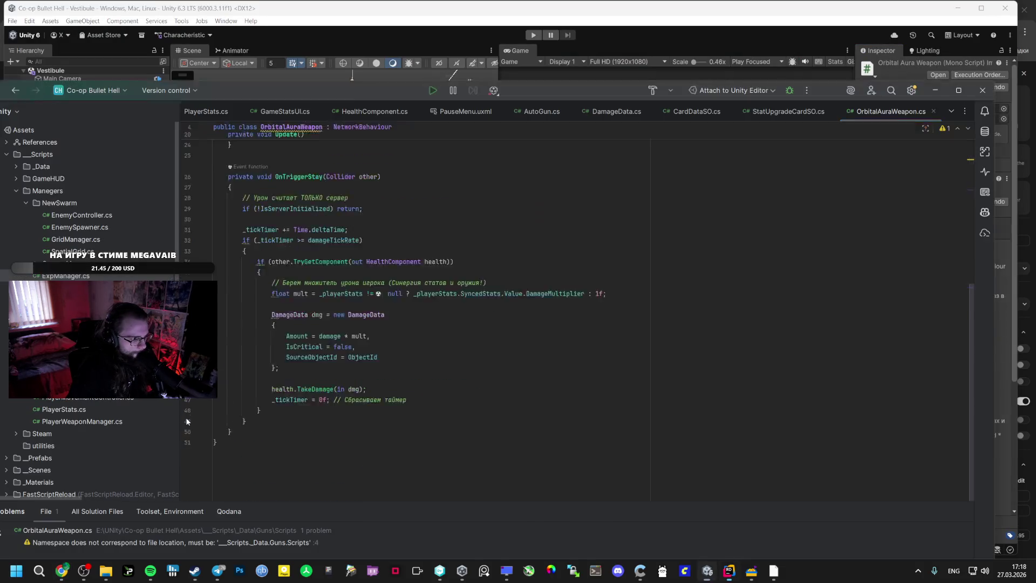
# - Read OrbitalAuraWeapon.cs's settings fields and Rotate call, then go back to the AI Studio guide
pyautogui.scroll(5, 335, 361)
pyautogui.scroll(-5, 335, 361)
pyautogui.scroll(3, 334, 361)
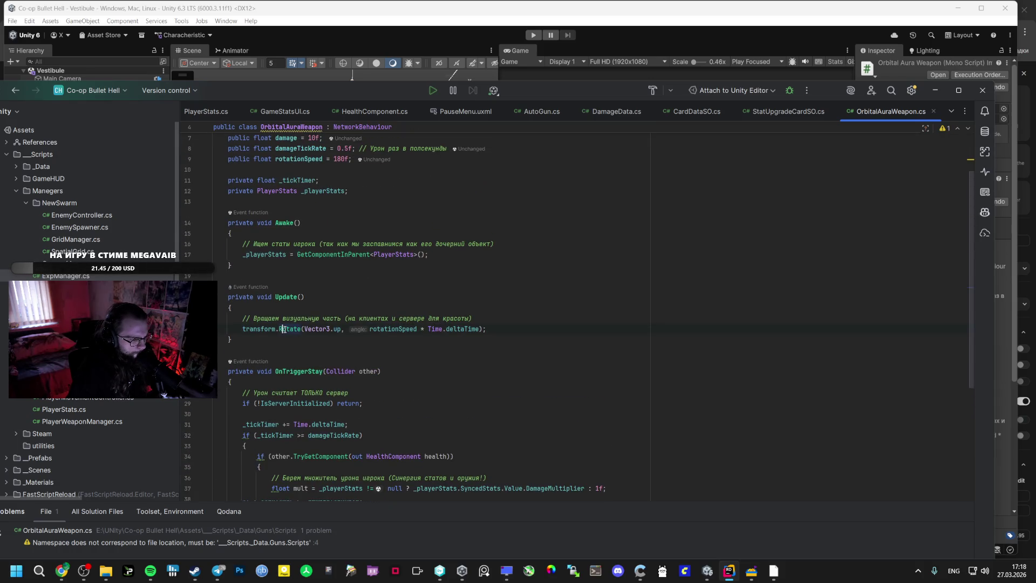
pyautogui.moveTo(282, 330)
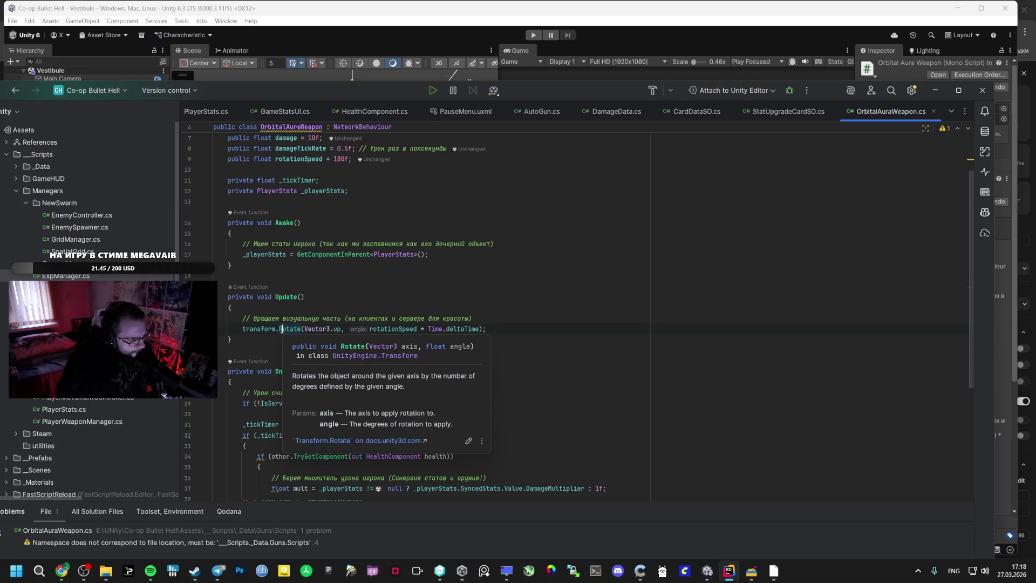
pyautogui.scroll(1, 313, 289)
pyautogui.scroll(1, 313, 289)
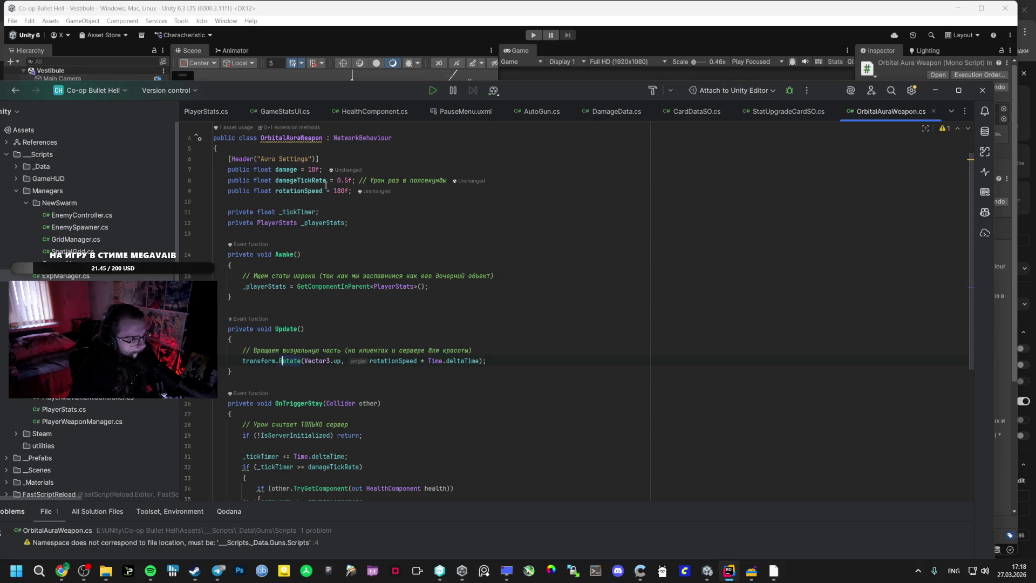
pyautogui.hotkey('alt', 'Tab')
pyautogui.hotkey('alt', 'Tab')
pyautogui.press('Tab')
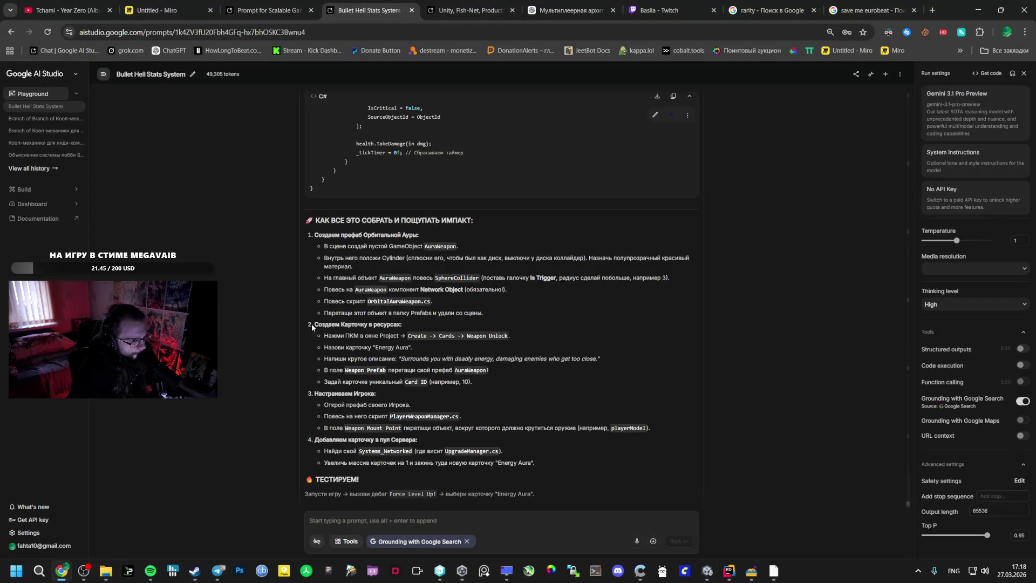
# - Note PlayerWeaponManager.cs in the guide, then open the Player prefab from the Prefabs folder
pyautogui.doubleClick(420, 416)
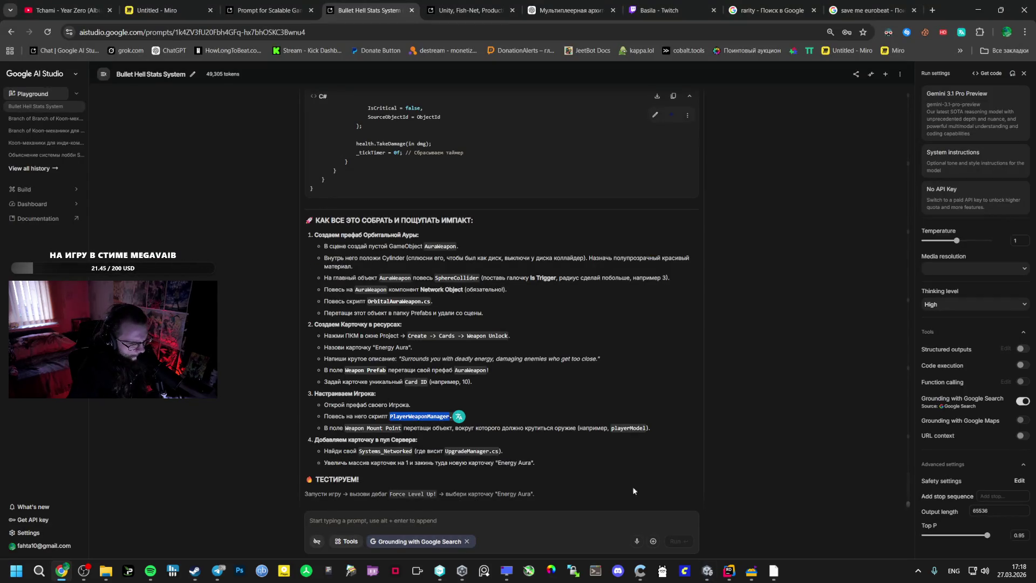
pyautogui.click(707, 570)
pyautogui.click(60, 492)
pyautogui.click(45, 515)
pyautogui.doubleClick(219, 412)
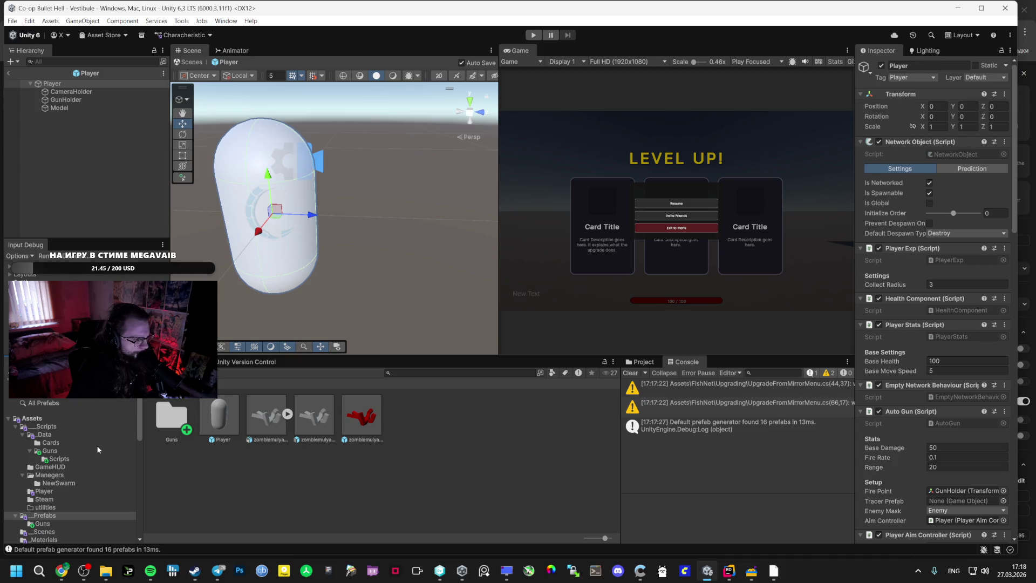
# - Attach the PlayerWeaponManager script from the Player scripts folder to the Player prefab
pyautogui.click(43, 491)
pyautogui.moveTo(504, 415)
pyautogui.mouseDown()
pyautogui.moveTo(911, 303)
pyautogui.moveTo(917, 373)
pyautogui.moveTo(898, 535)
pyautogui.mouseUp()
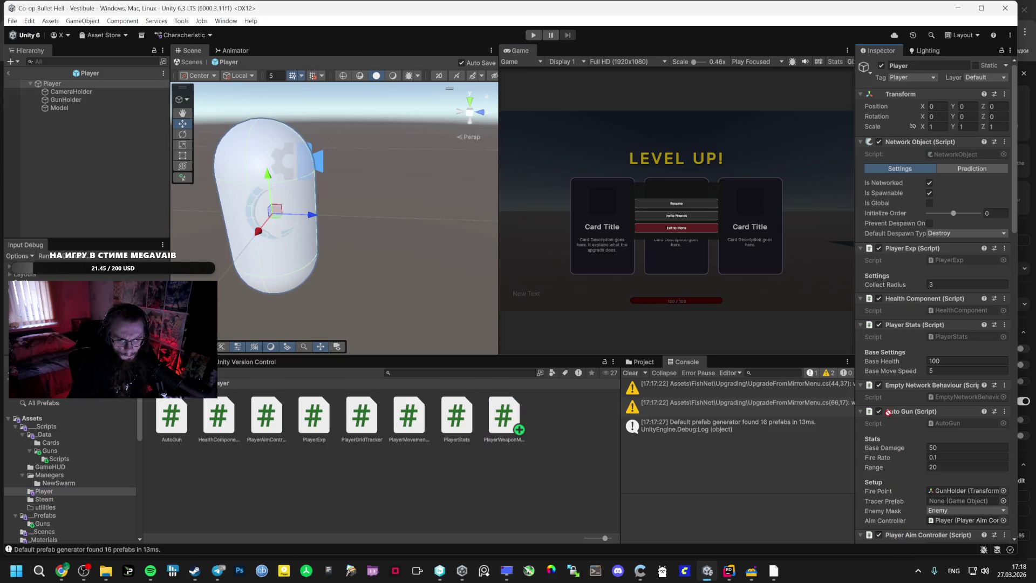
pyautogui.moveTo(892, 402); pyautogui.dragTo(902, 415)
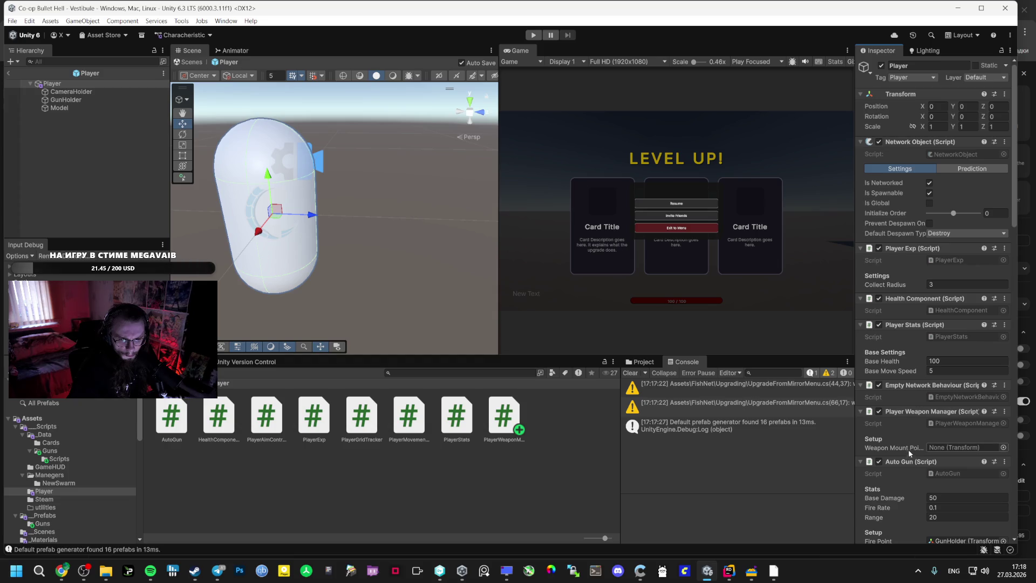
pyautogui.moveTo(913, 453)
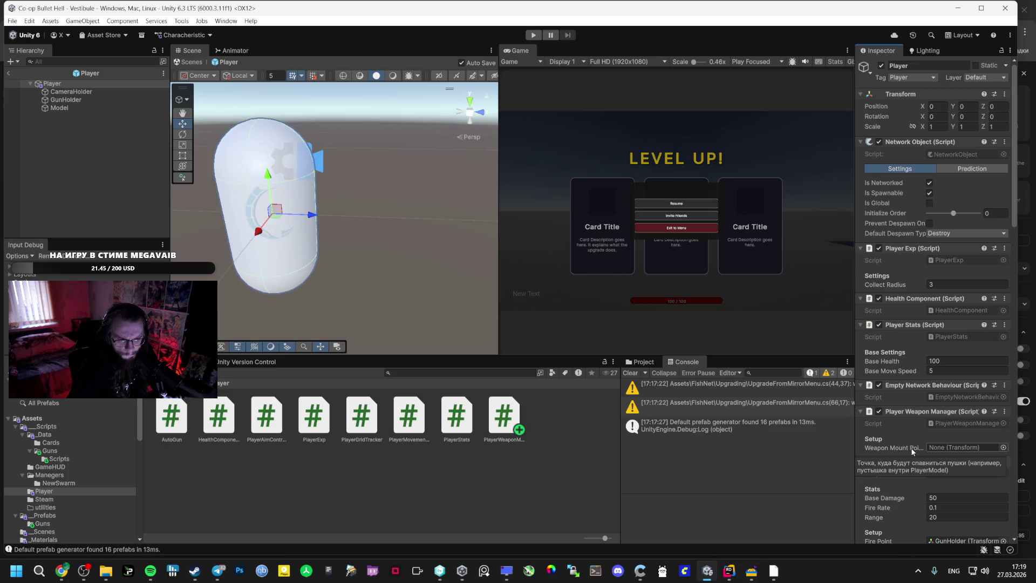
# - Set the Player Weapon Manager's Weapon Mount Point to the Model child object
pyautogui.hotkey('alt', 'Tab')
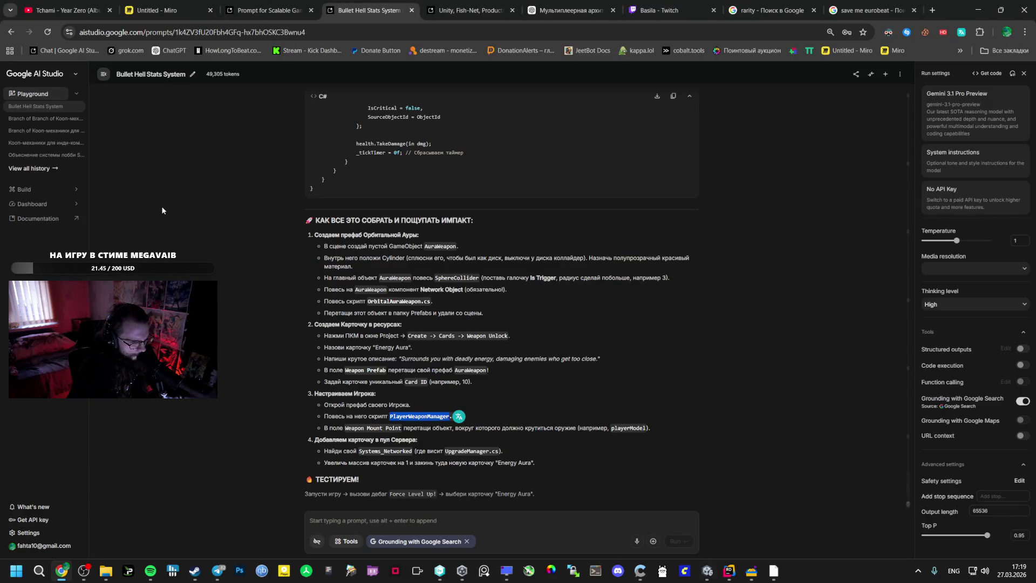
pyautogui.hotkey('alt', 'Tab')
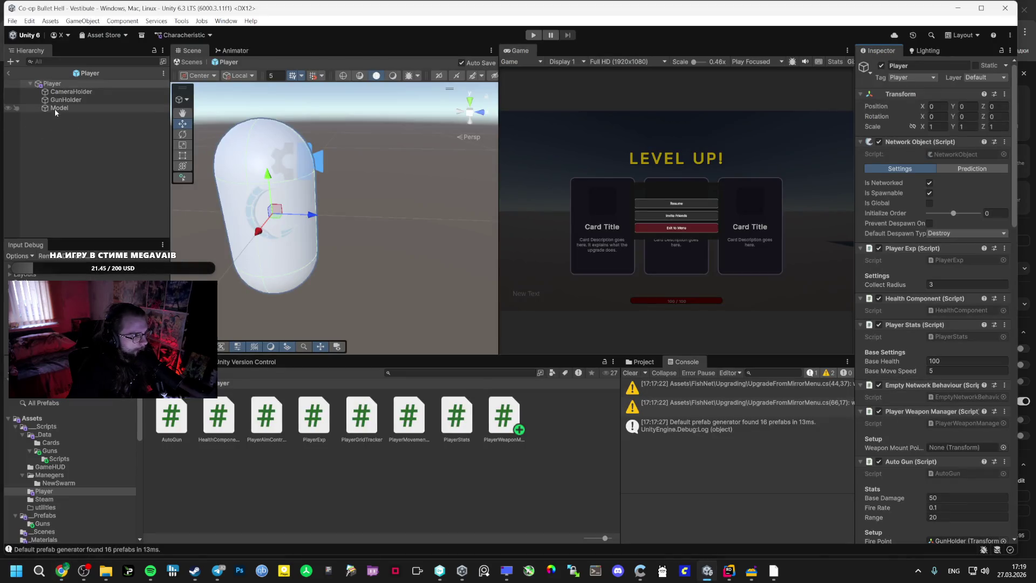
pyautogui.click(59, 108)
pyautogui.click(76, 84)
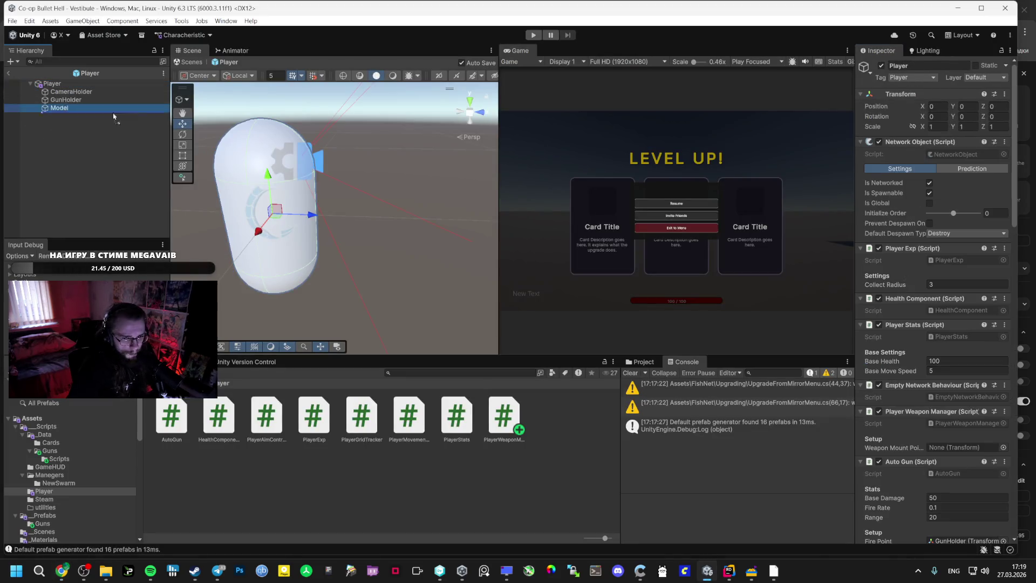
pyautogui.moveTo(58, 108); pyautogui.dragTo(966, 448)
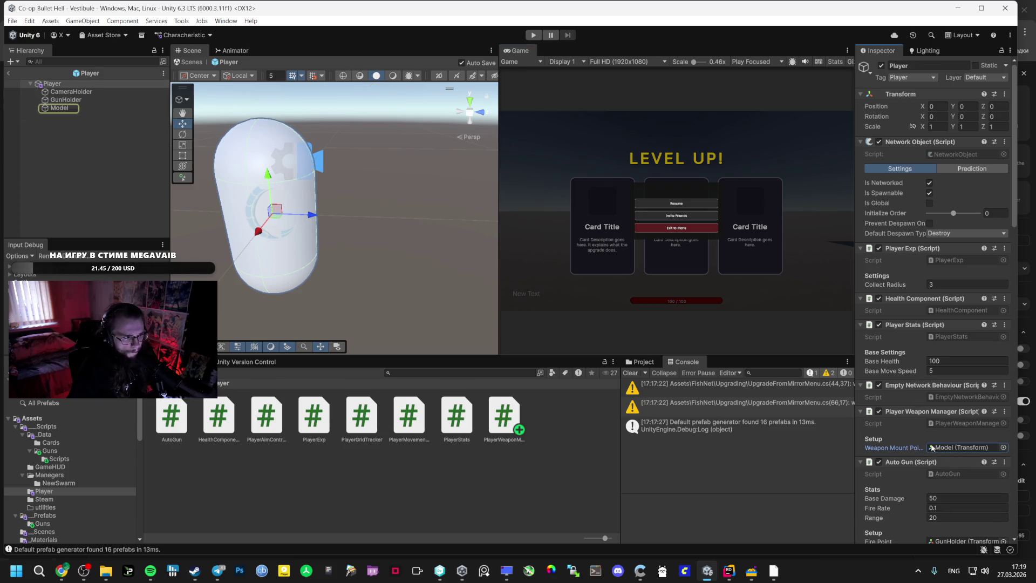
pyautogui.hotkey('alt', 'Tab')
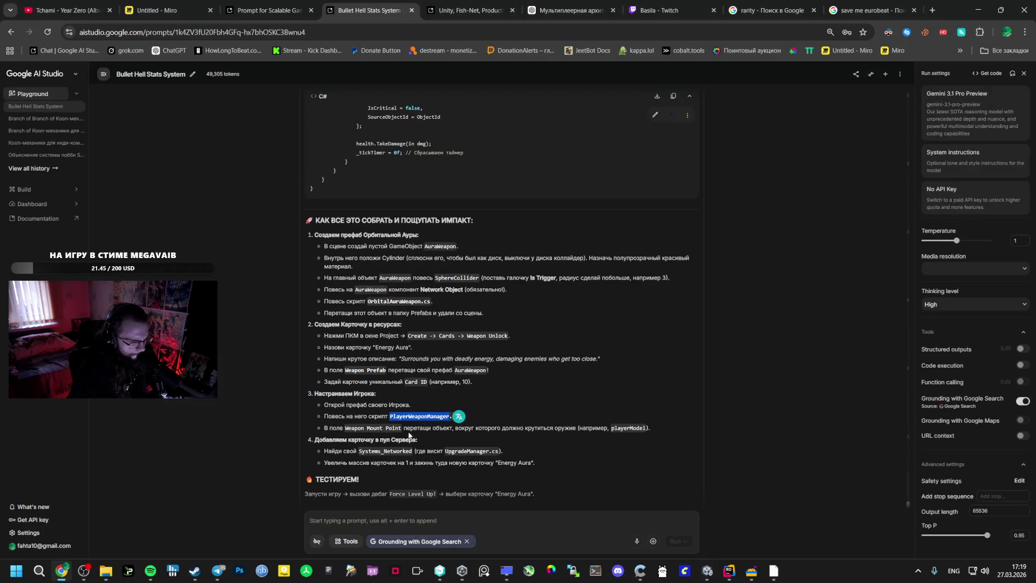
# - Read the guide's step on adding the Energy Aura card to Systems_Networked's pool
pyautogui.scroll(-2, 389, 442)
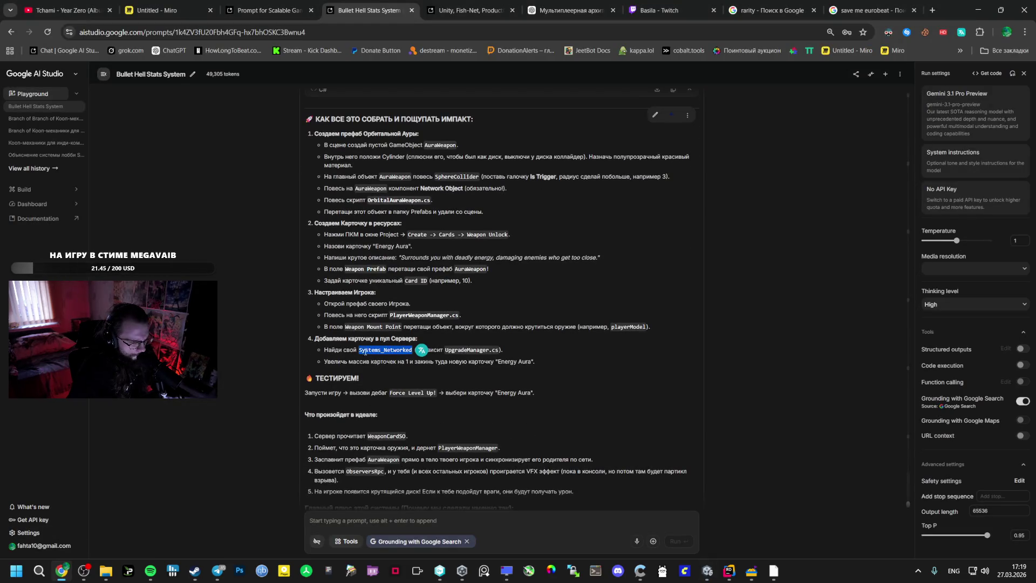
pyautogui.moveTo(358, 352); pyautogui.dragTo(414, 352)
pyautogui.click(414, 352)
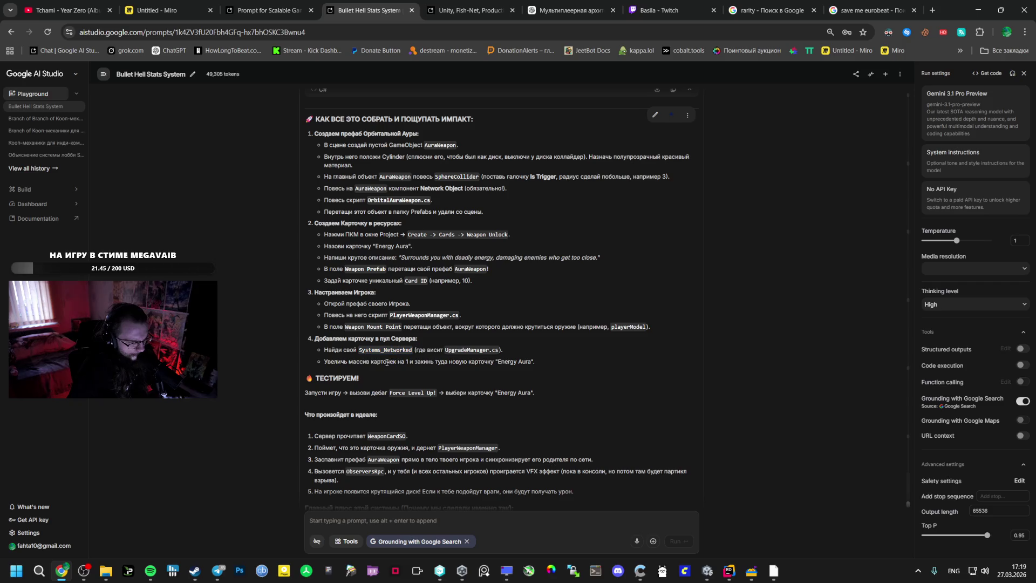
pyautogui.hotkey('alt', 'Tab')
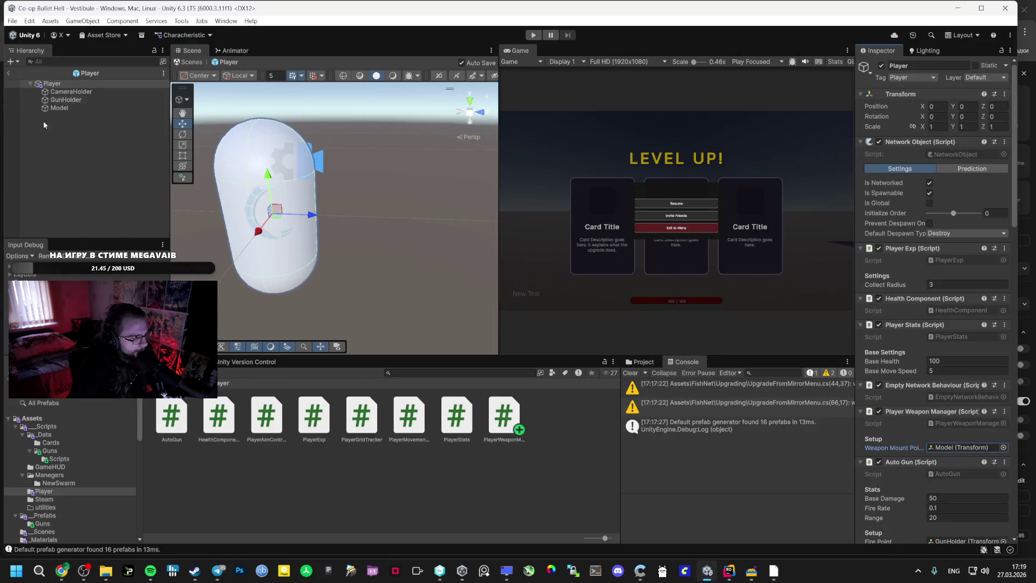
# - Drag OrbitalWeapon from the Guns folder into UpgradeManager's All Cards Data as Element 3
pyautogui.click(8, 75)
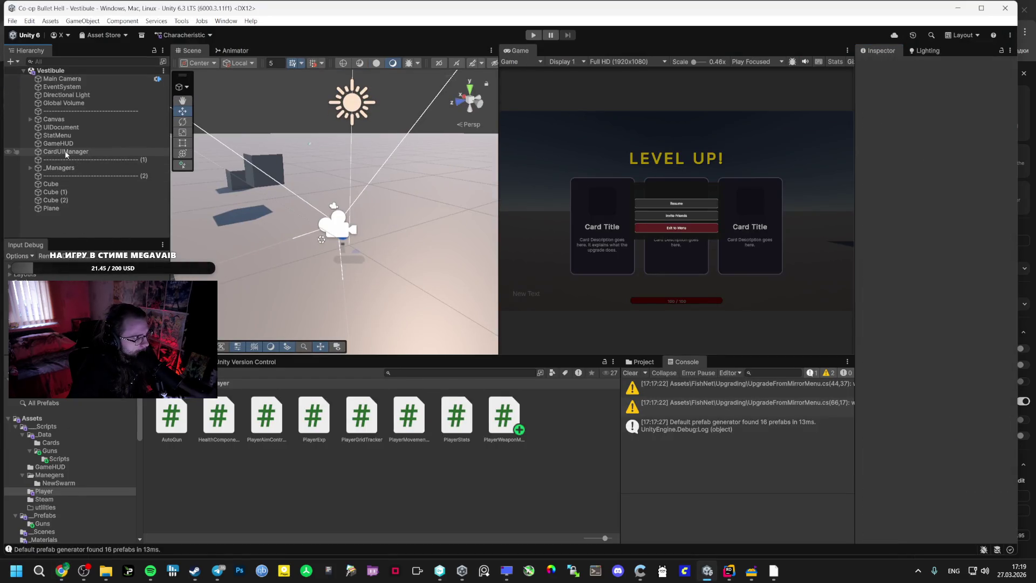
pyautogui.click(35, 169)
pyautogui.click(31, 168)
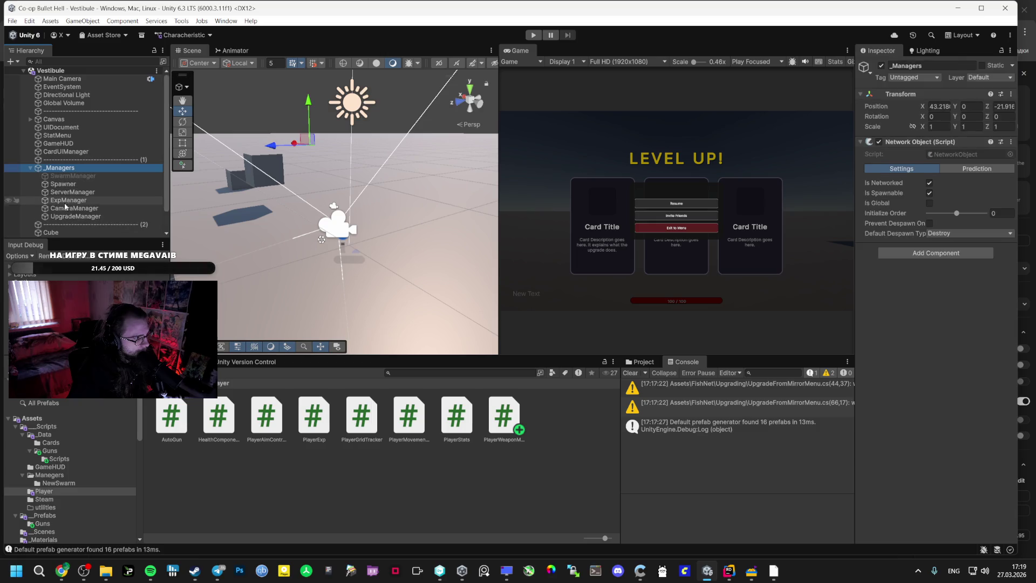
pyautogui.click(76, 216)
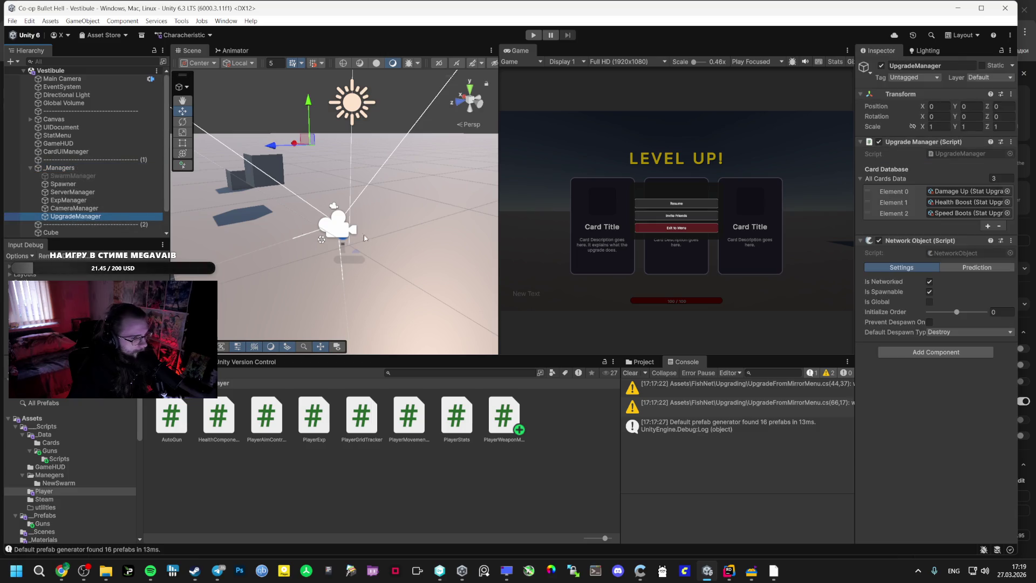
pyautogui.click(54, 452)
pyautogui.moveTo(931, 241)
pyautogui.mouseDown()
pyautogui.moveTo(942, 219)
pyautogui.moveTo(919, 177)
pyautogui.mouseUp()
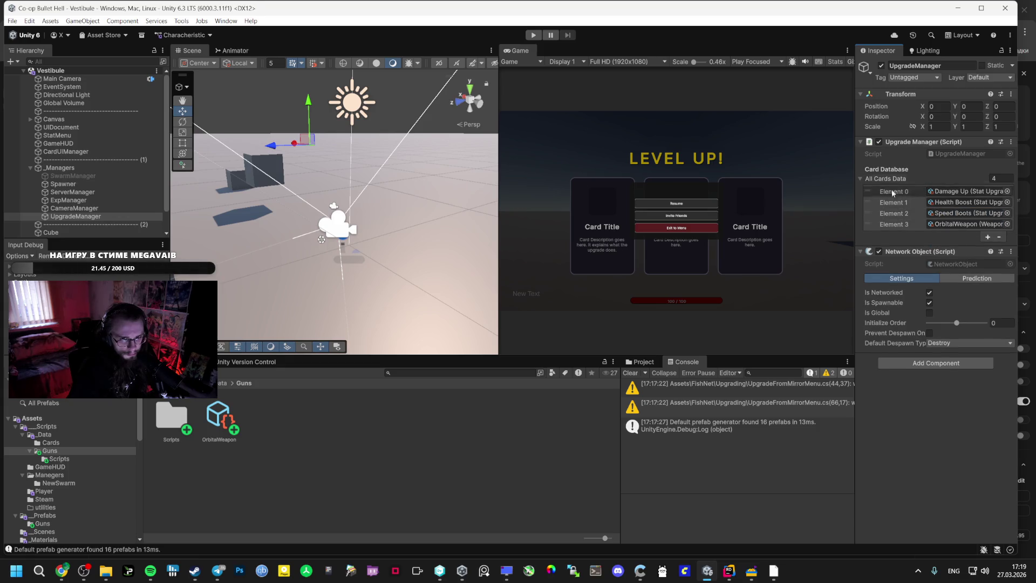
pyautogui.click(61, 571)
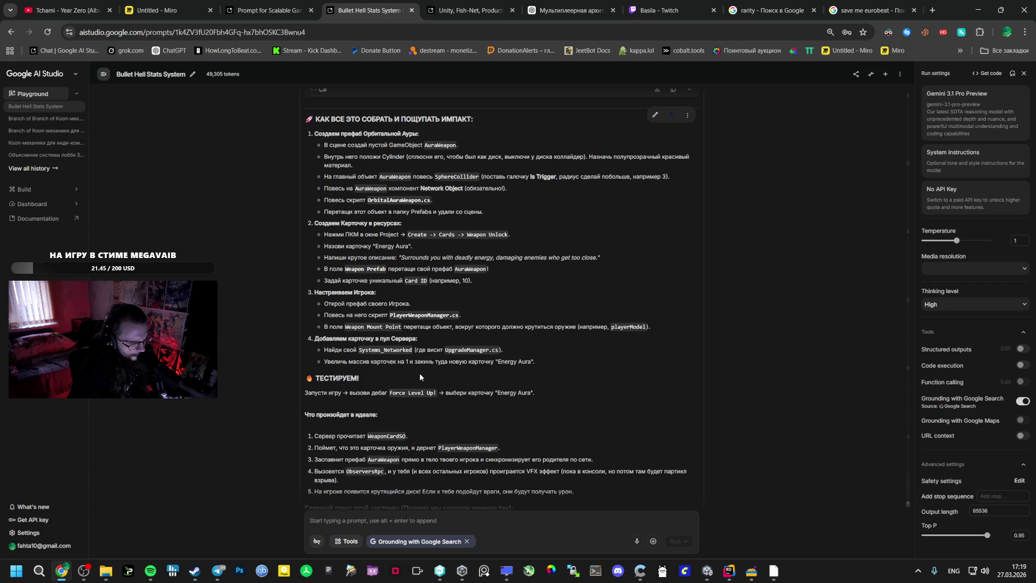
# - Glance at the Orbital Weapon card in Unity, then read the guide's testing section to the end
pyautogui.hotkey('alt', 'Tab')
pyautogui.hotkey('alt', 'Tab')
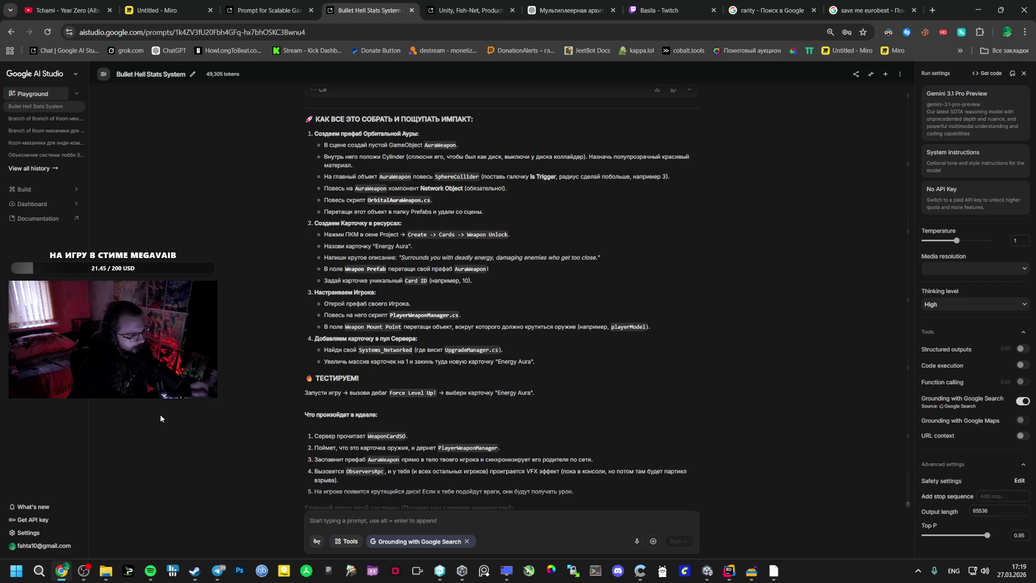
pyautogui.hotkey('alt', 'Tab')
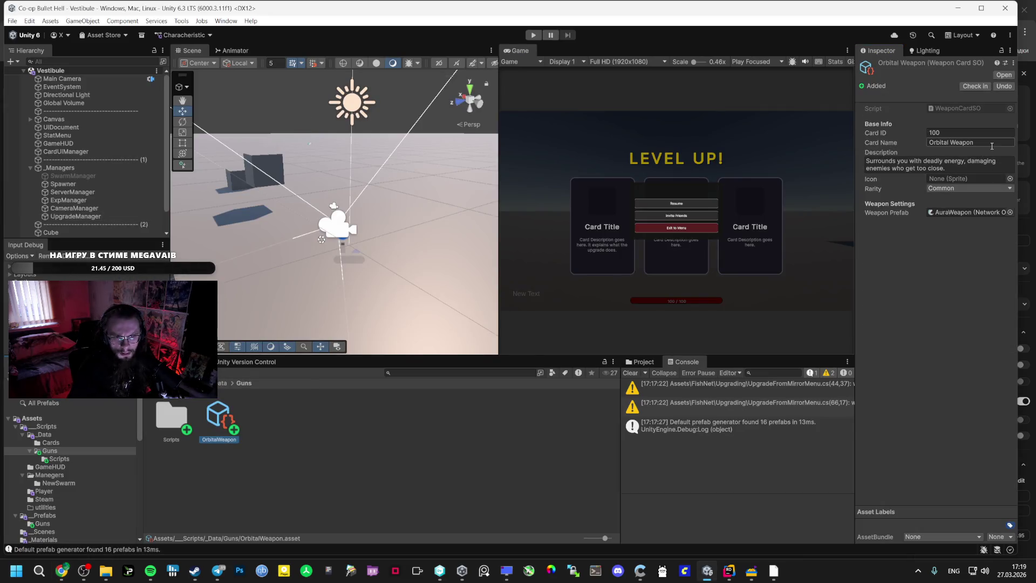
pyautogui.hotkey('alt', 'Tab')
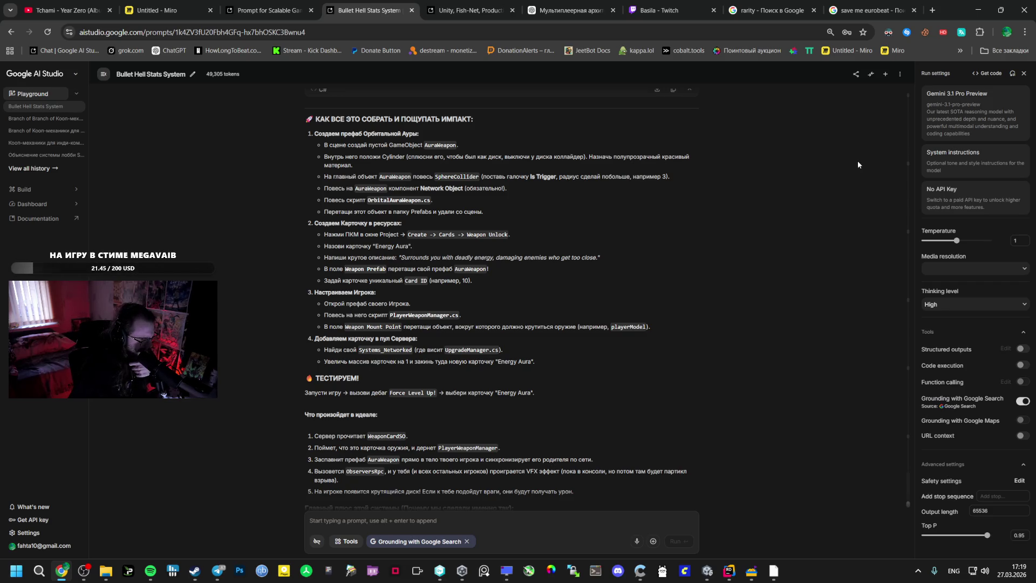
pyautogui.scroll(-2, 759, 206)
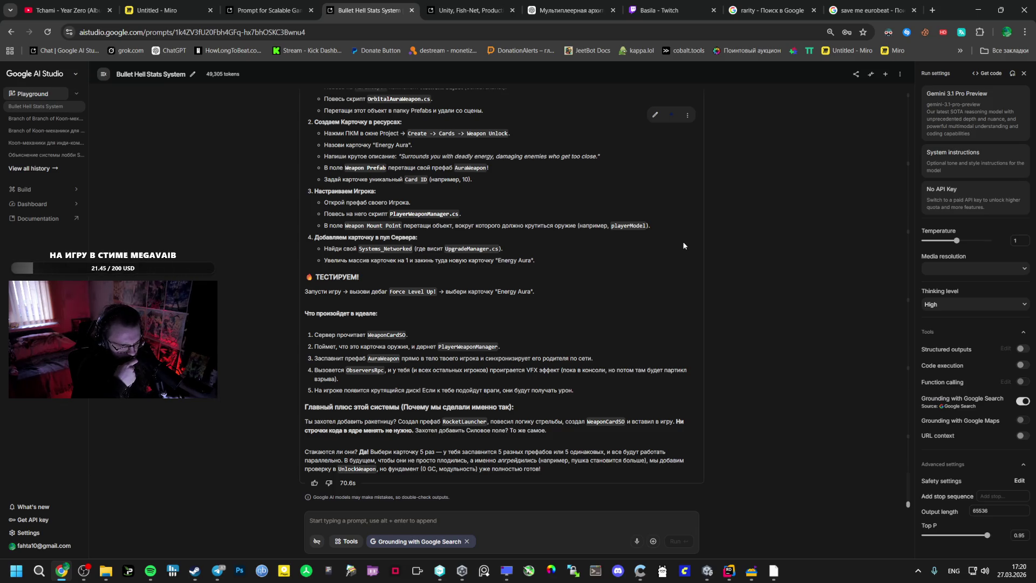
pyautogui.hotkey('alt', 'Tab')
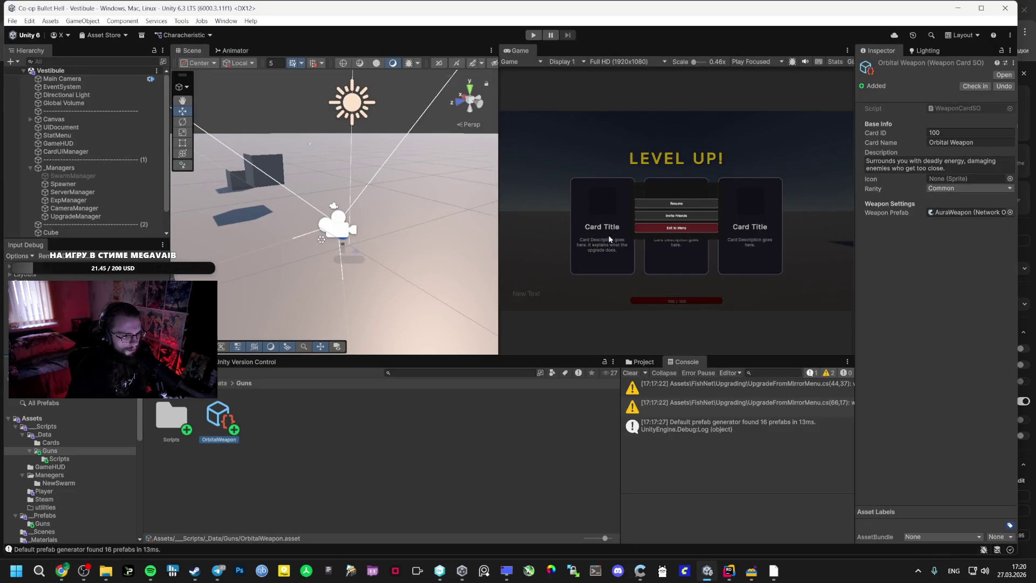
# - Open the Bootstrap scene from the Scenes folder and enter Play mode in the Game view
pyautogui.click(46, 491)
pyautogui.click(45, 508)
pyautogui.click(46, 516)
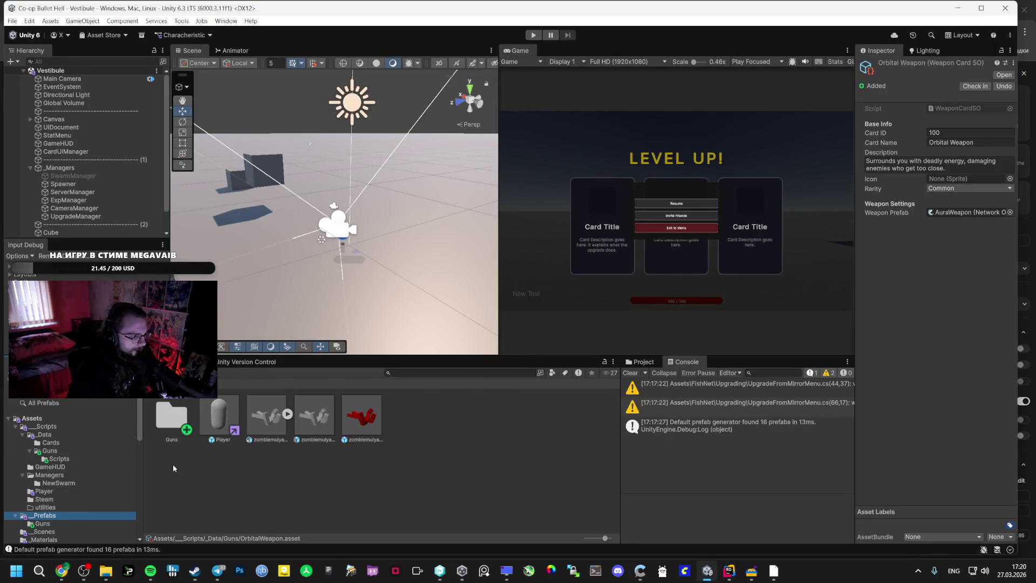
pyautogui.click(50, 531)
pyautogui.doubleClick(173, 425)
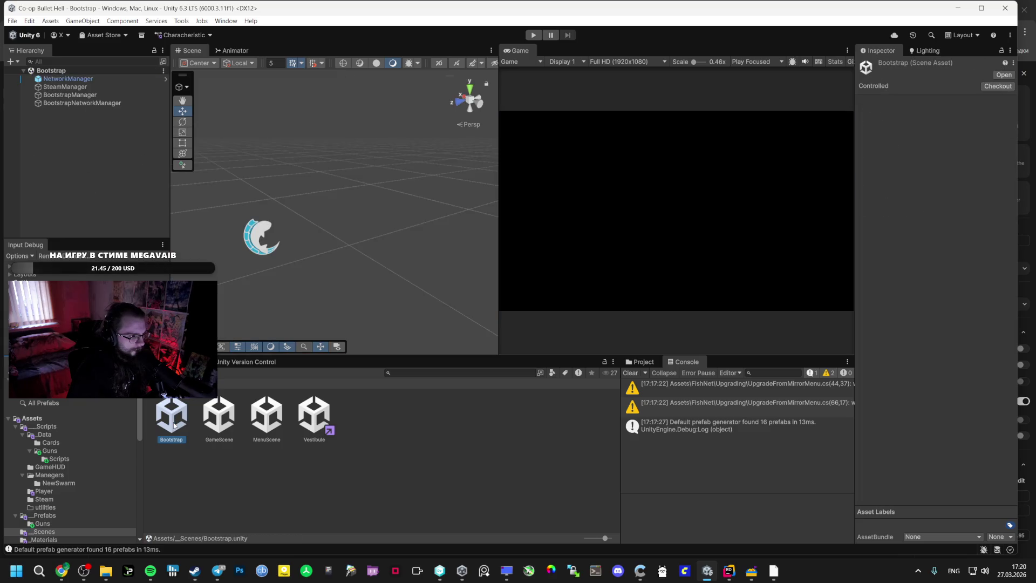
pyautogui.click(533, 35)
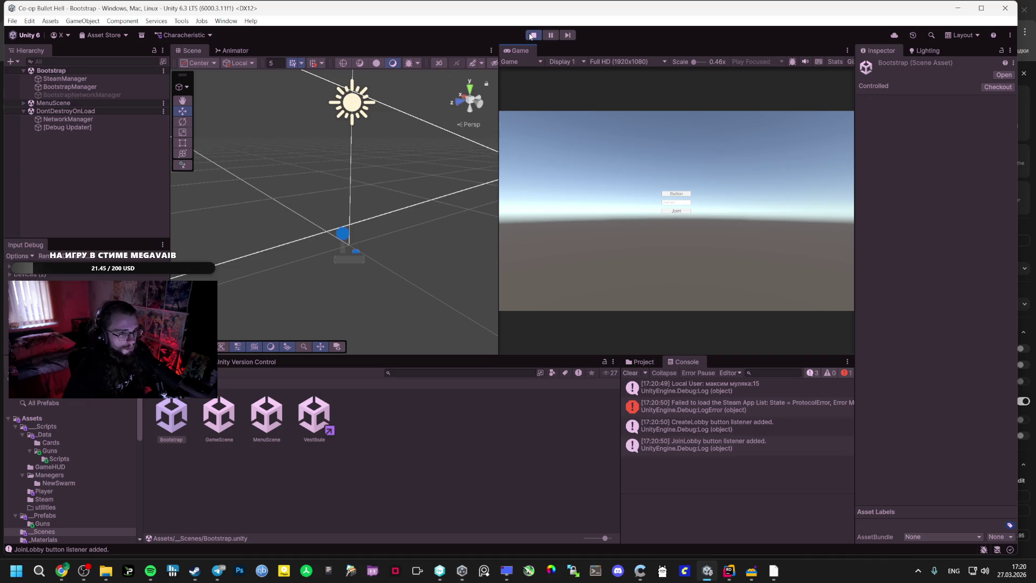
pyautogui.click(671, 195)
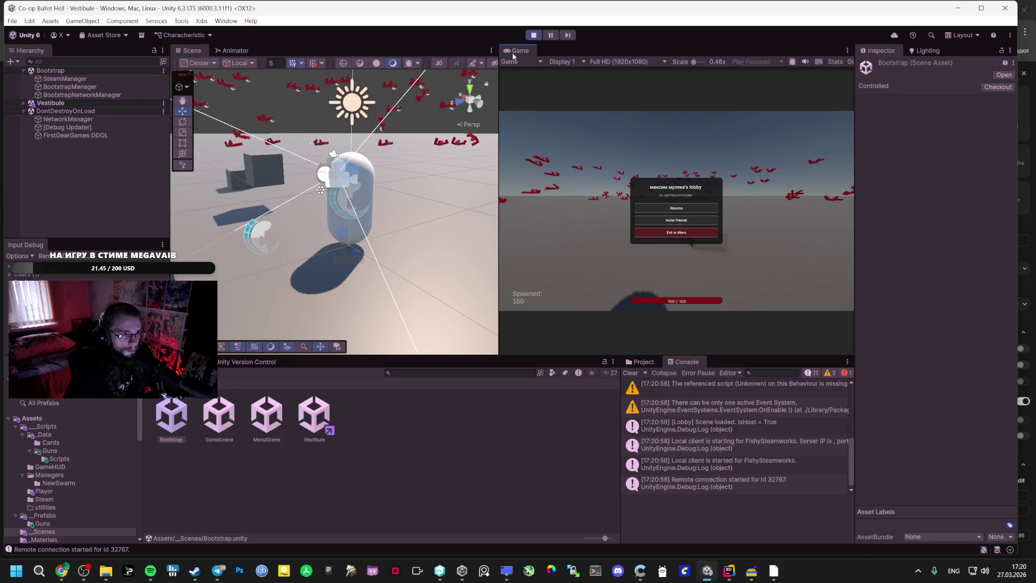
# - Play in a maximized Game view, choose the Orbital Weapon card at level-up, then pause and restore the layout
pyautogui.doubleClick(513, 52)
pyautogui.press('Escape')
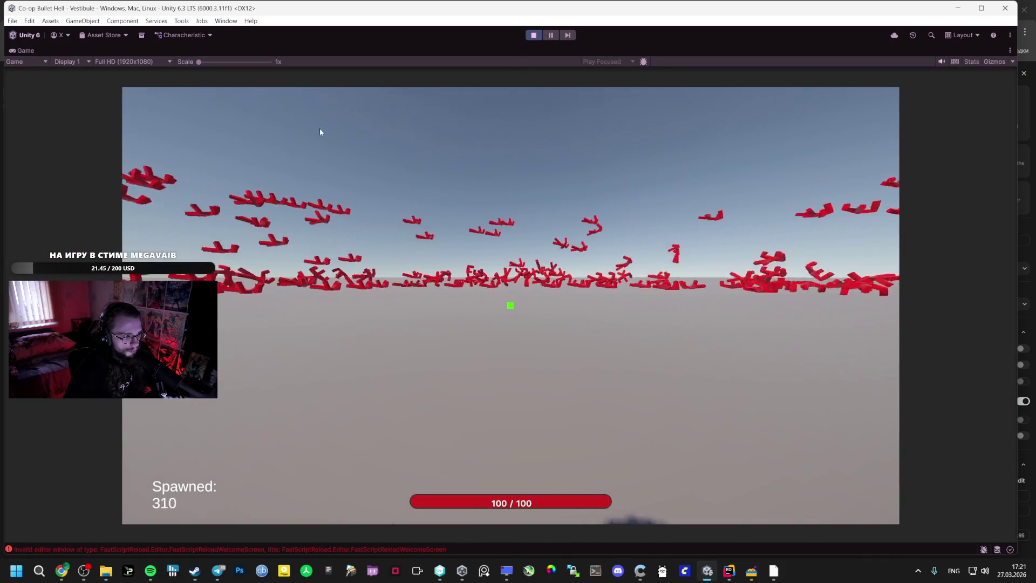
pyautogui.press('Tab')
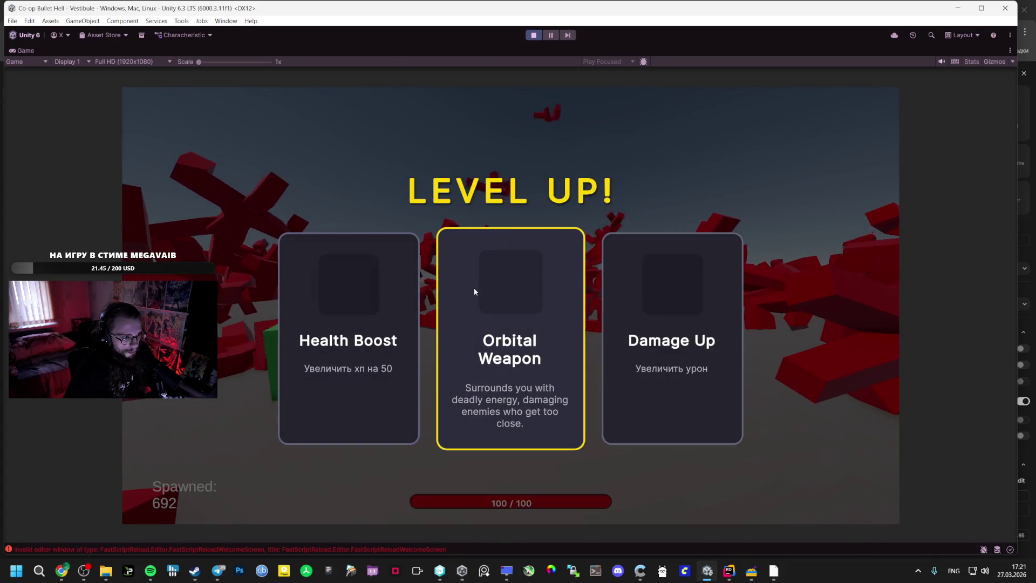
pyautogui.click(474, 286)
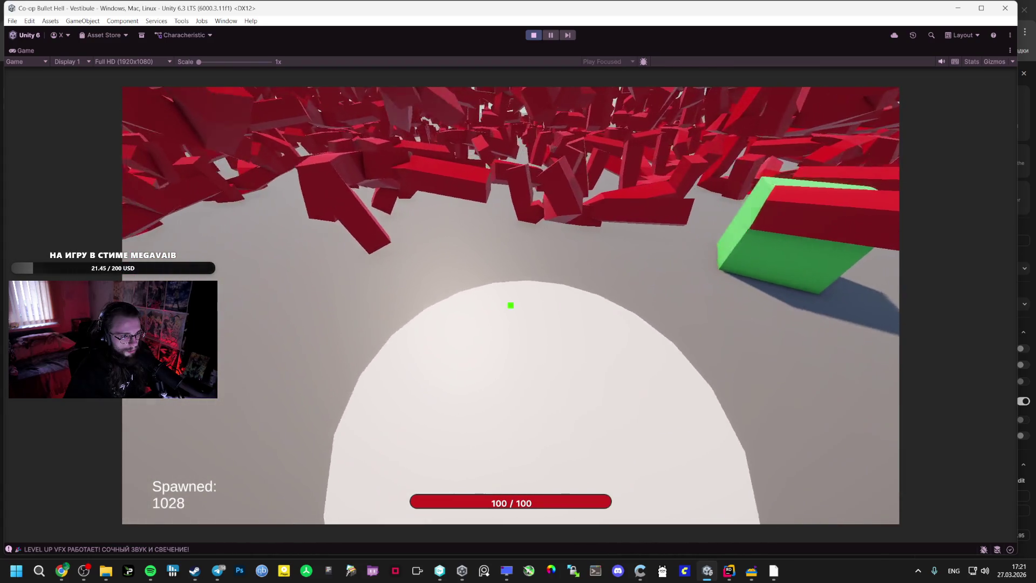
pyautogui.press('Escape')
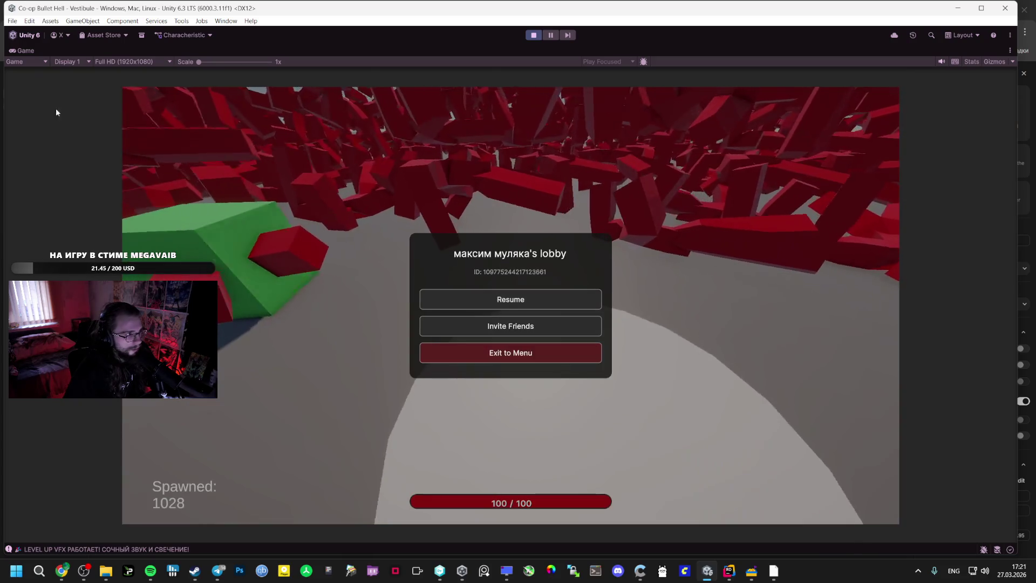
pyautogui.hotkey('shift', 'space')
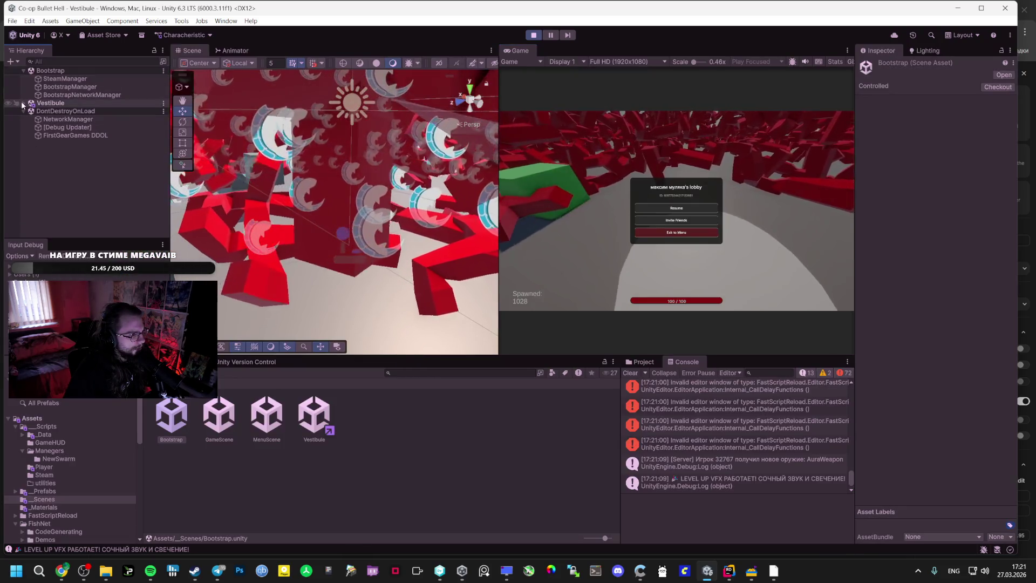
# - Inspect AuraWeapon(Clone) under Player(Clone): Damage 10, tick rate 0.5, rotation speed 180, and its Console log
pyautogui.click(23, 102)
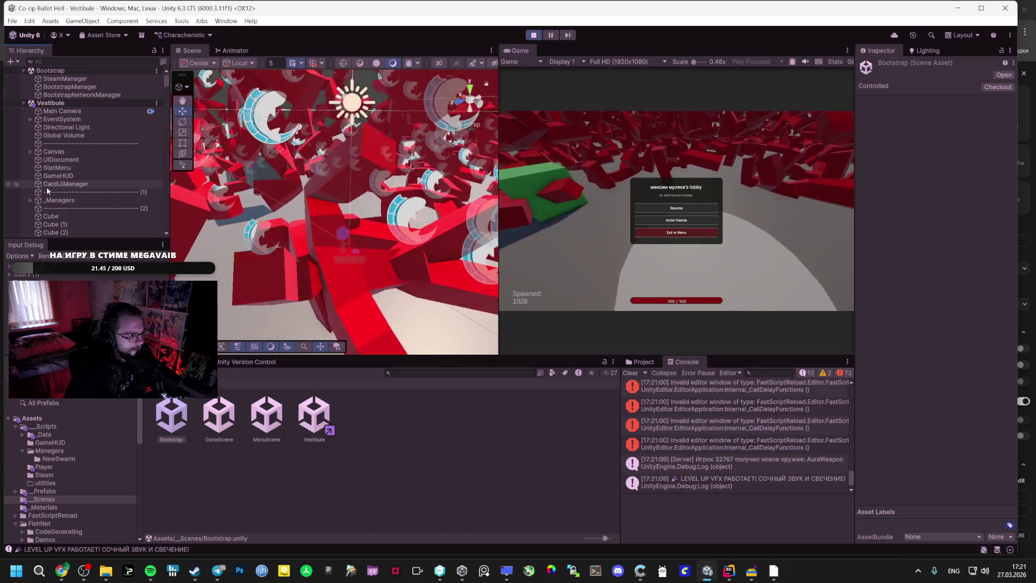
pyautogui.scroll(-3, 47, 185)
pyautogui.click(32, 199)
pyautogui.click(31, 198)
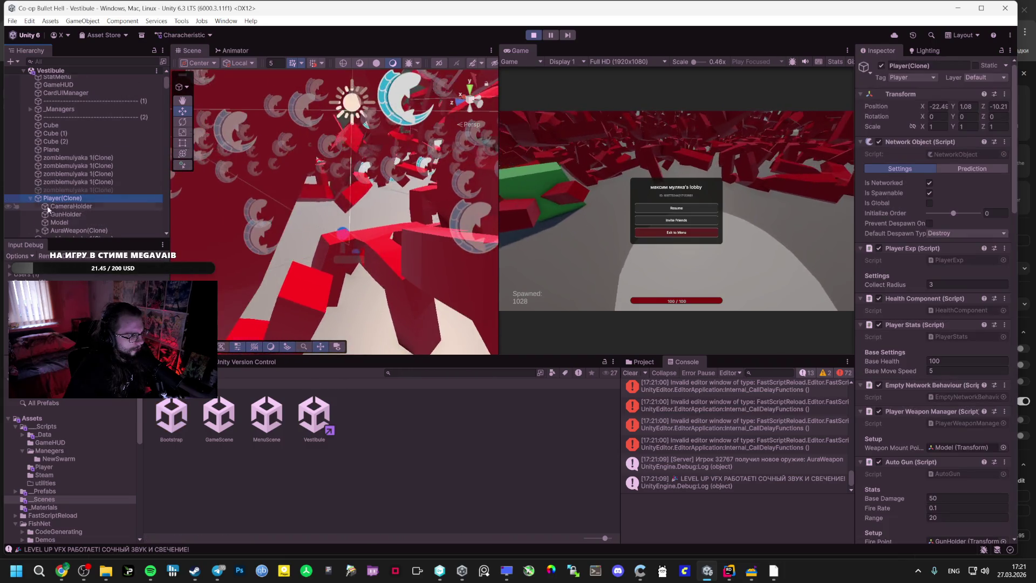
pyautogui.click(79, 231)
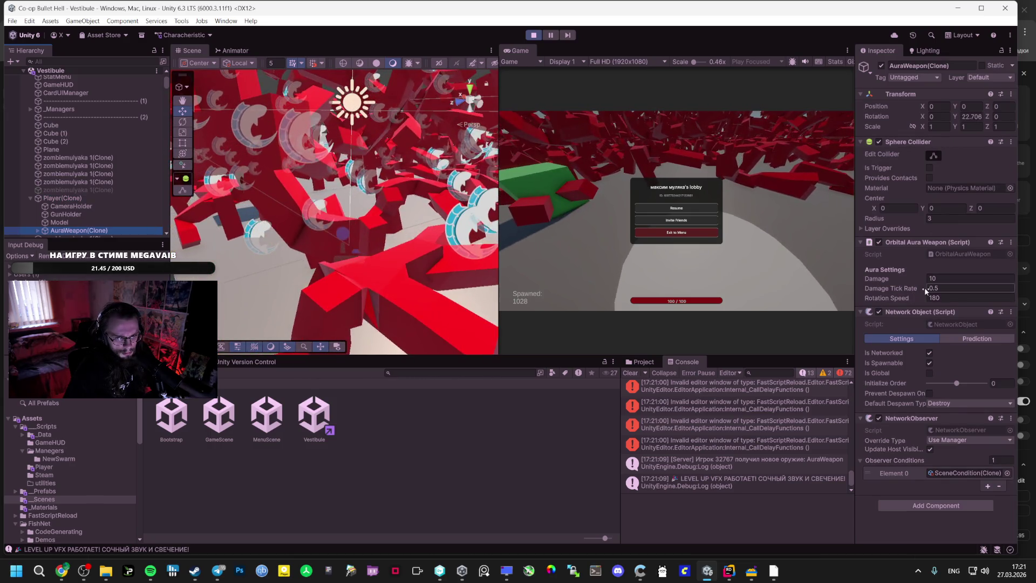
pyautogui.click(940, 279)
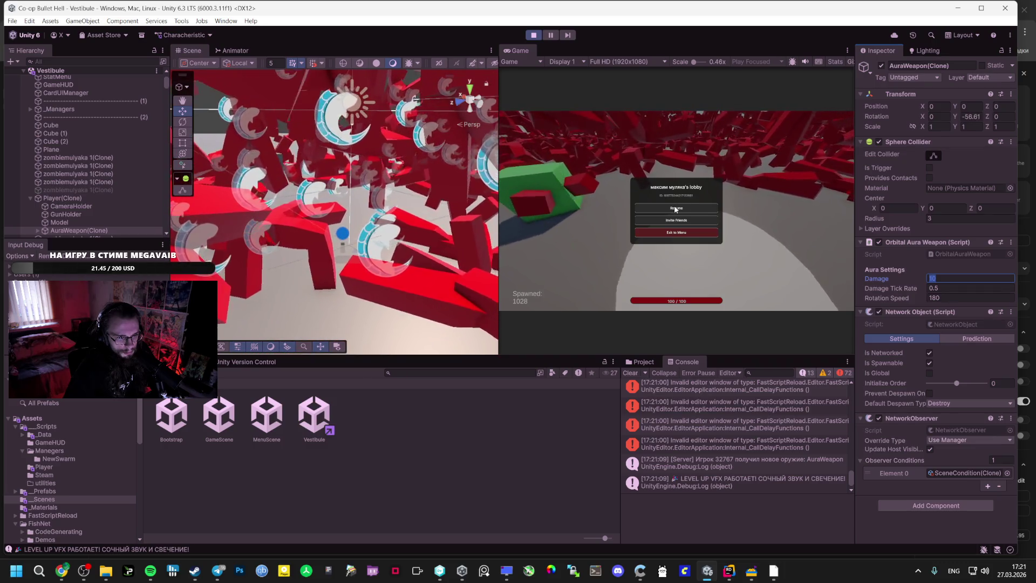
pyautogui.click(759, 483)
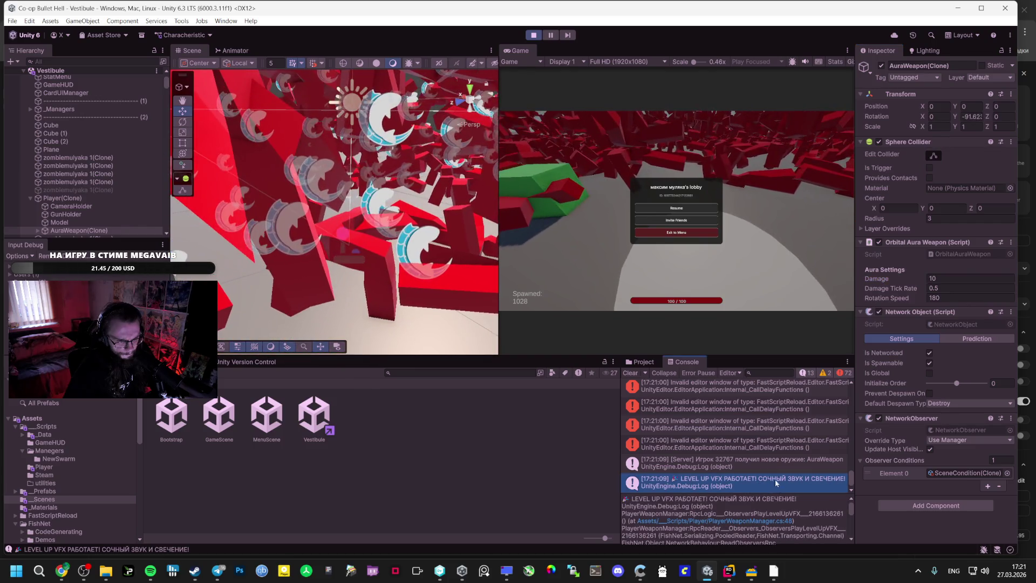
pyautogui.scroll(5, 702, 415)
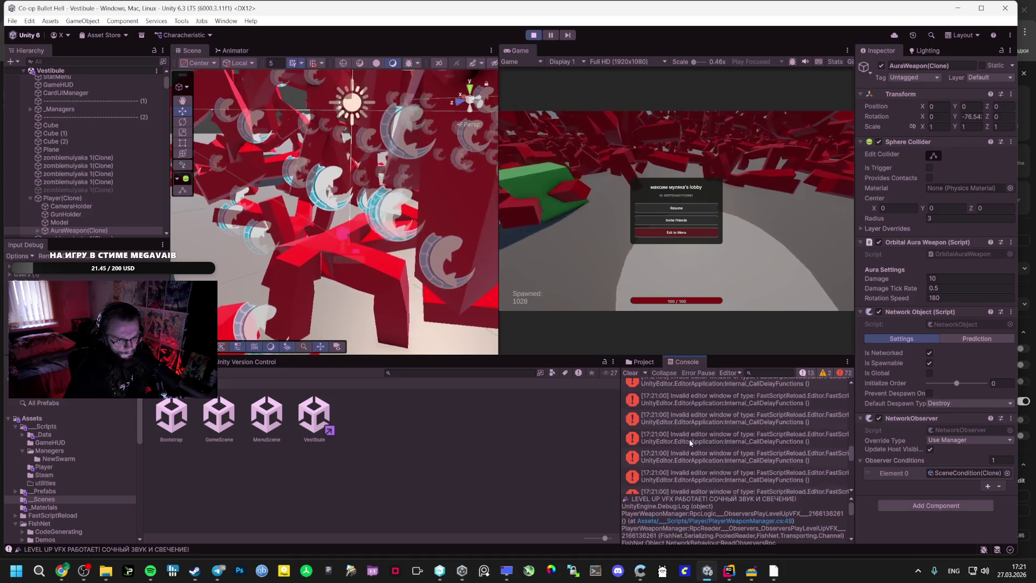
# - Walk the player through the enemies, then frame and orbit the rotating aura in Scene view
pyautogui.click(676, 208)
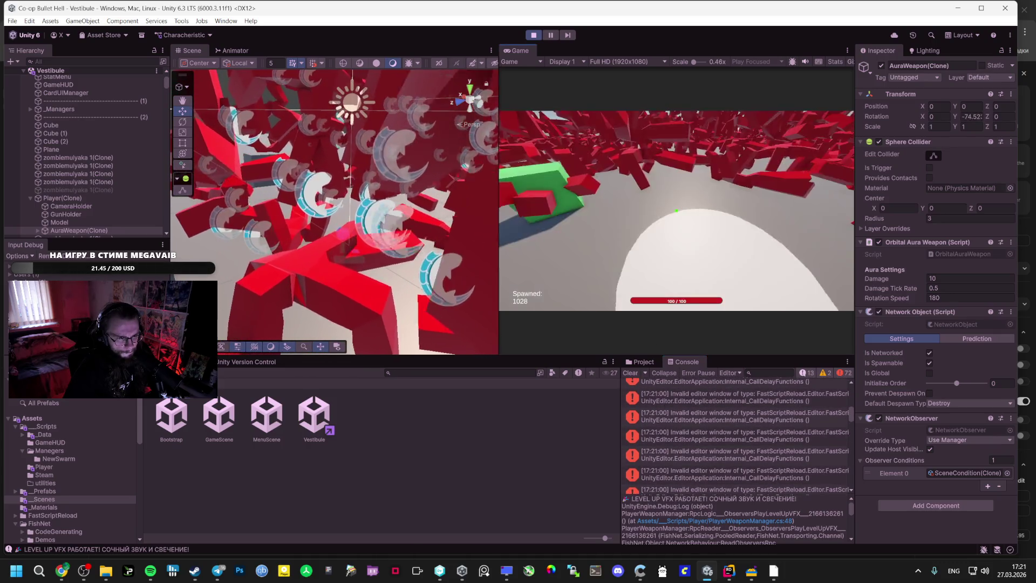
pyautogui.press('w')
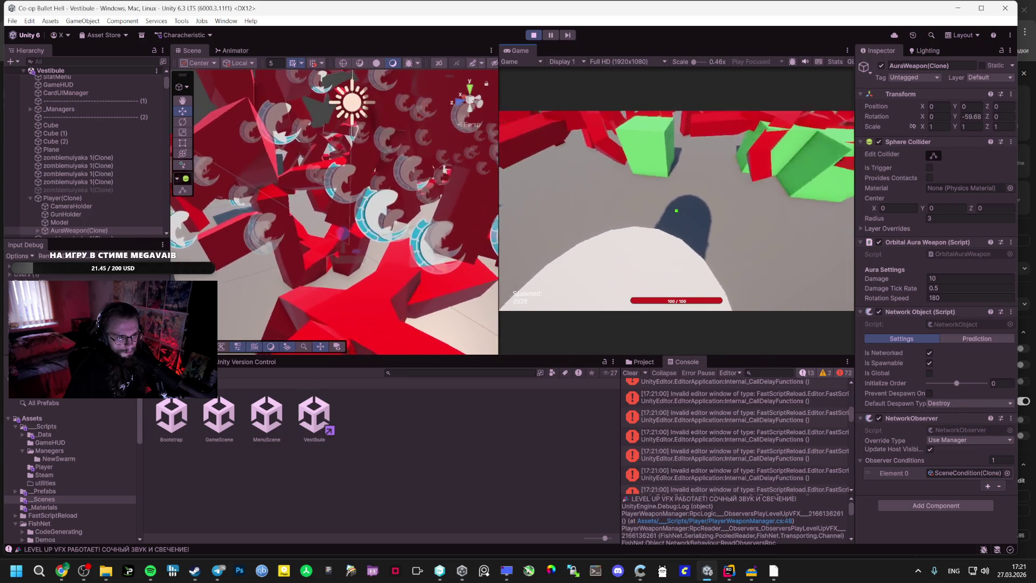
pyautogui.press('Escape')
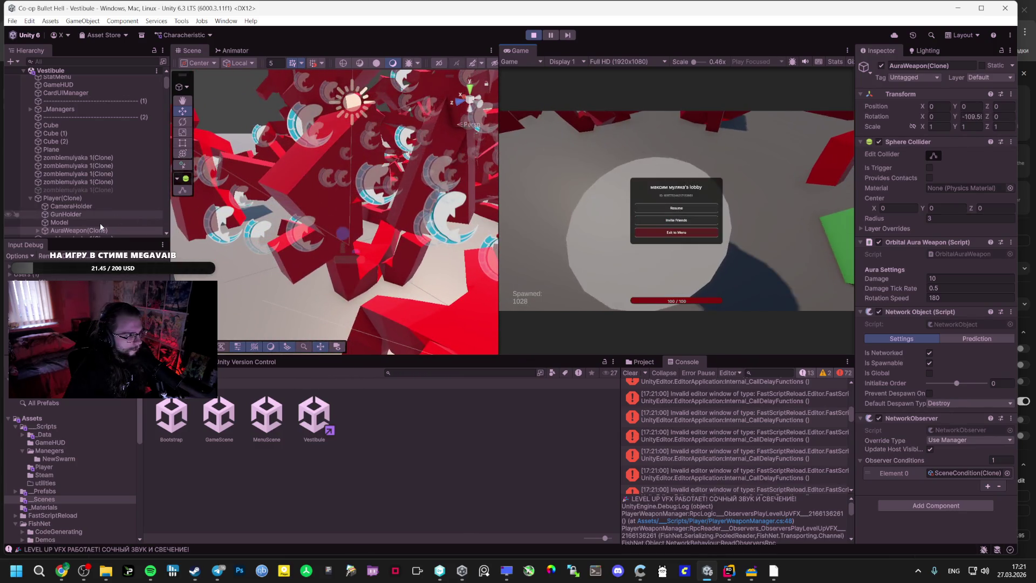
pyautogui.click(85, 231)
pyautogui.doubleClick(86, 230)
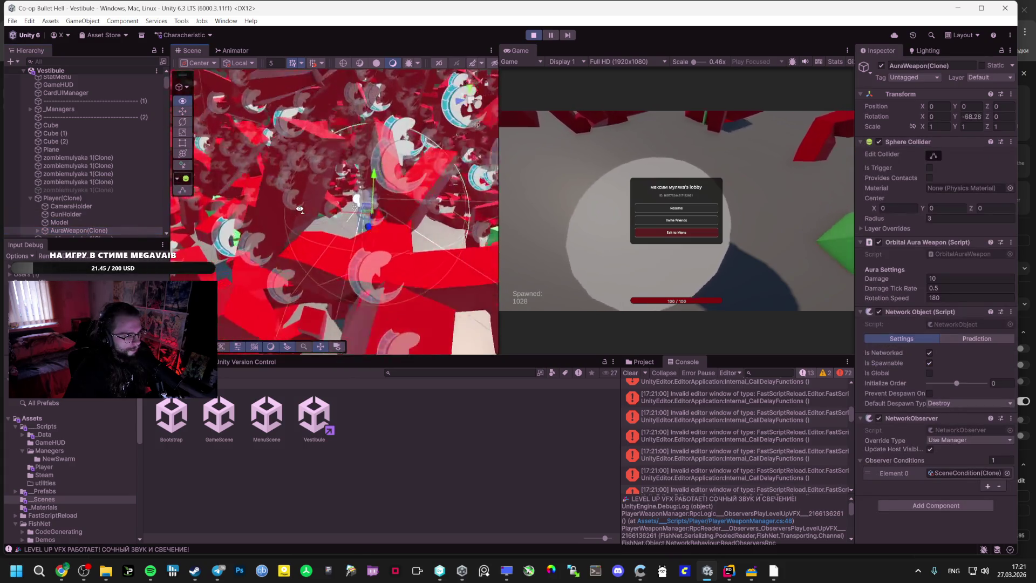
pyautogui.moveTo(284, 201)
pyautogui.mouseDown()
pyautogui.moveTo(195, 195)
pyautogui.moveTo(137, 134)
pyautogui.moveTo(34, 226)
pyautogui.moveTo(178, 216)
pyautogui.moveTo(360, 249)
pyautogui.mouseUp()
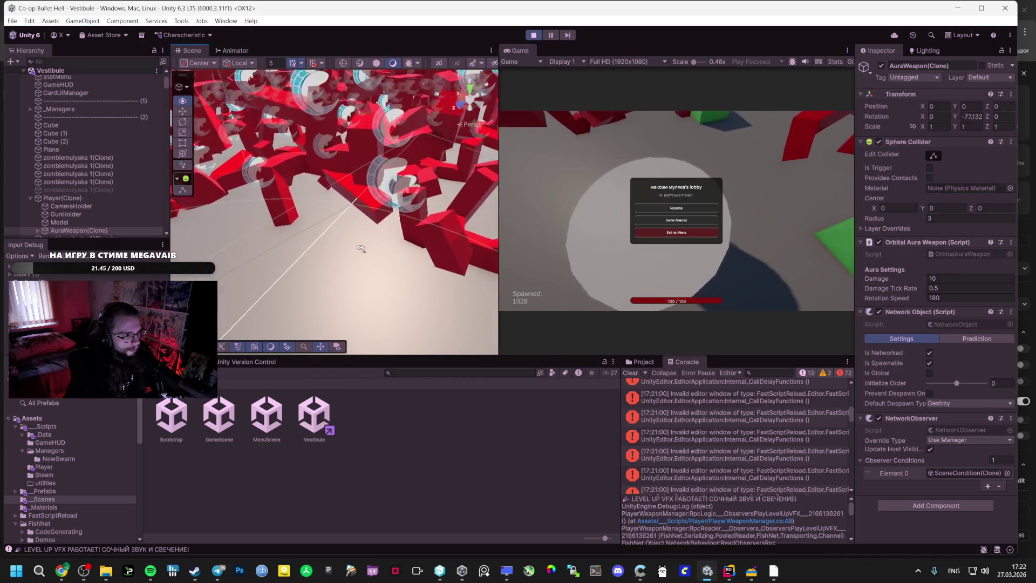
pyautogui.press('f')
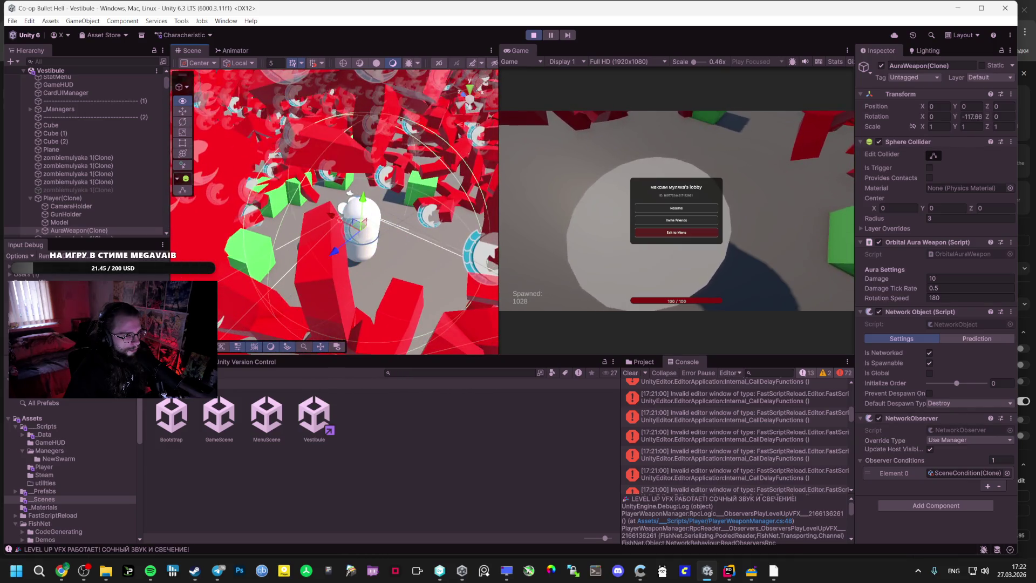
pyautogui.moveTo(179, 216); pyautogui.dragTo(171, 208)
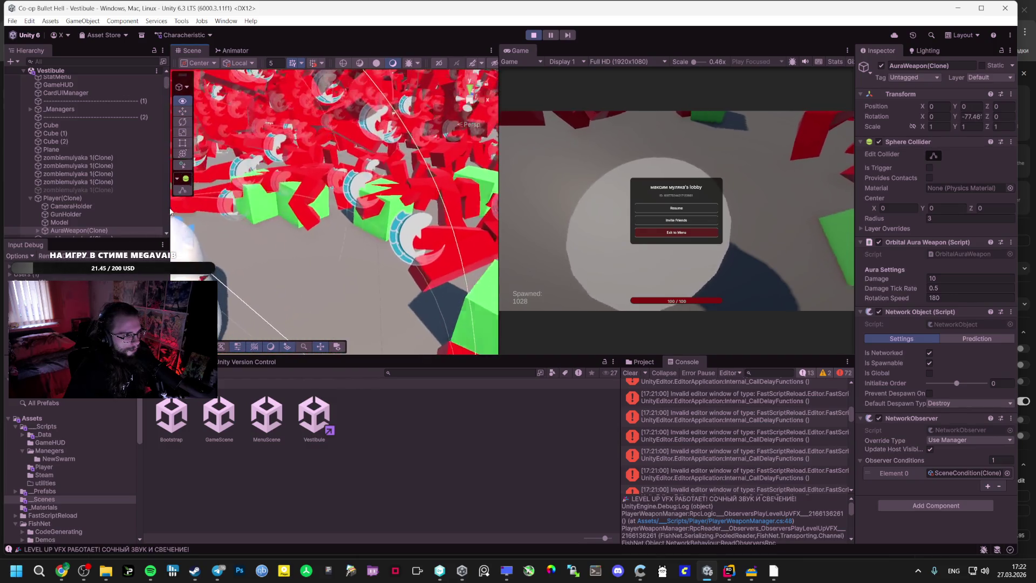
pyautogui.hotkey('alt', 'Tab')
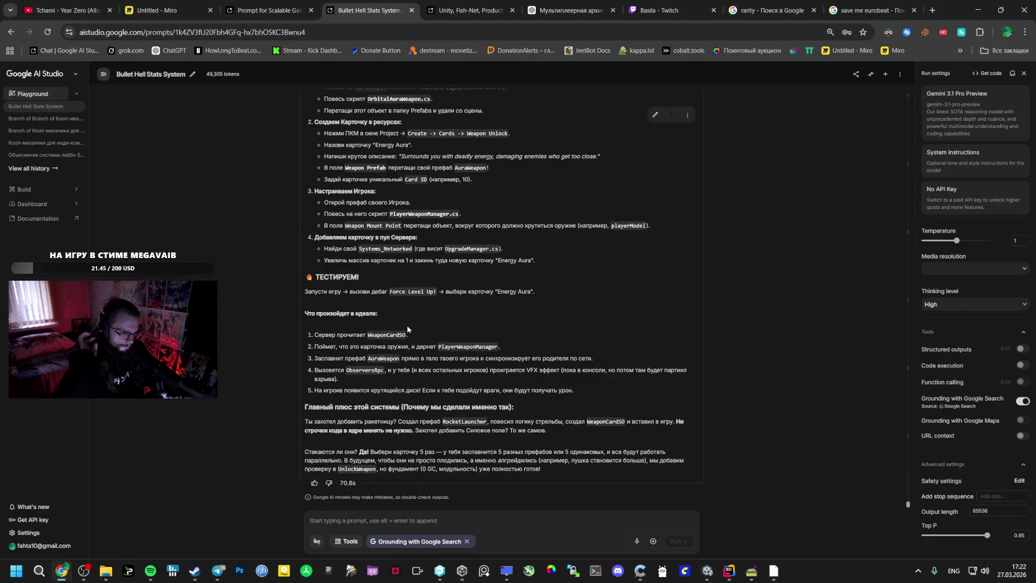
# - Return to Unity, resume the running playtest briefly, then pause it to free the cursor
pyautogui.hotkey('alt', 'Tab')
pyautogui.hotkey('alt', 'Tab')
pyautogui.press('Escape')
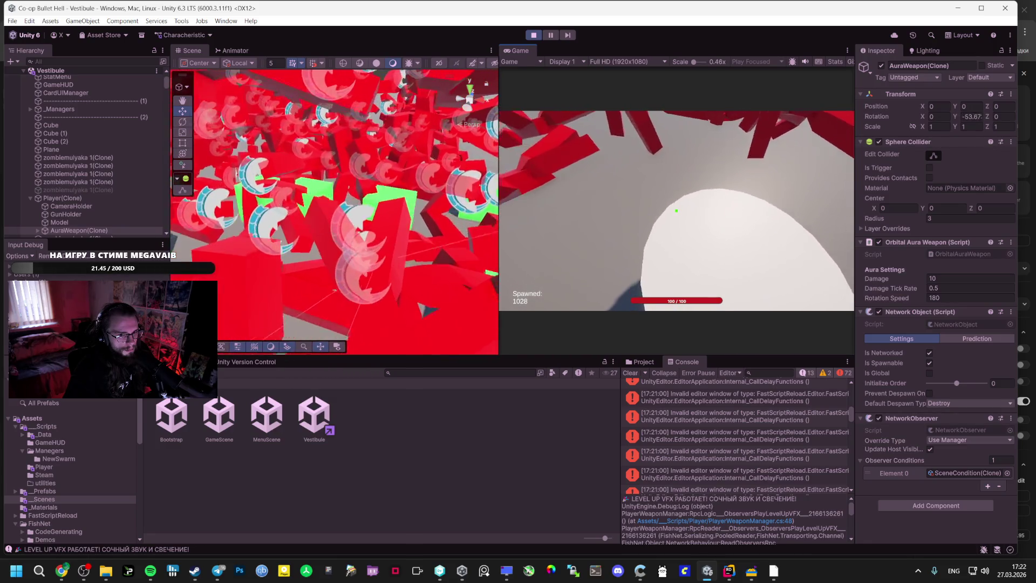
pyautogui.press('Escape')
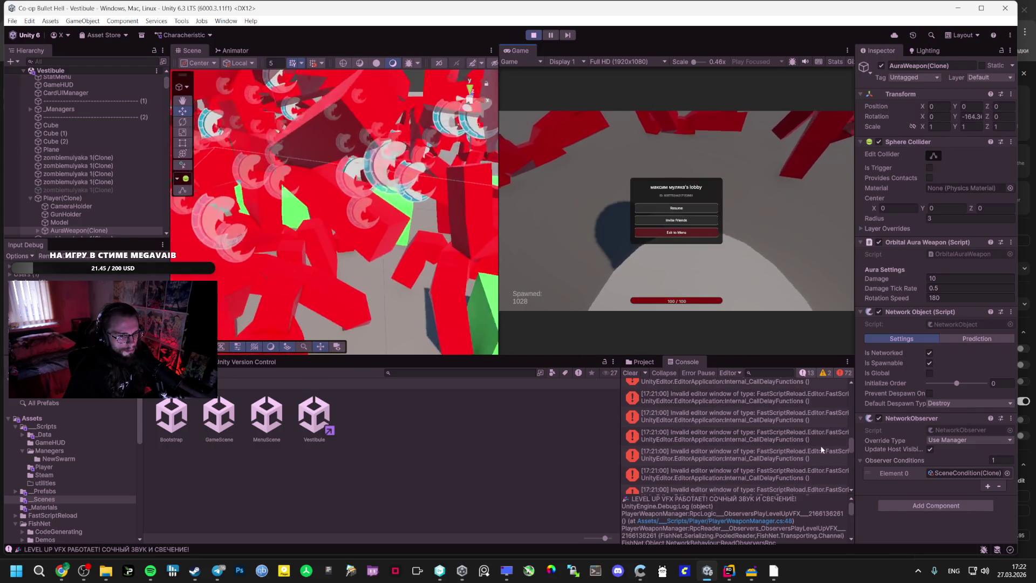
pyautogui.moveTo(847, 448); pyautogui.dragTo(850, 490)
# - Scroll through the OnTriggerStay damage code in OrbitalAuraWeapon.cs, then go back to Unity
pyautogui.click(729, 571)
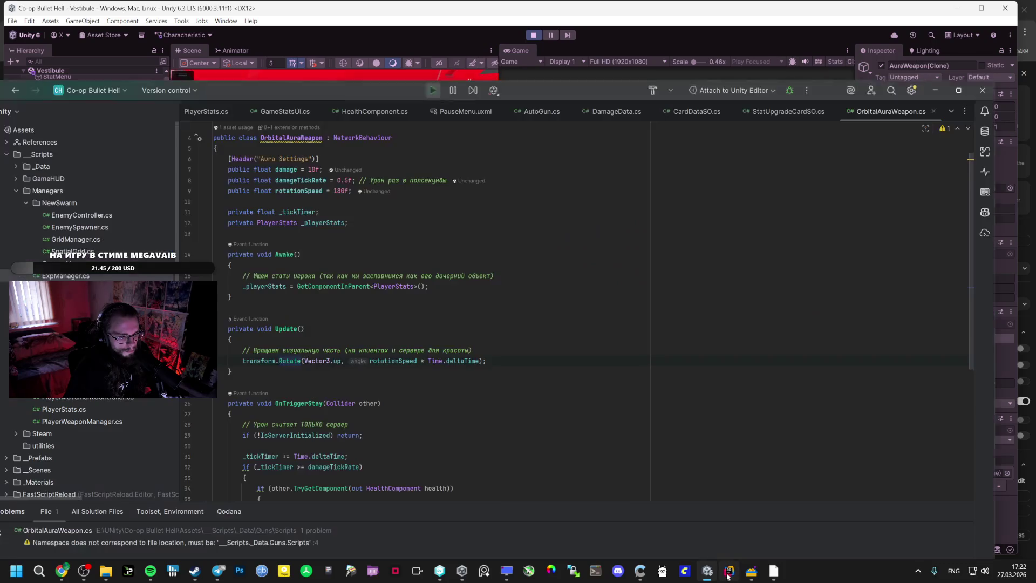
pyautogui.scroll(-4, 295, 342)
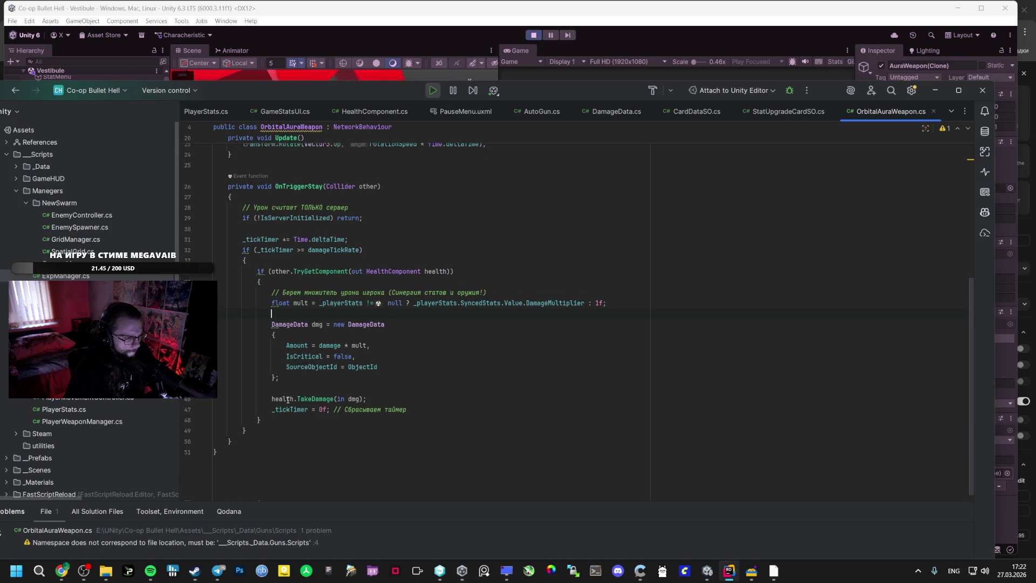
pyautogui.scroll(3, 287, 400)
pyautogui.hotkey('alt', 'Tab')
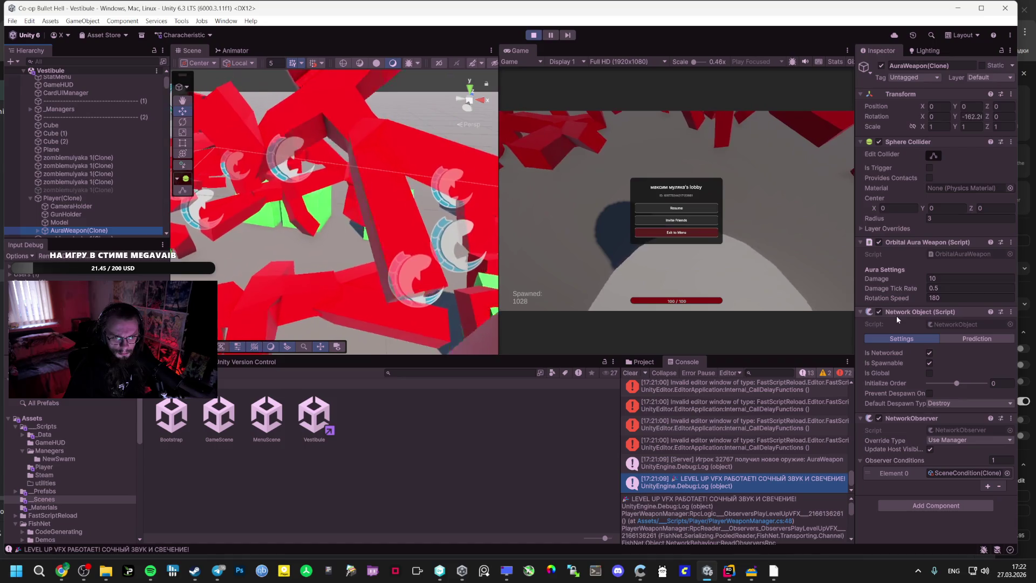
# - Resume the playtest, pick the Orbital Weapon card again, and pause
pyautogui.click(684, 210)
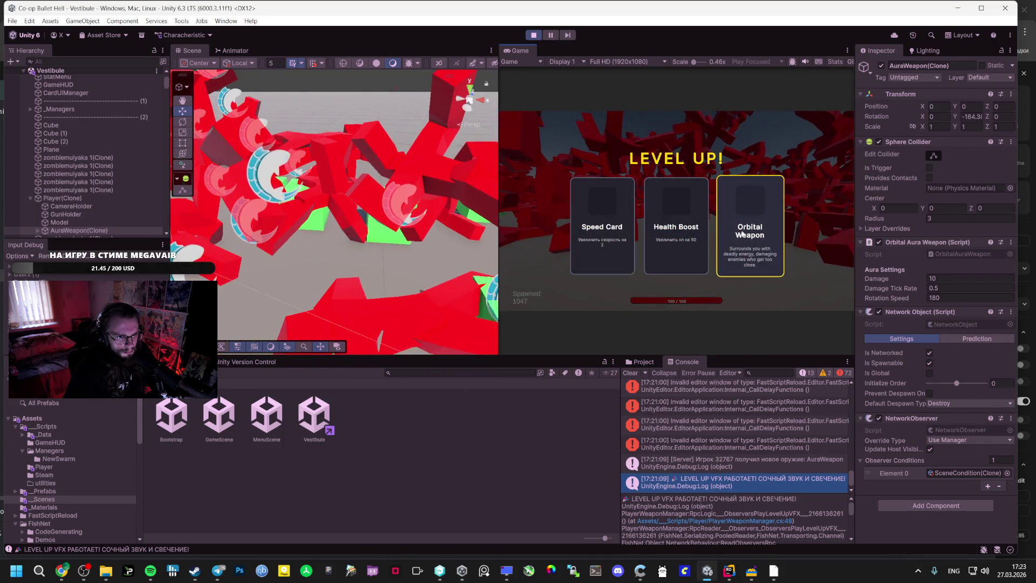
pyautogui.click(741, 234)
pyautogui.press('Escape')
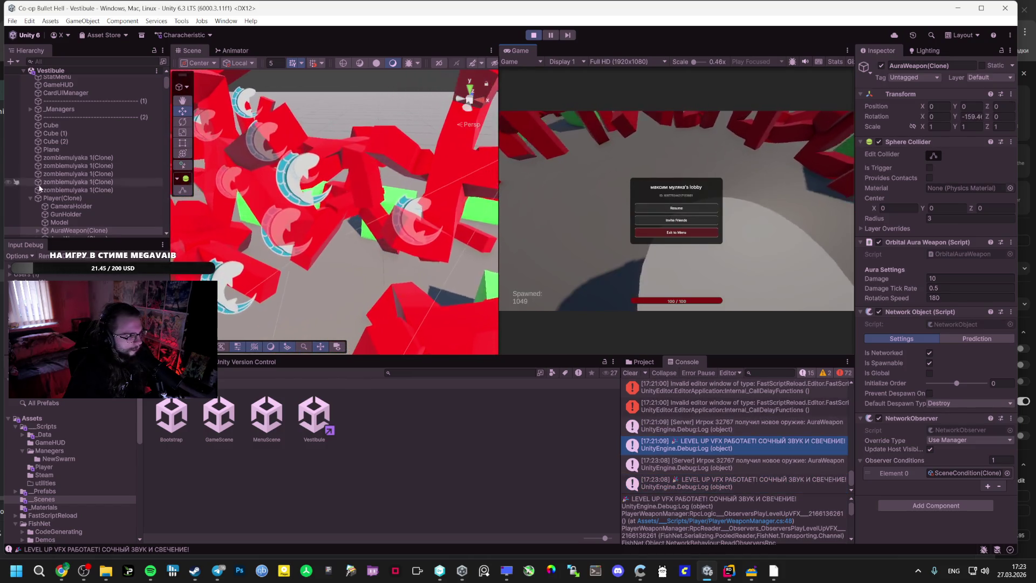
pyautogui.scroll(-3, 122, 195)
# - Play a little longer, pause, and bring the AI Studio aura guide forward
pyautogui.click(666, 206)
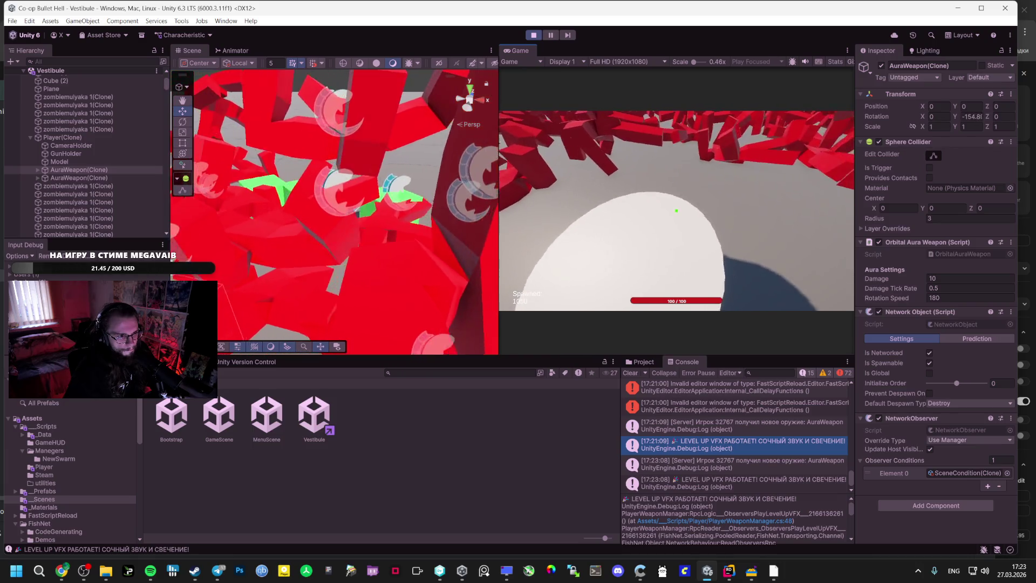
pyautogui.press('Escape')
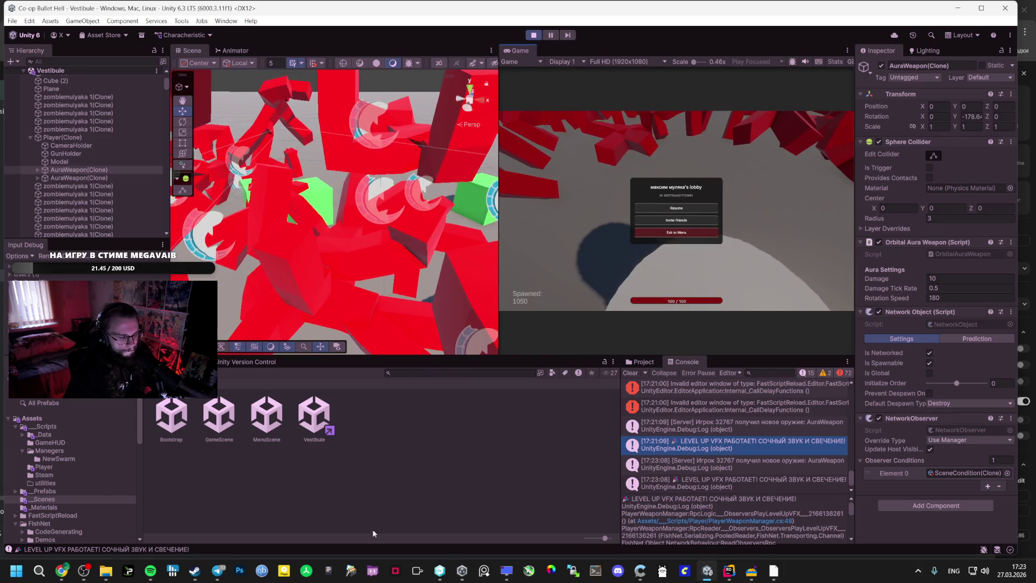
pyautogui.click(61, 532)
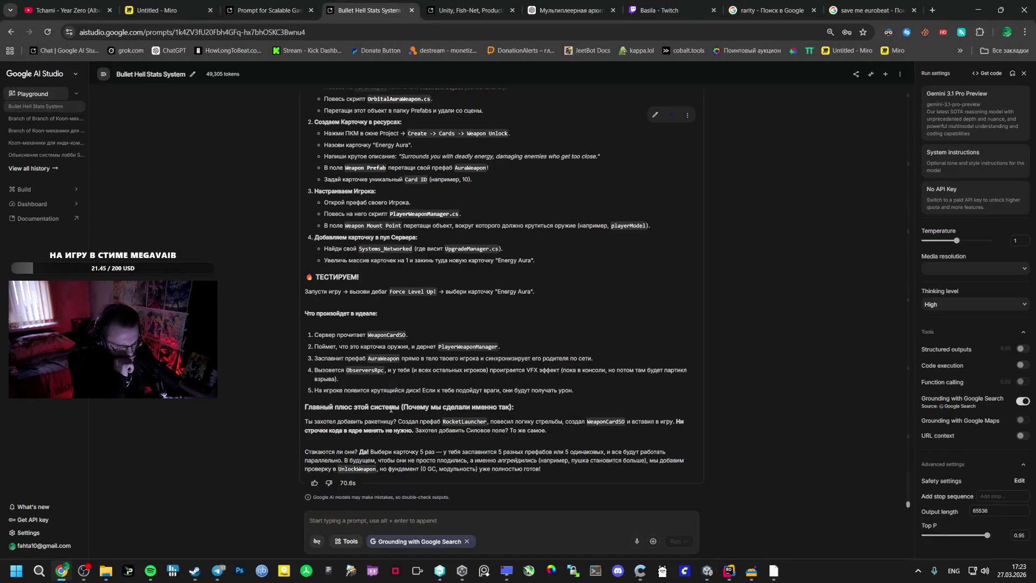
# - Compare the Energy Aura testing steps with Unity, then resume the playtest from the pause menu
pyautogui.hotkey('alt', 'Tab')
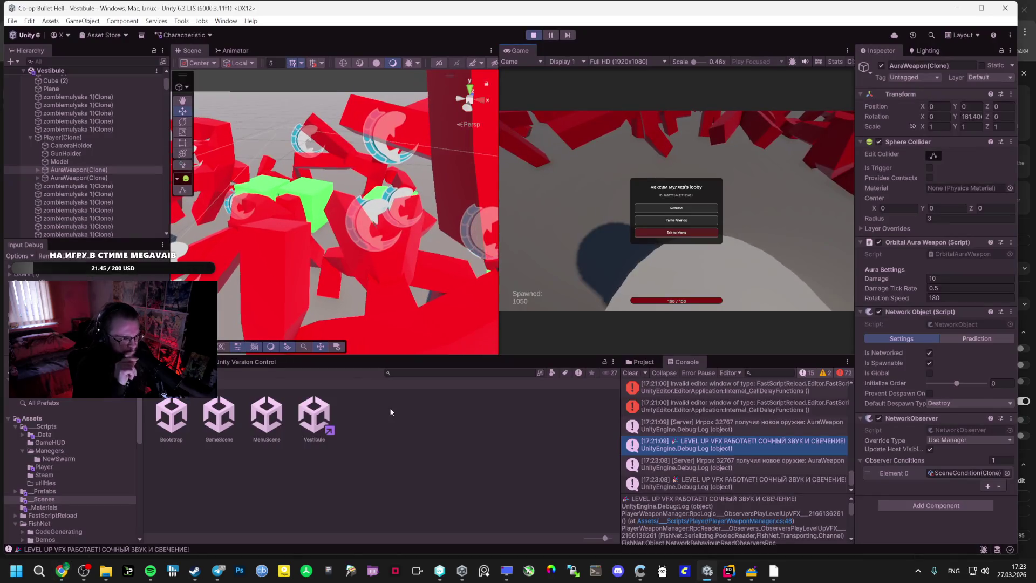
pyautogui.hotkey('alt', 'Tab')
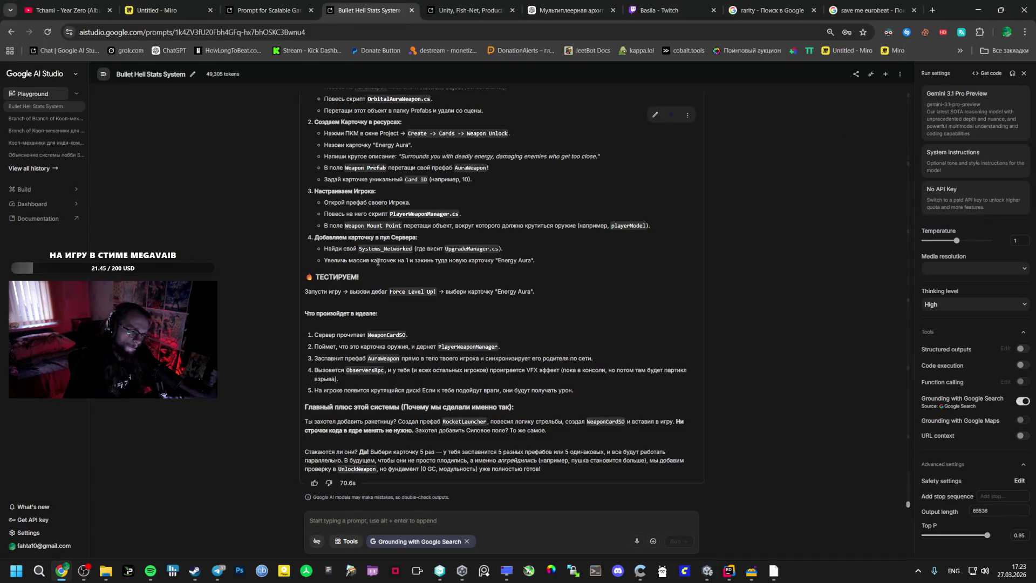
pyautogui.hotkey('alt', 'Tab')
pyautogui.click(683, 213)
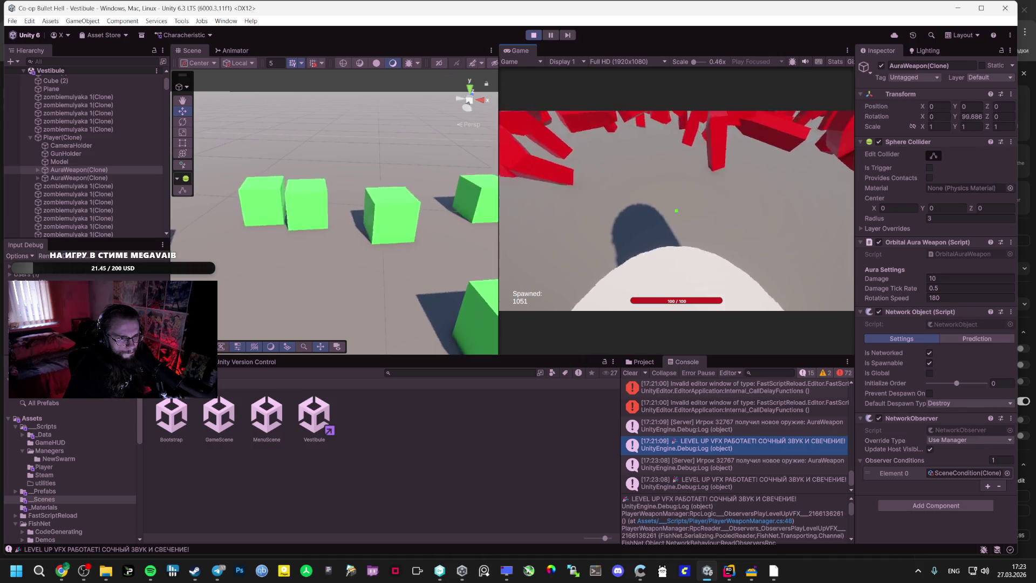
# - Pause and inspect a zombie enemy clone in the Hierarchy, then resume
pyautogui.press('Escape')
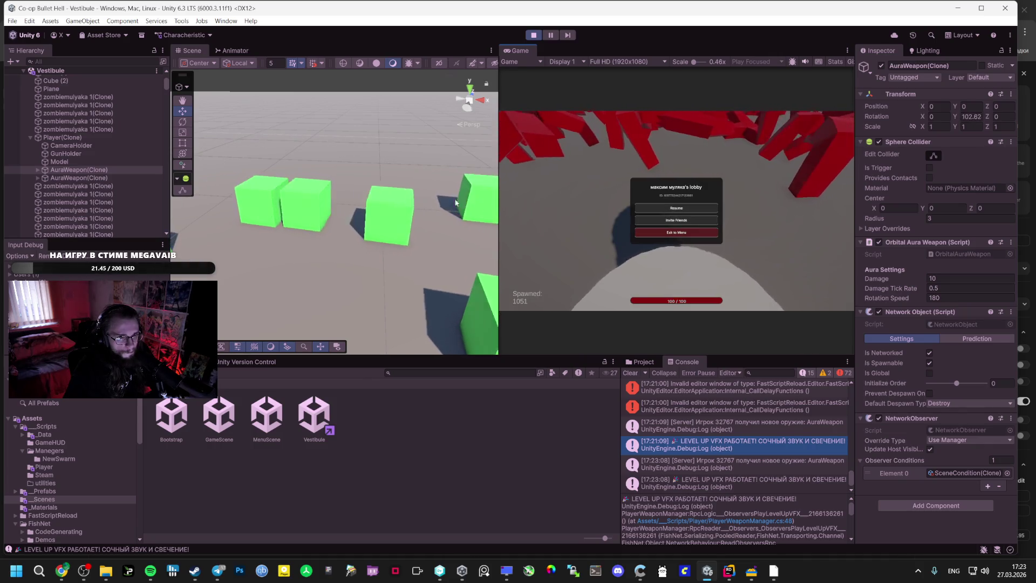
pyautogui.click(97, 195)
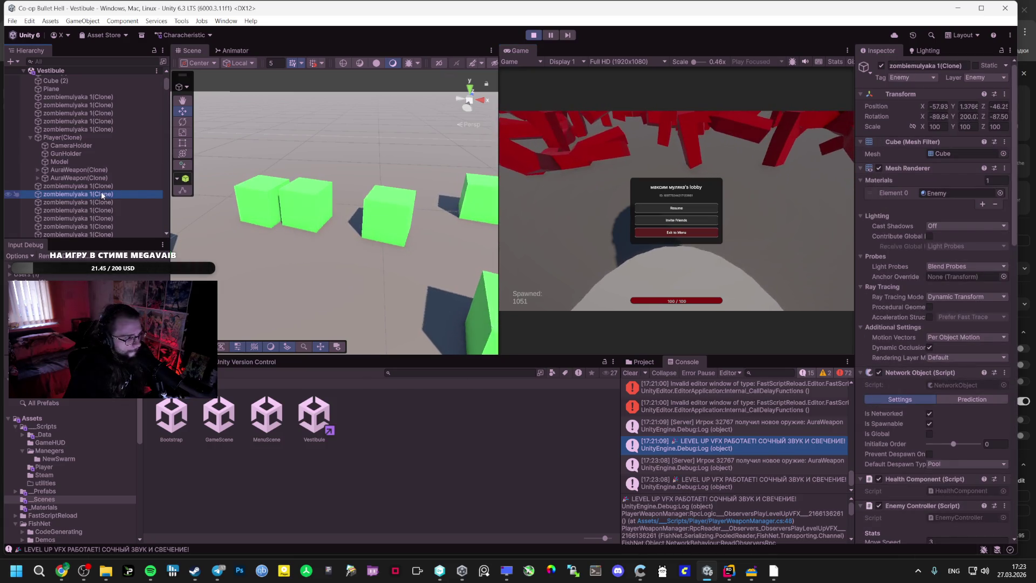
pyautogui.click(686, 206)
# - Frame Player(Clone) in the scene, then walk forward with W until a level-up appears
pyautogui.press('Escape')
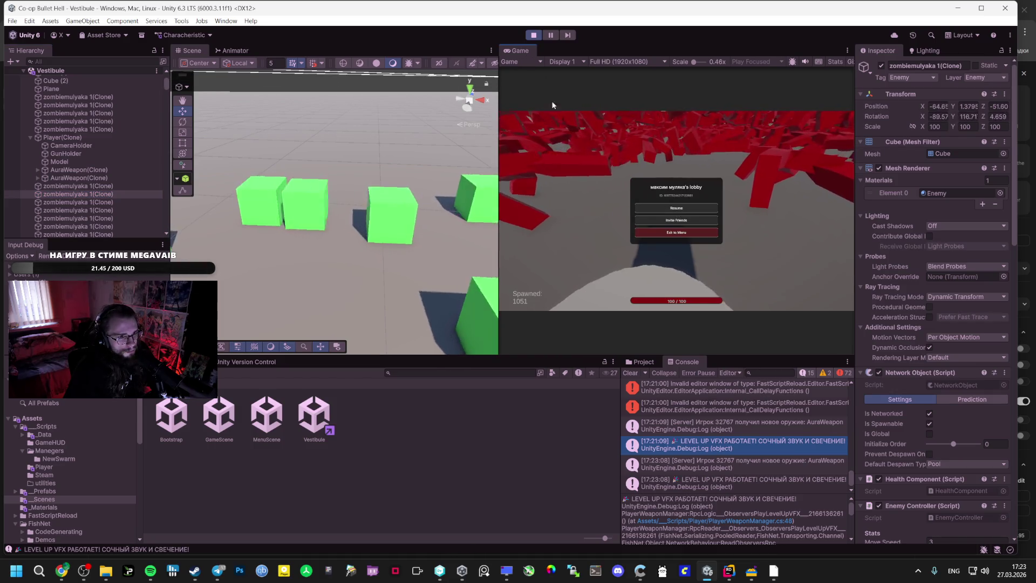
pyautogui.doubleClick(62, 137)
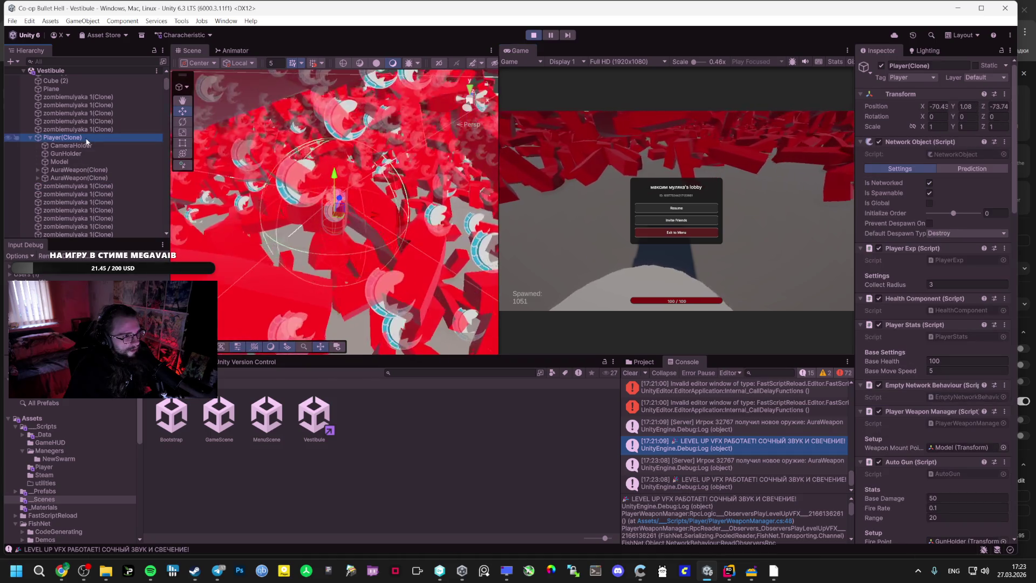
pyautogui.click(677, 208)
pyautogui.press('w')
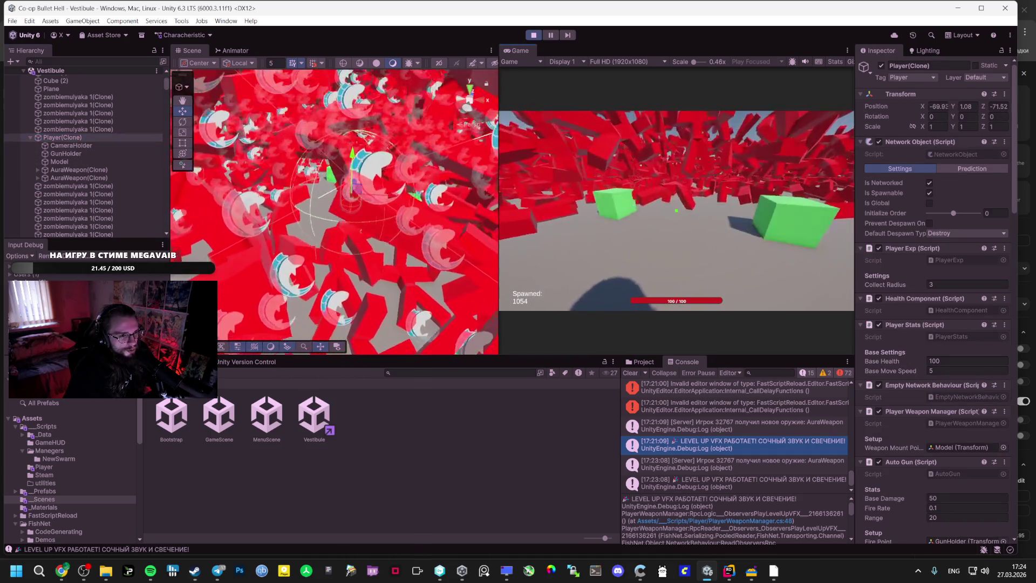
pyautogui.press('w')
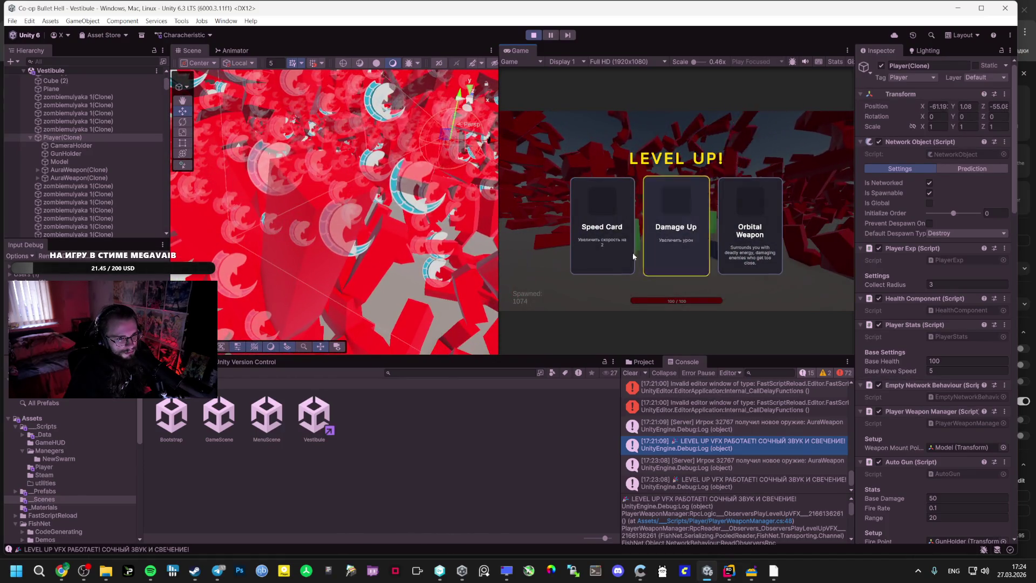
# - Maximize the Game view and take the Damage Up and Speed Card upgrades
pyautogui.doubleClick(519, 50)
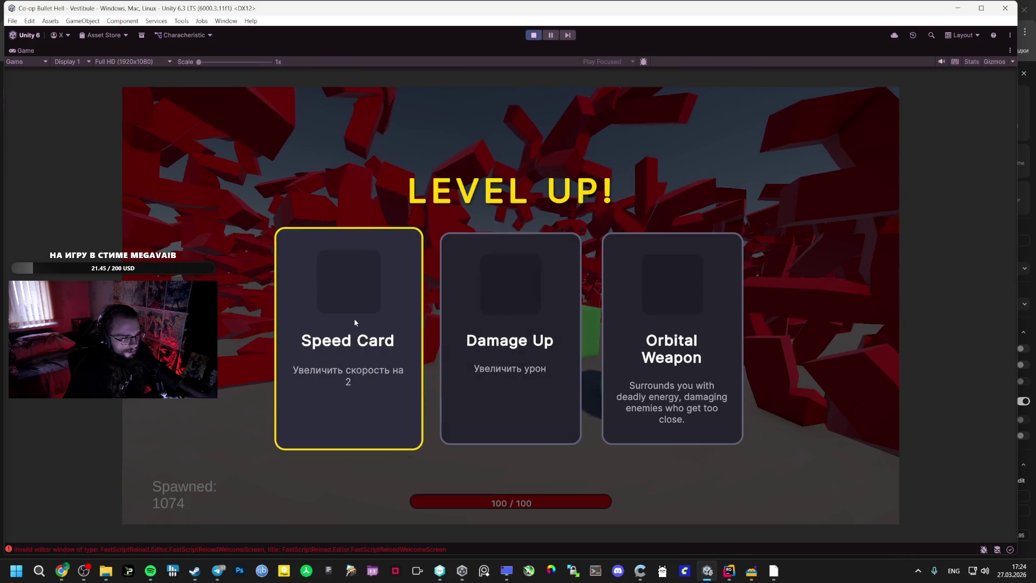
pyautogui.click(545, 299)
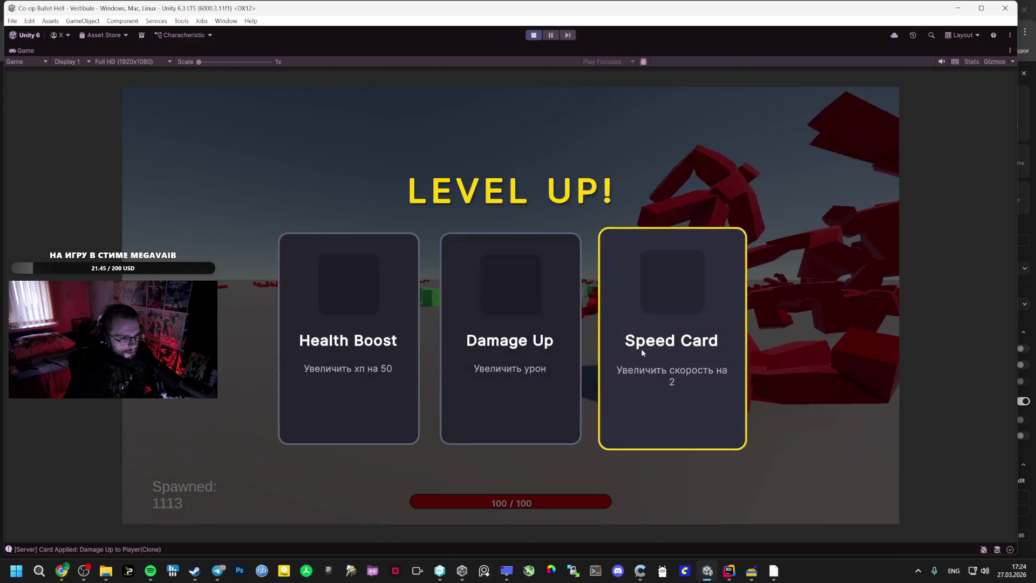
pyautogui.click(642, 348)
# - Check the PLAYER STATS overlay and take Speed Card on the next two level-ups
pyautogui.press('Tab')
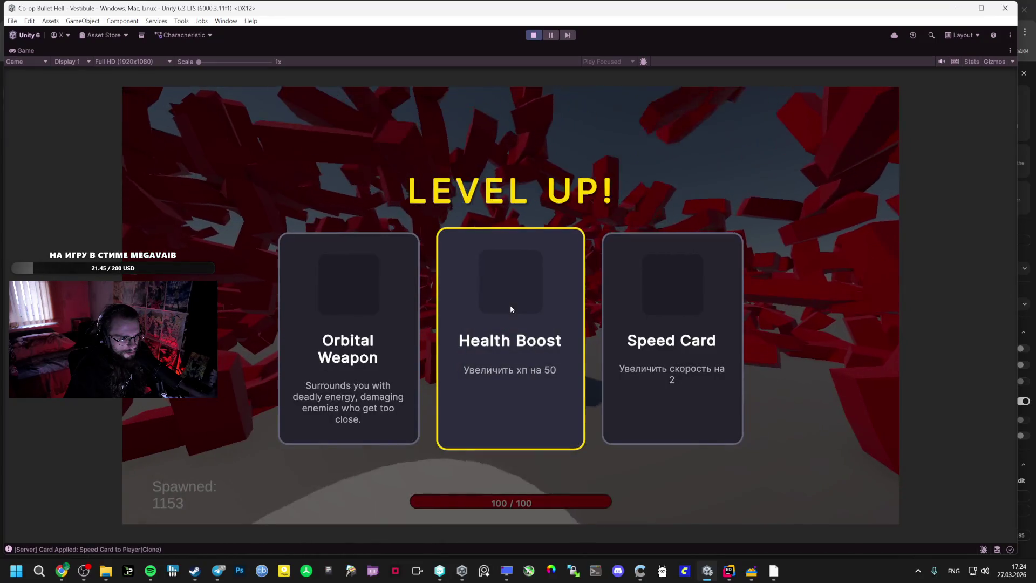
pyautogui.click(648, 353)
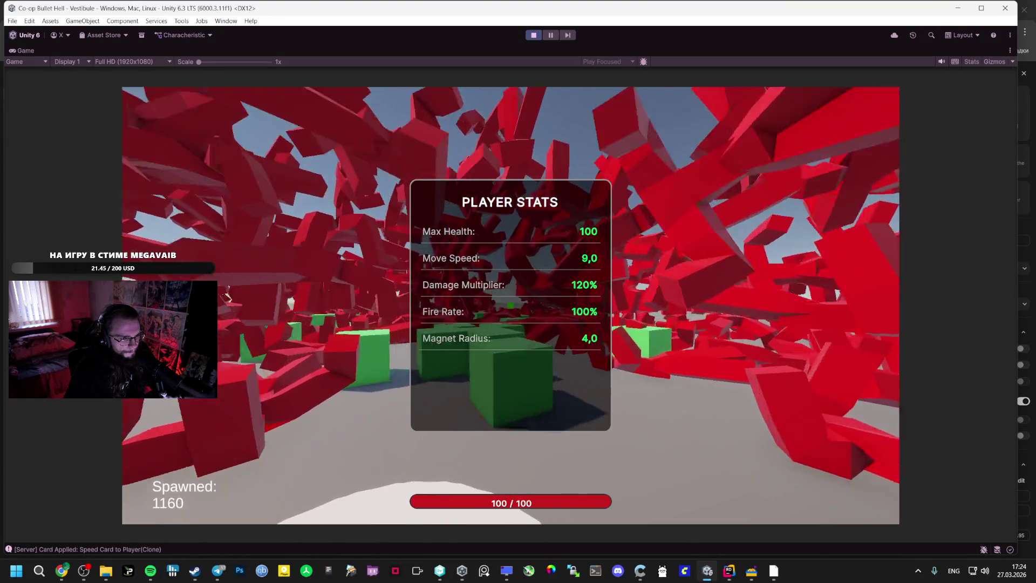
pyautogui.press('Tab')
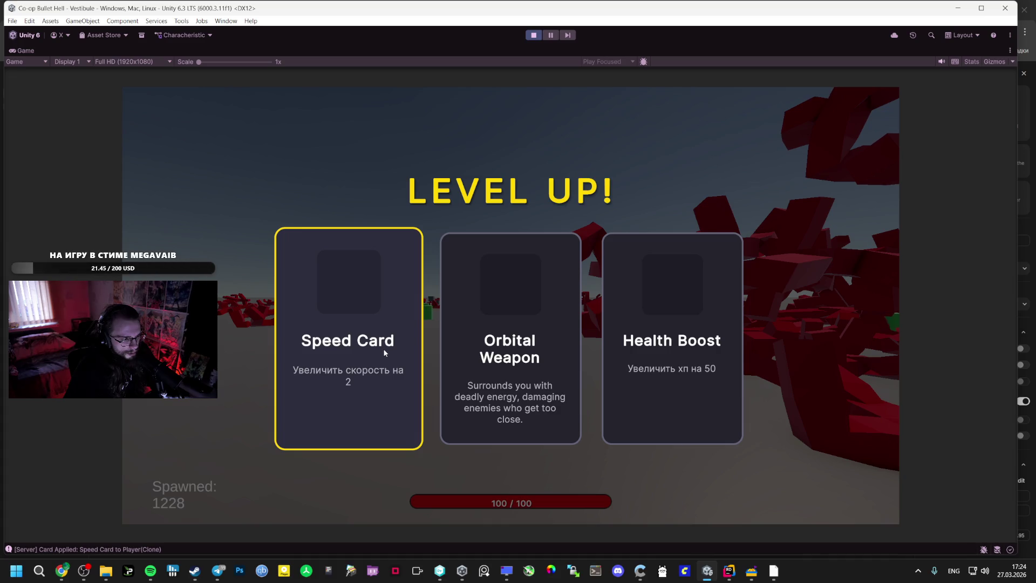
pyautogui.click(385, 345)
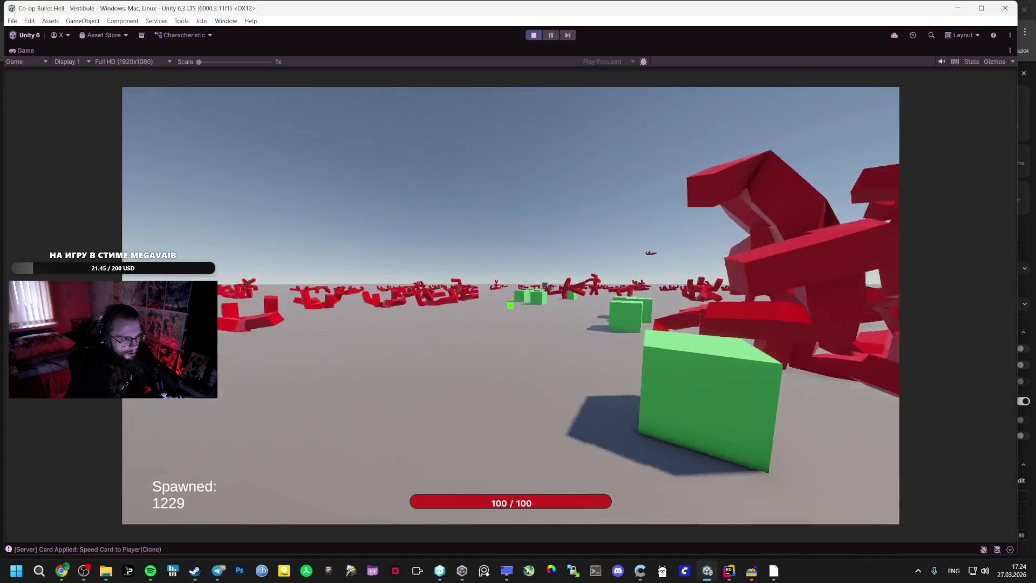
# - Walk the player through the red enemy crowd and past the green cubes
pyautogui.press('w')
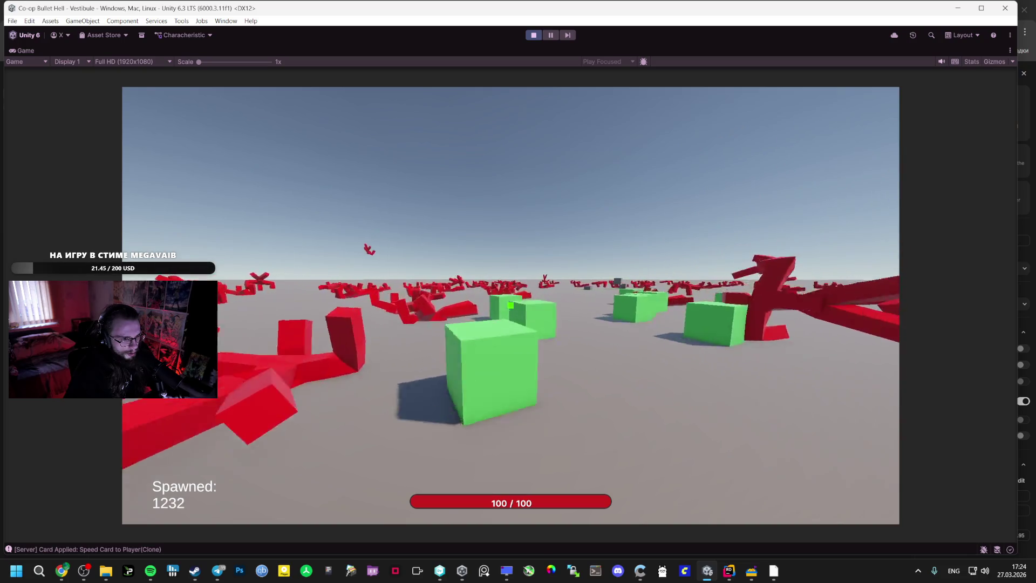
pyautogui.press('w')
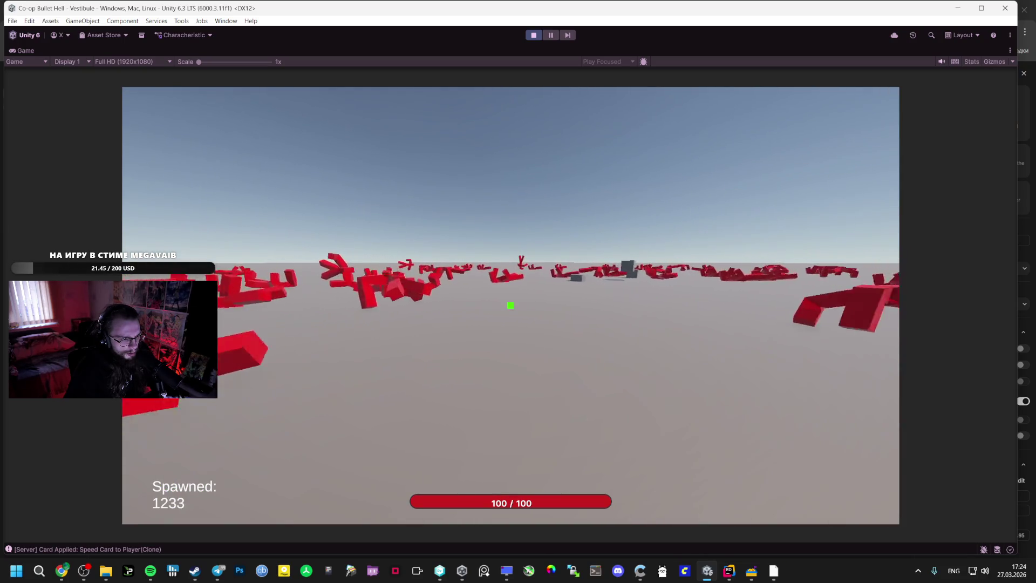
pyautogui.press('w')
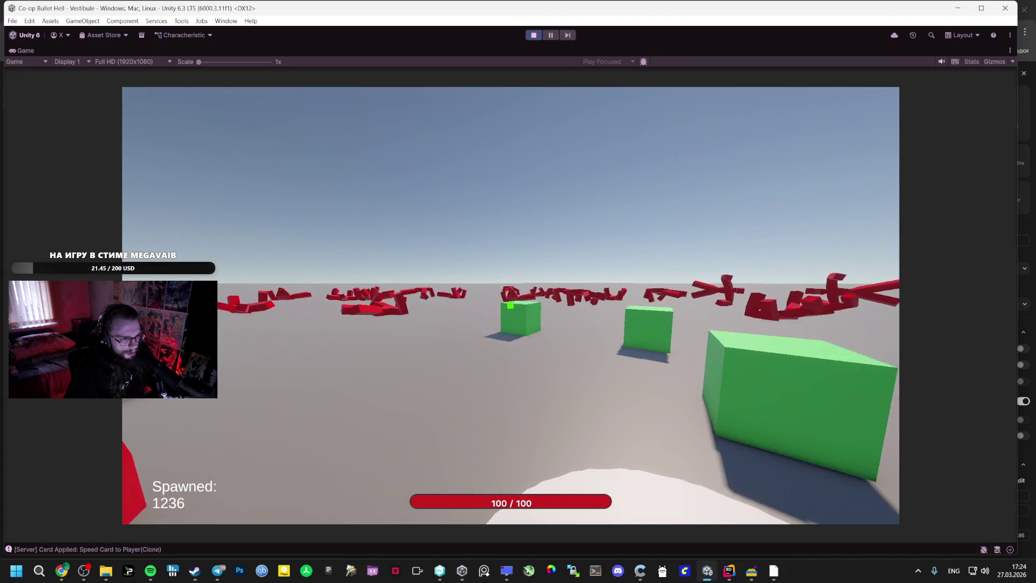
pyautogui.press('w')
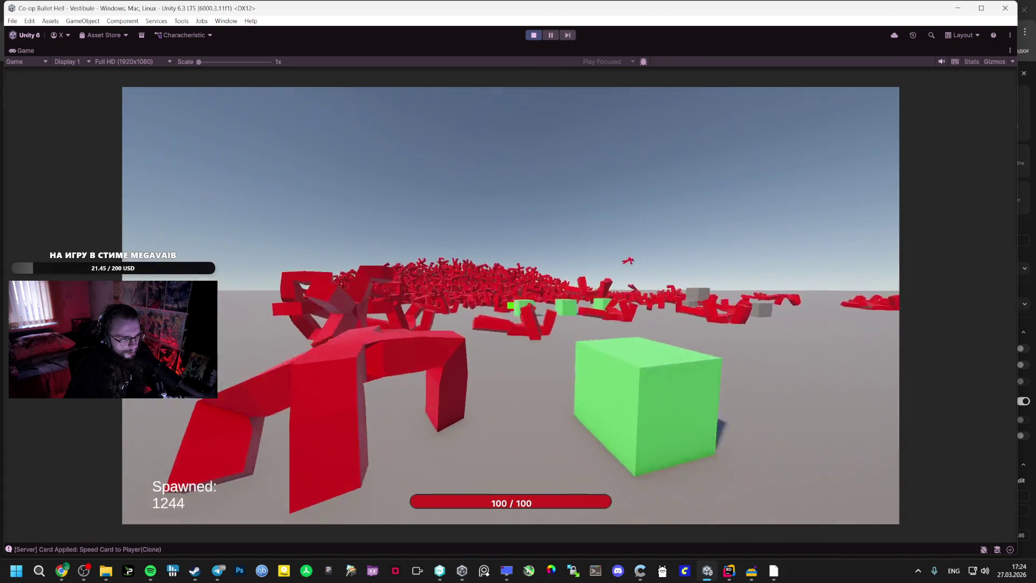
pyautogui.press('w')
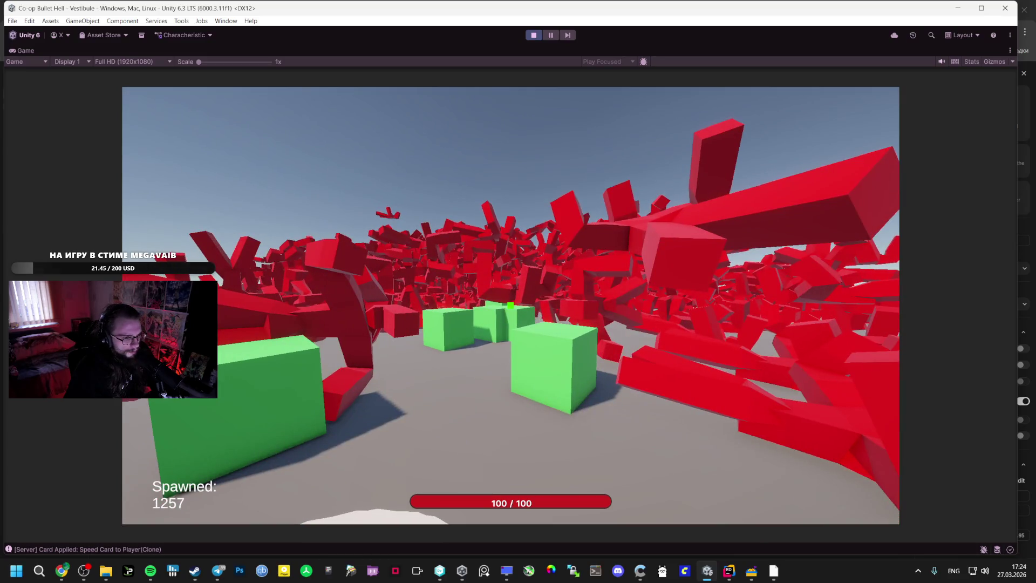
pyautogui.press('w')
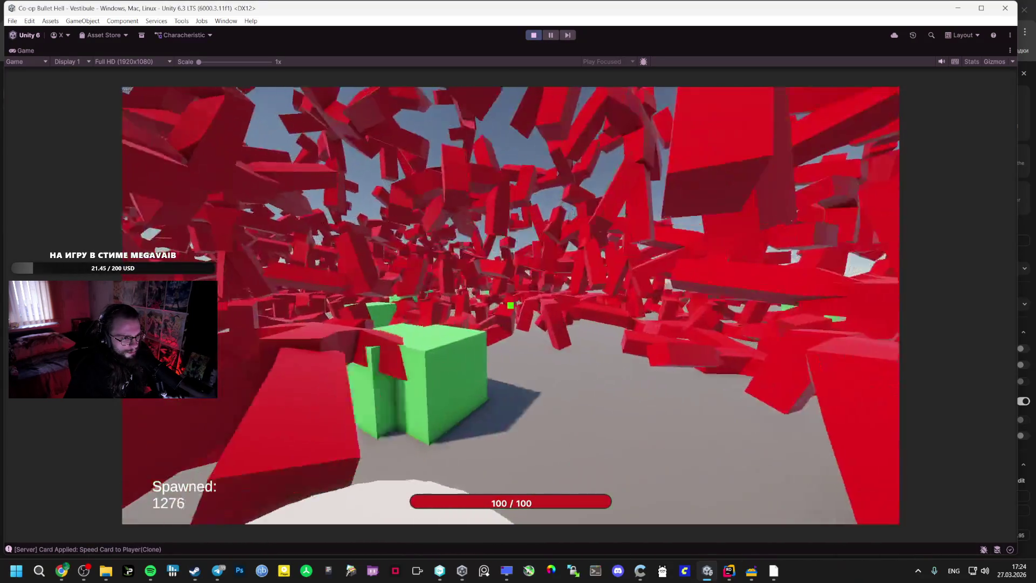
pyautogui.press('w')
pyautogui.press('w')
pyautogui.press('w')
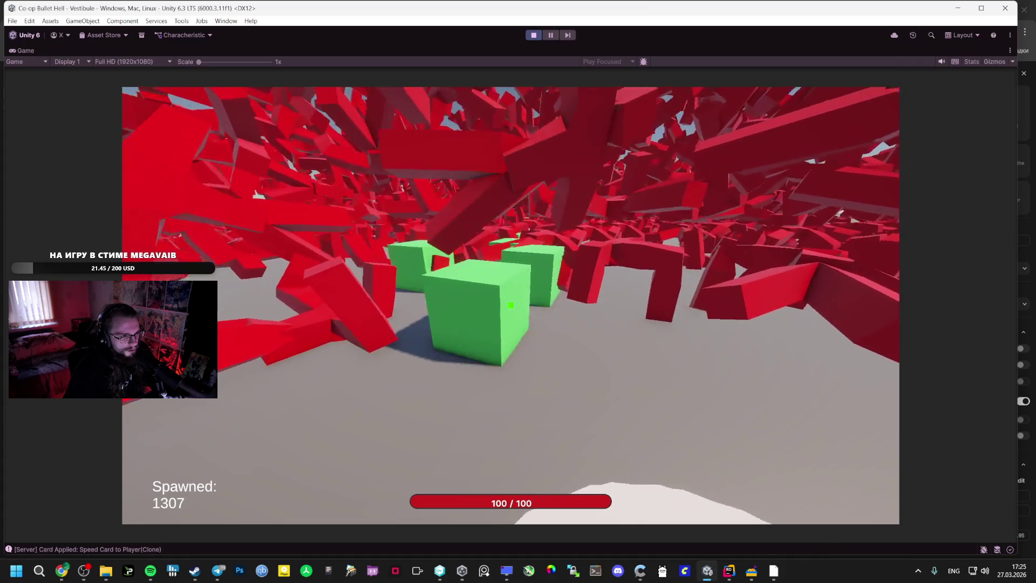
pyautogui.press('w')
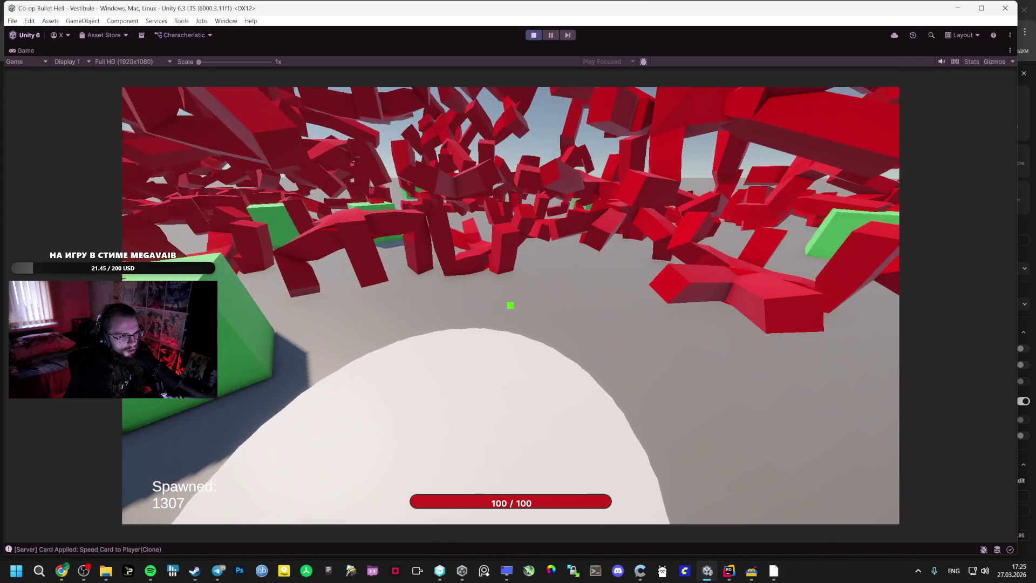
pyautogui.press('w')
pyautogui.press('w')
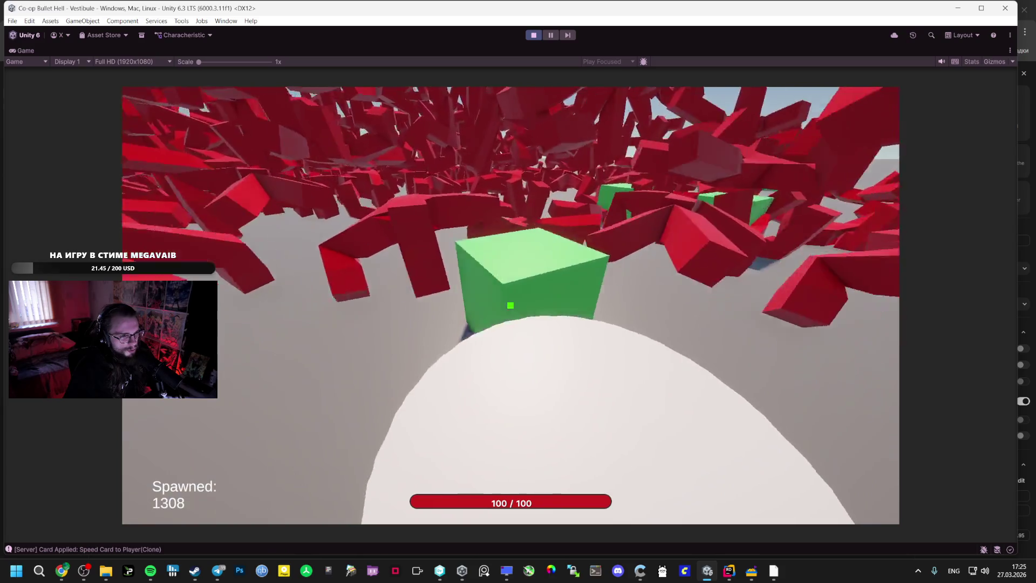
pyautogui.press('w')
pyautogui.press('w')
pyautogui.press('w')
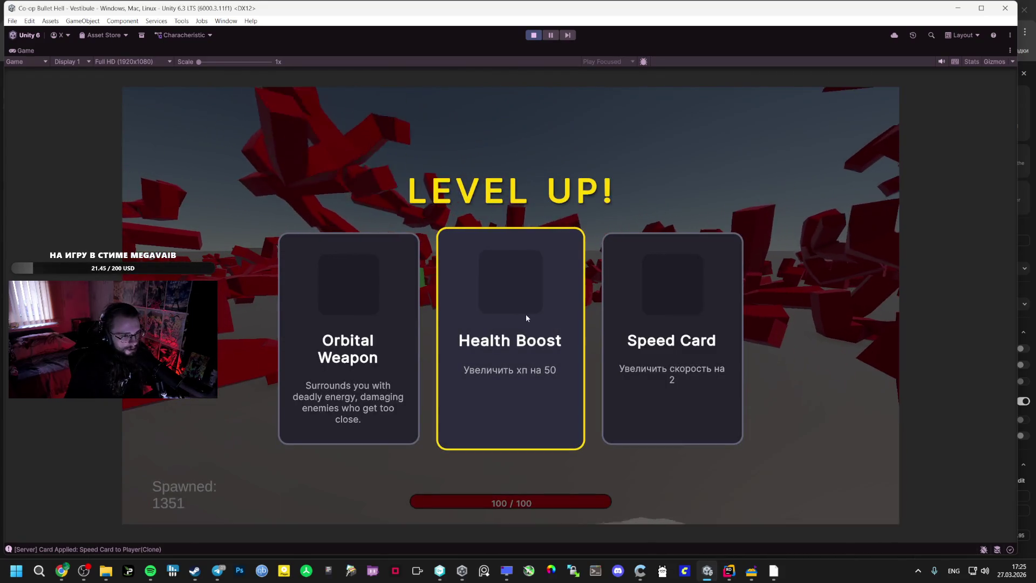
# - Choose Speed Card on the LEVEL UP panel and resume play
pyautogui.press('Right')
pyautogui.press('Return')
pyautogui.press('w')
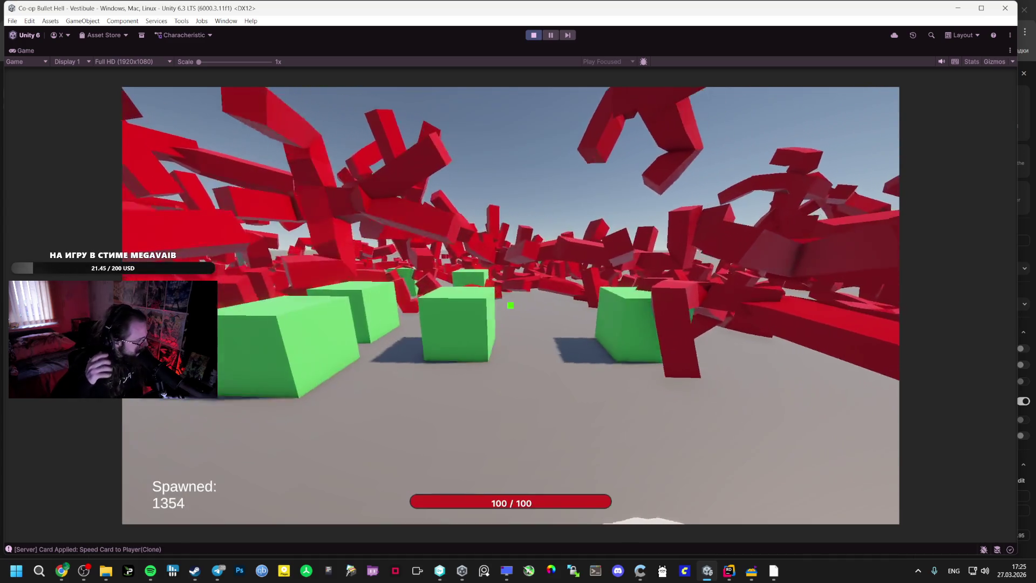
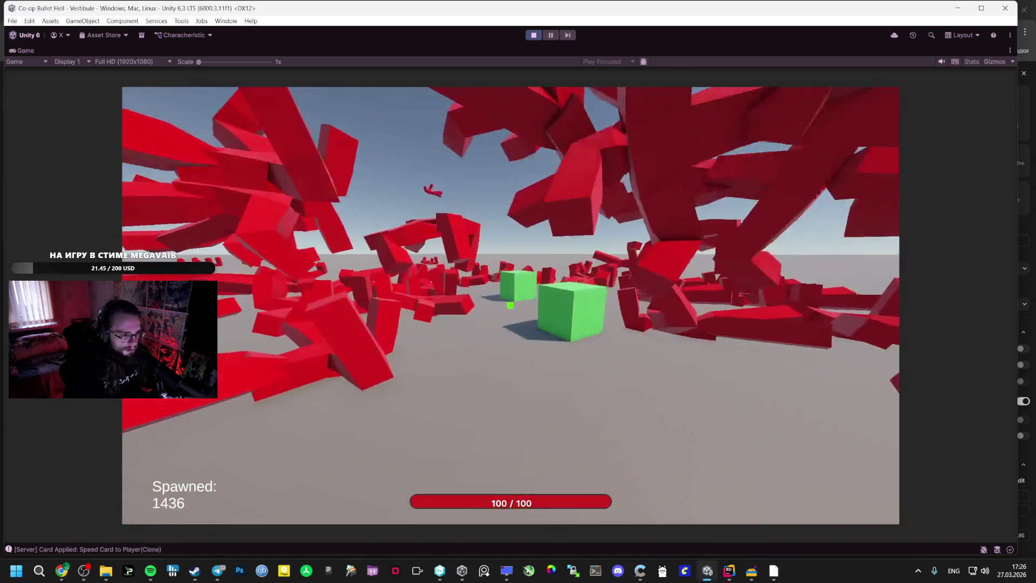
# - Toggle the Player Stats panel, take the Speed Card level-up, open the pause menu, then stop Play mode
pyautogui.press('Tab')
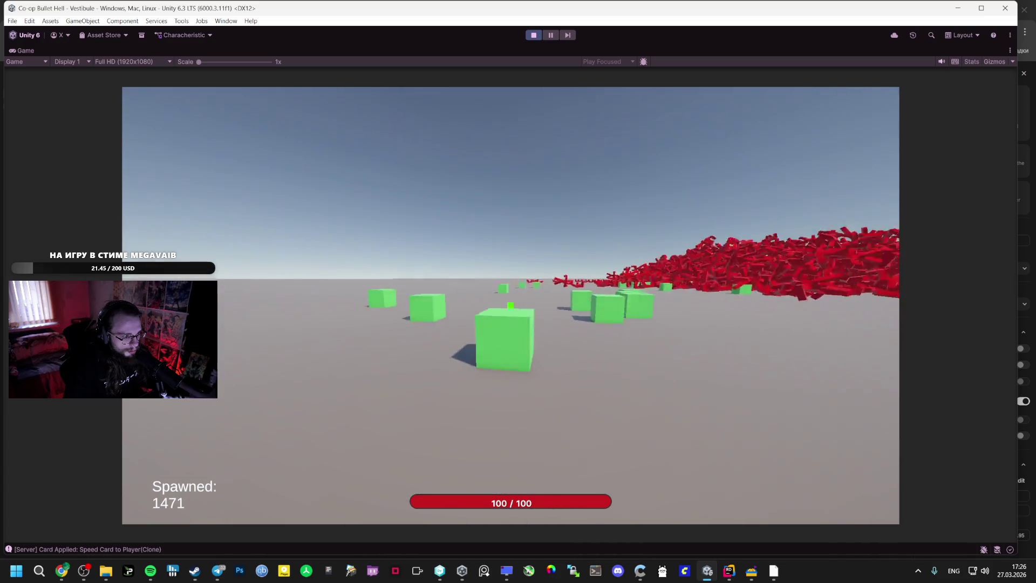
pyautogui.press('Tab')
pyautogui.press('Tab')
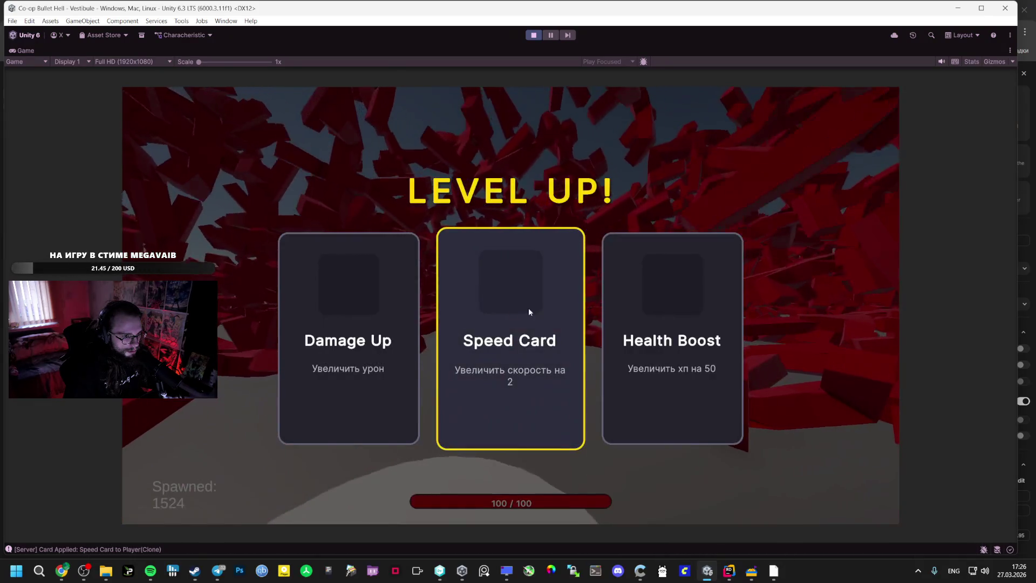
pyautogui.click(530, 310)
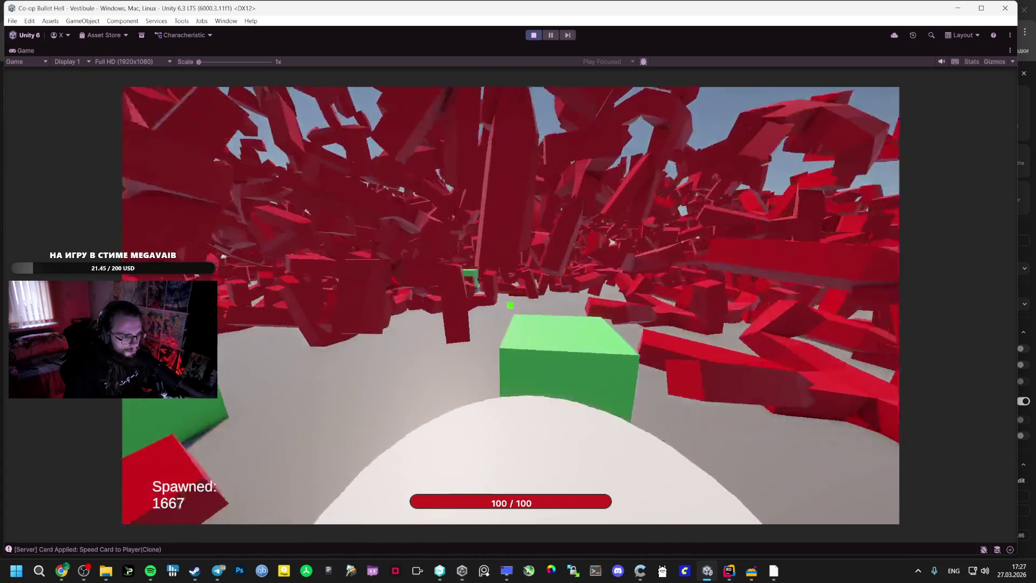
pyautogui.press('Escape')
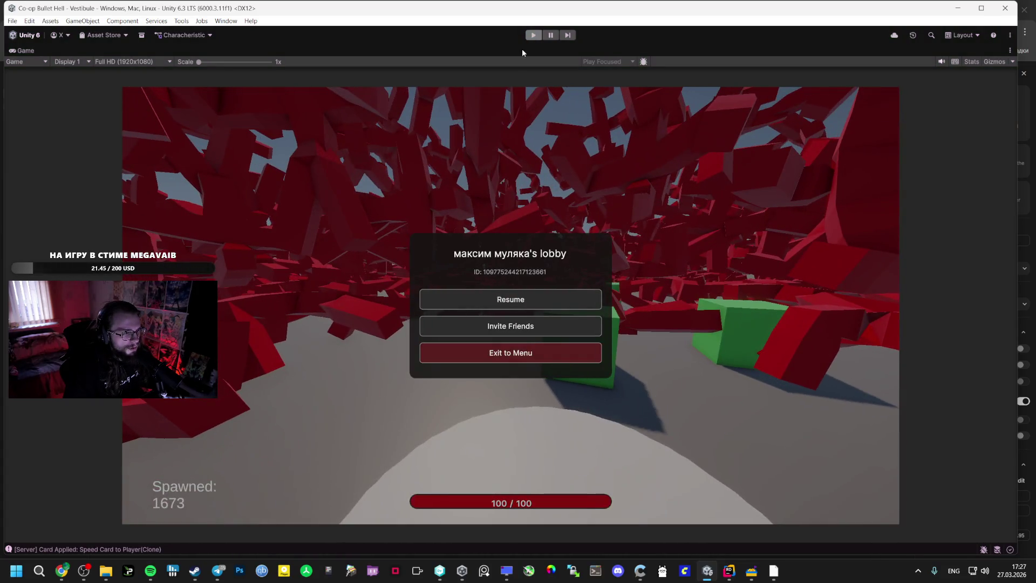
pyautogui.hotkey('ctrl', 'p')
# - Build the game for Windows from Build Profiles into the GAME output folder
pyautogui.click(12, 21)
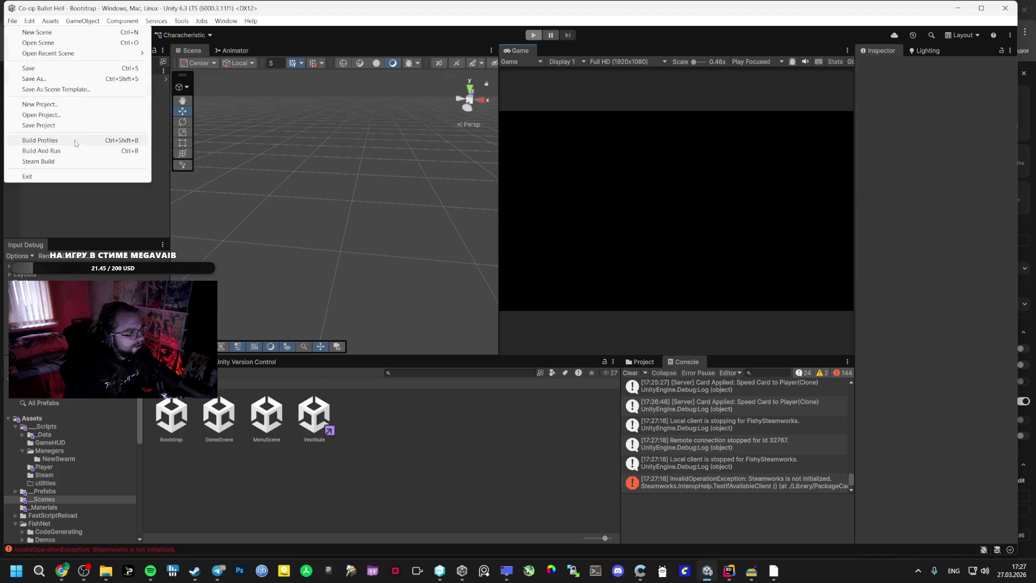
pyautogui.click(32, 151)
pyautogui.click(378, 456)
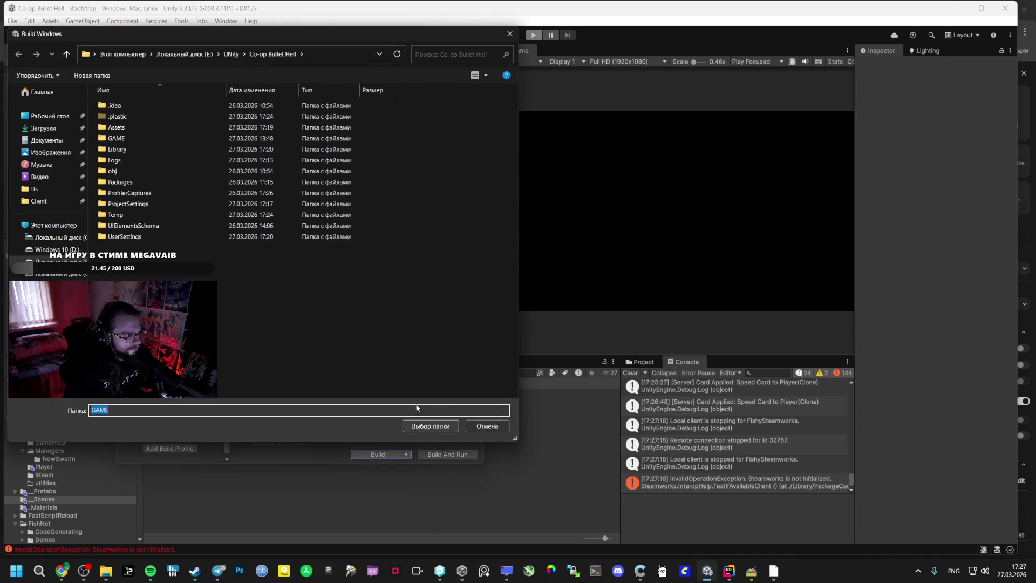
pyautogui.doubleClick(150, 134)
pyautogui.click(430, 426)
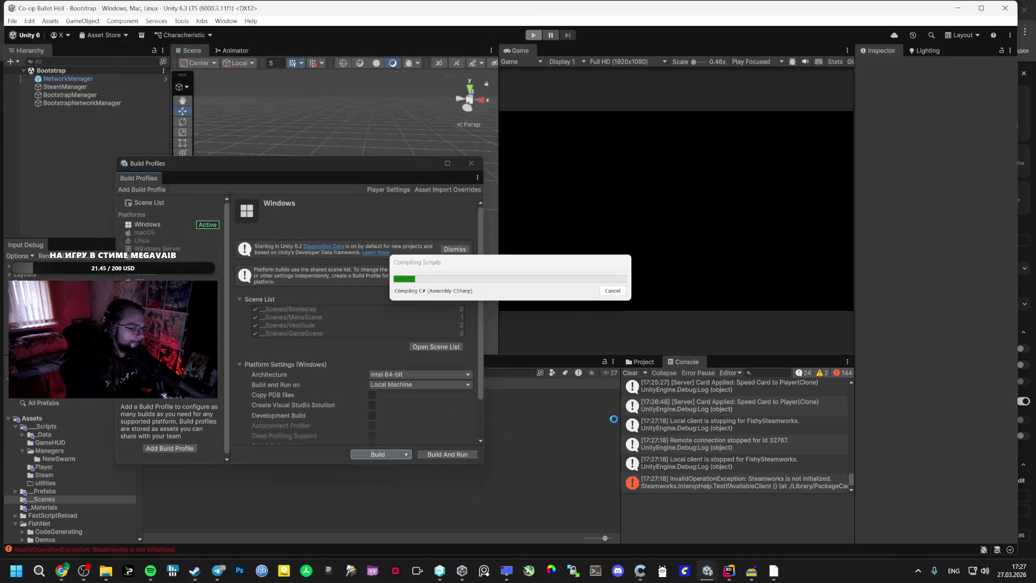
pyautogui.moveTo(756, 572)
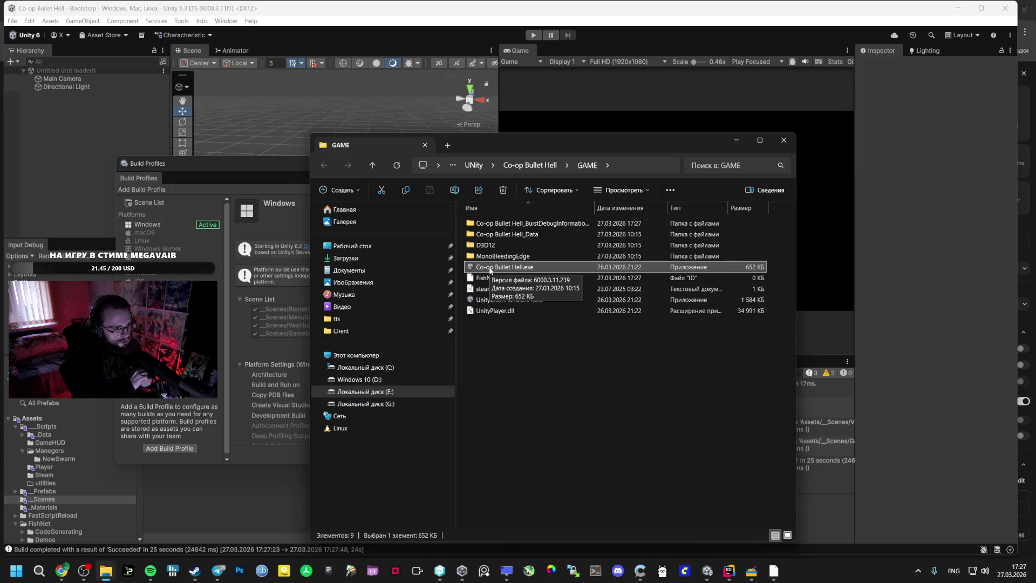
# - Launch the built Co-op Bullet Hell.exe and start Co-op Bullet Hell from the Steam library
pyautogui.doubleClick(538, 268)
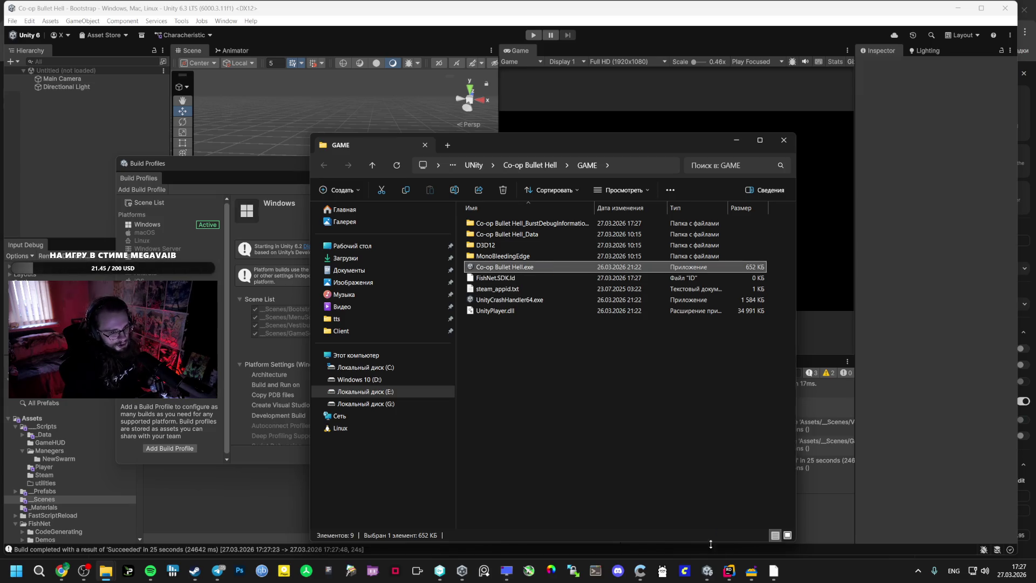
pyautogui.moveTo(708, 575)
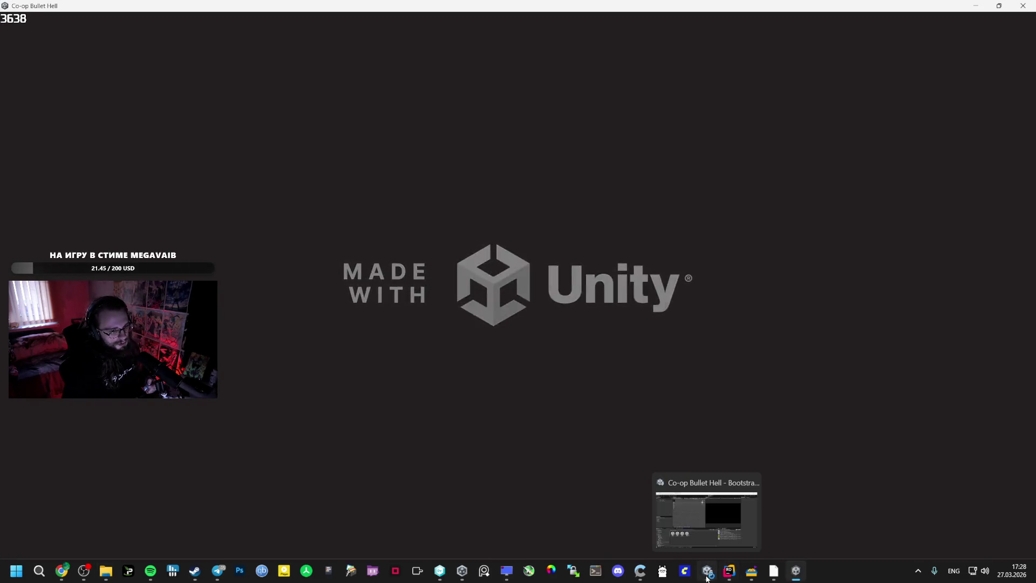
pyautogui.click(695, 531)
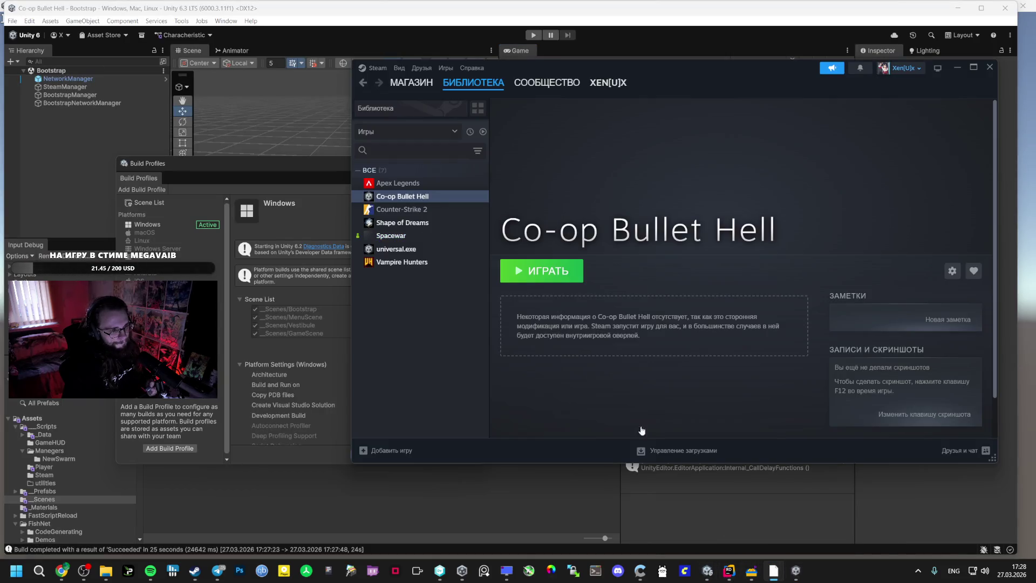
pyautogui.click(532, 274)
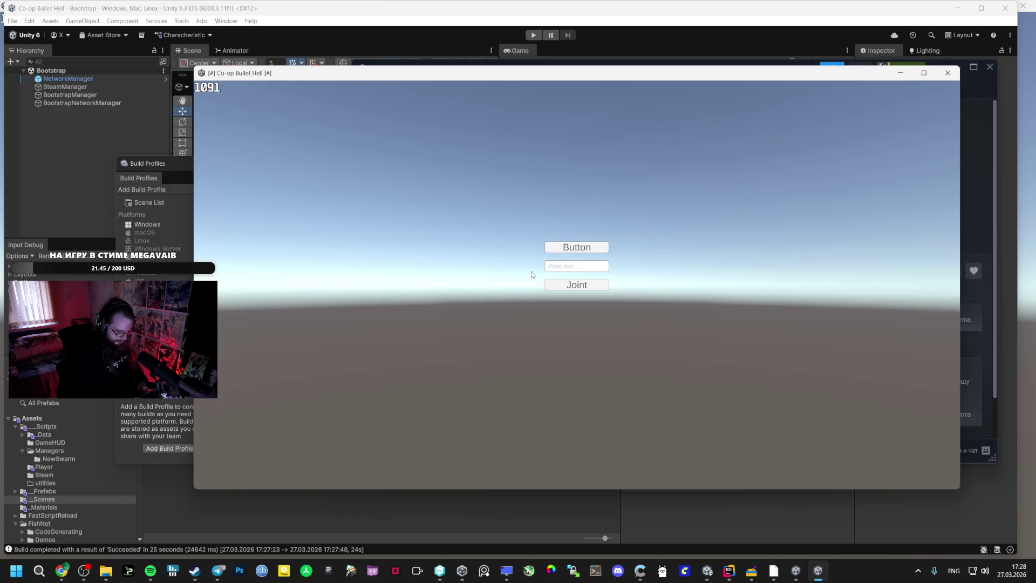
# - Close Build Profiles and inspect the OrbitalAuraWeapon script under _Data > Guns > Scripts
pyautogui.click(342, 517)
pyautogui.click(471, 163)
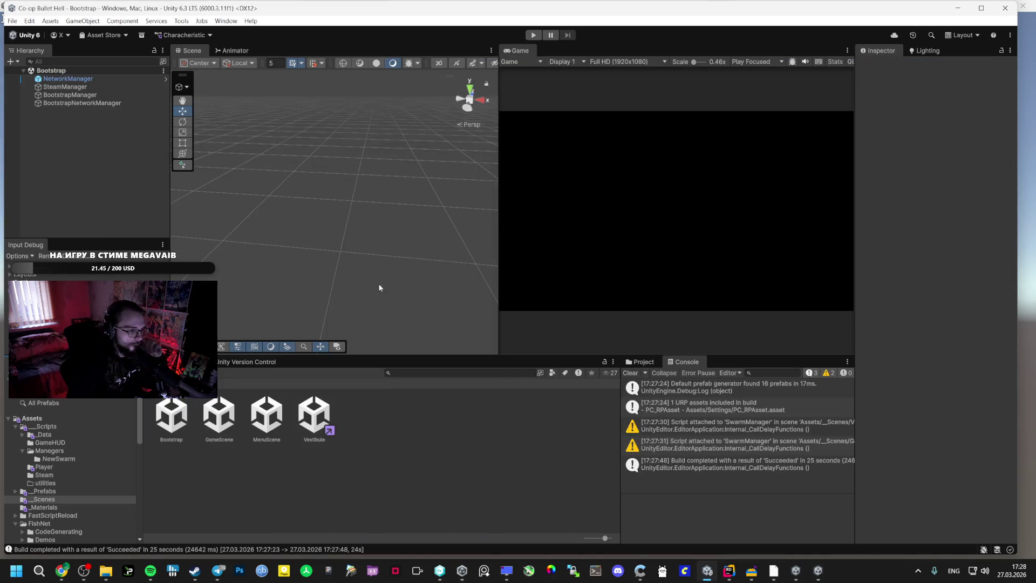
pyautogui.click(44, 475)
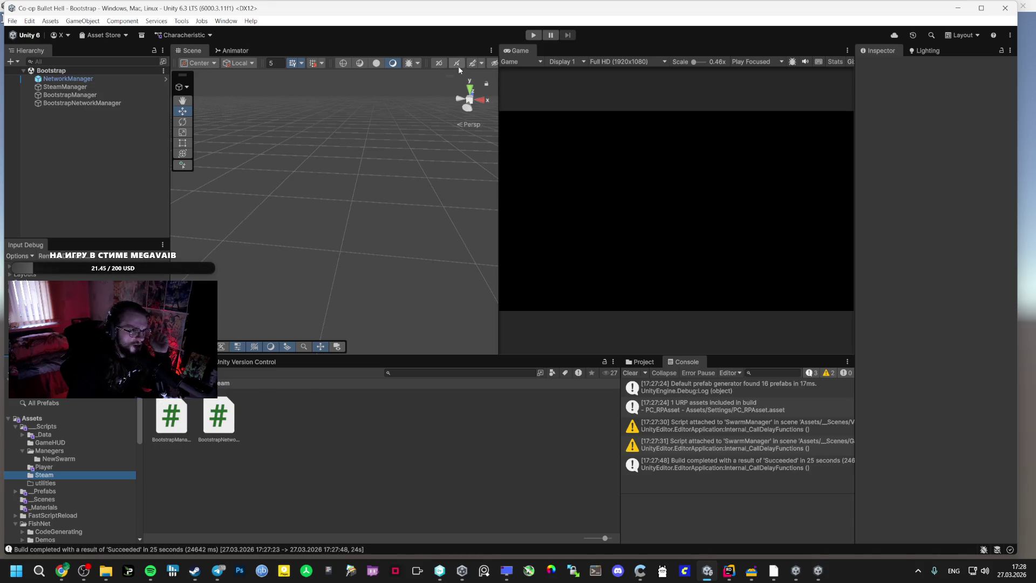
pyautogui.press('Down')
pyautogui.press('Down')
pyautogui.press('Down')
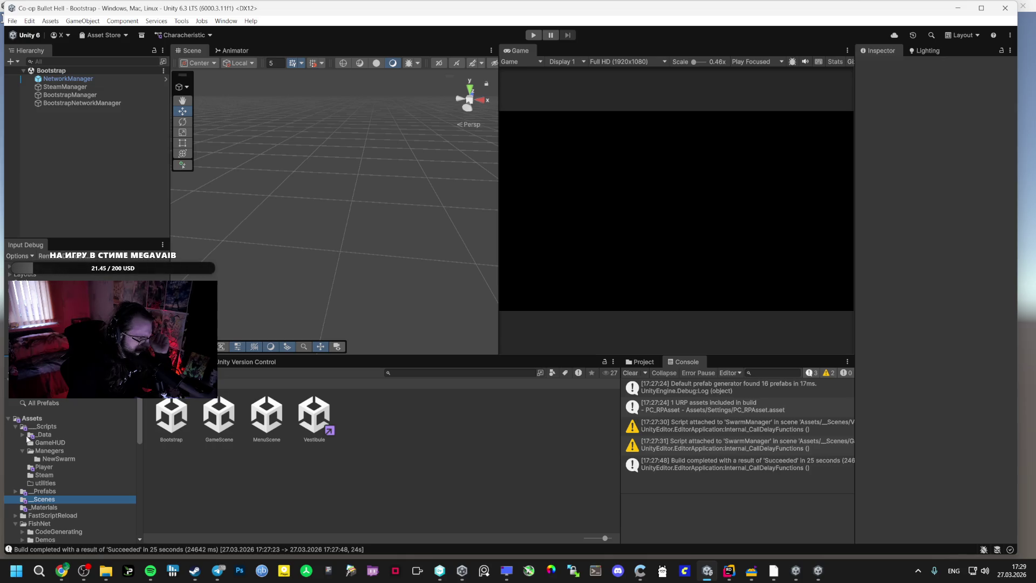
pyautogui.click(28, 436)
pyautogui.click(30, 451)
pyautogui.click(54, 459)
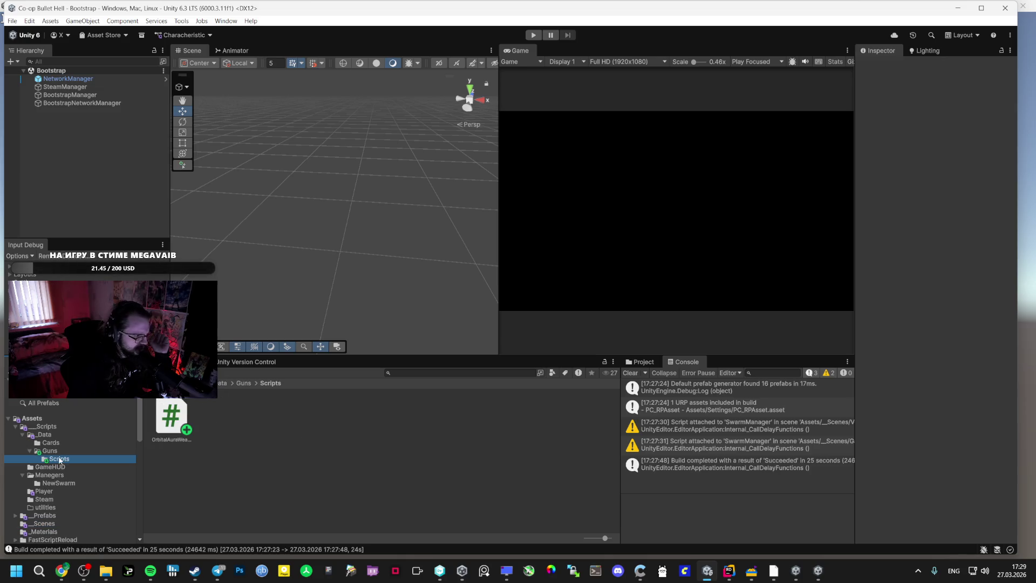
pyautogui.click(172, 426)
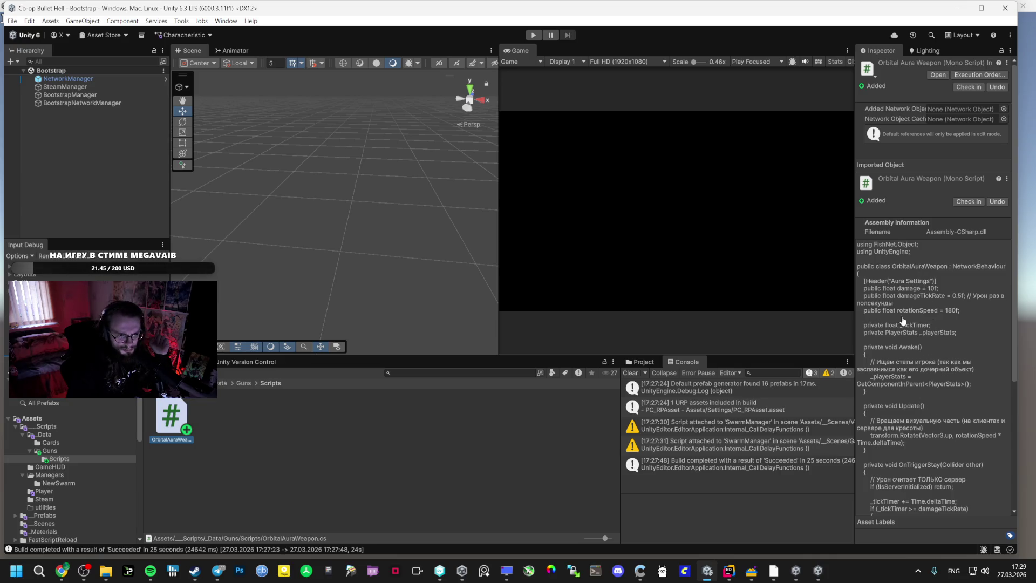
# - Create a card in the Guns folder and view the Orbital Weapon card (ID 100, Common, AuraWeapon)
pyautogui.click(76, 451)
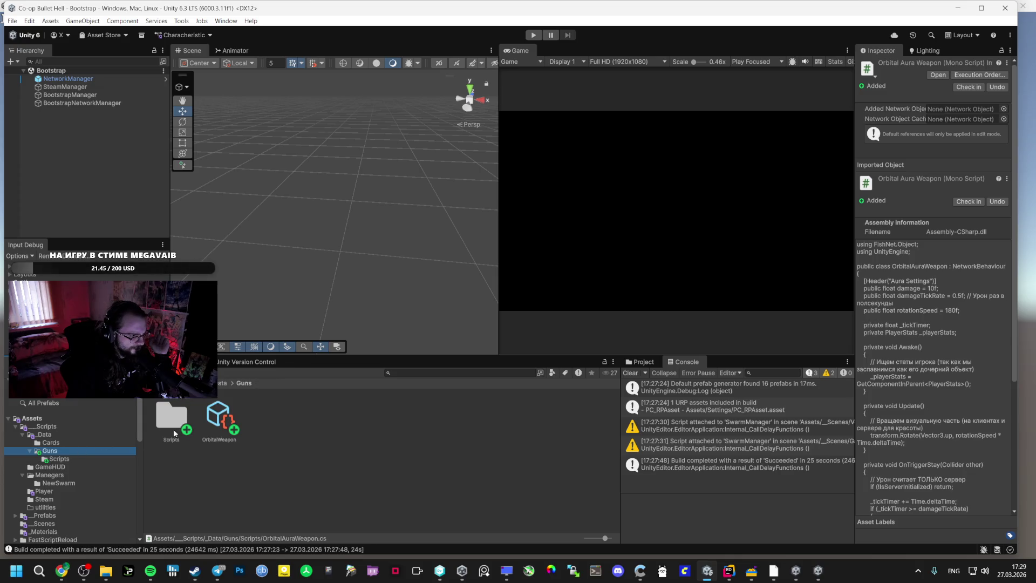
pyautogui.rightClick(296, 417)
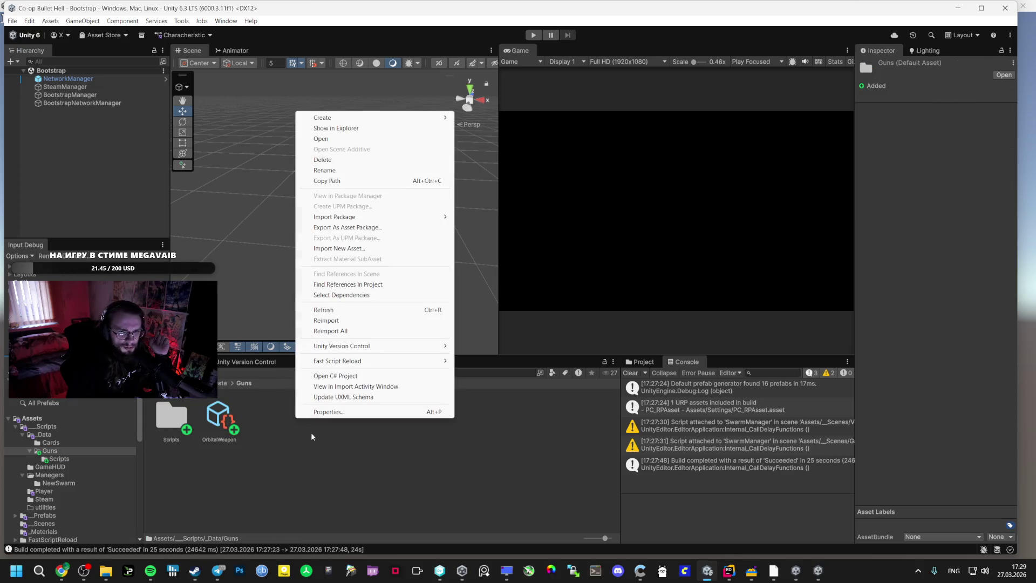
pyautogui.moveTo(388, 118)
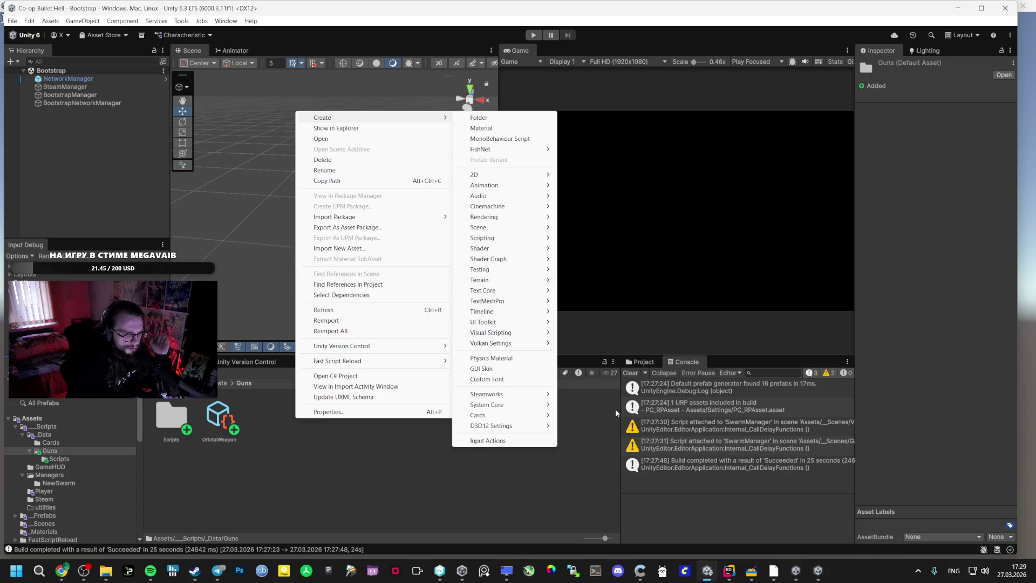
pyautogui.moveTo(513, 415)
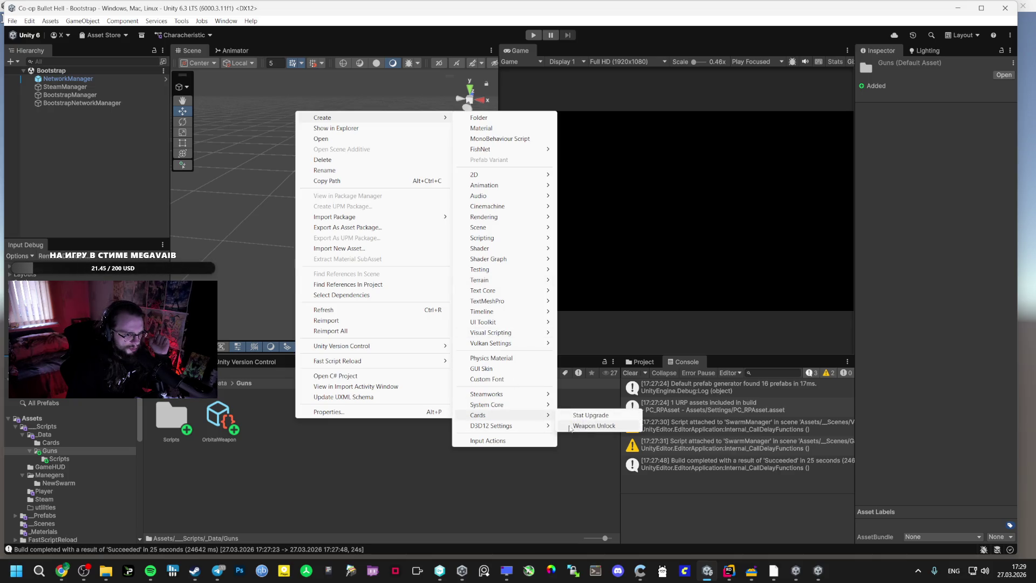
pyautogui.click(588, 426)
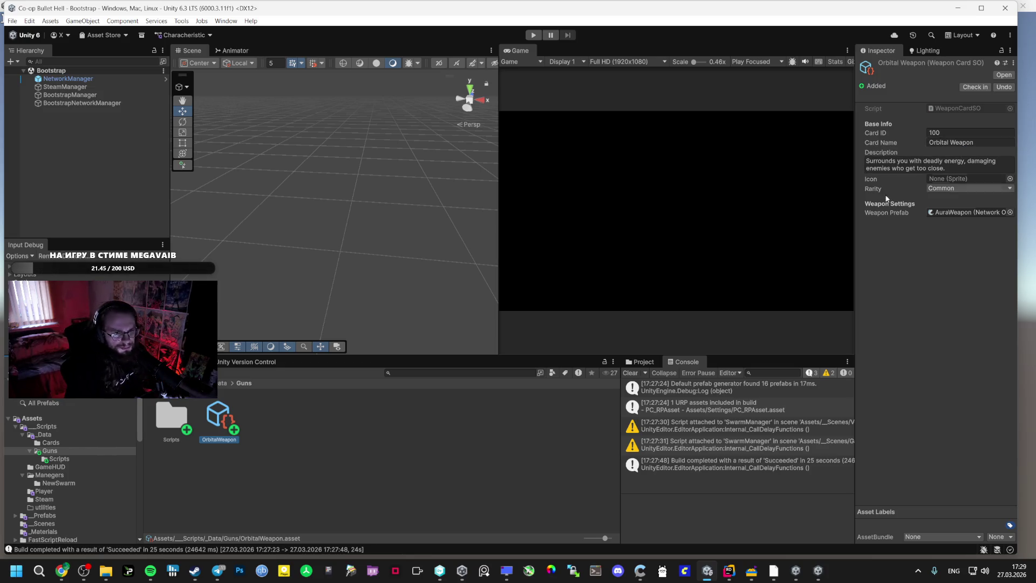
pyautogui.moveTo(752, 576)
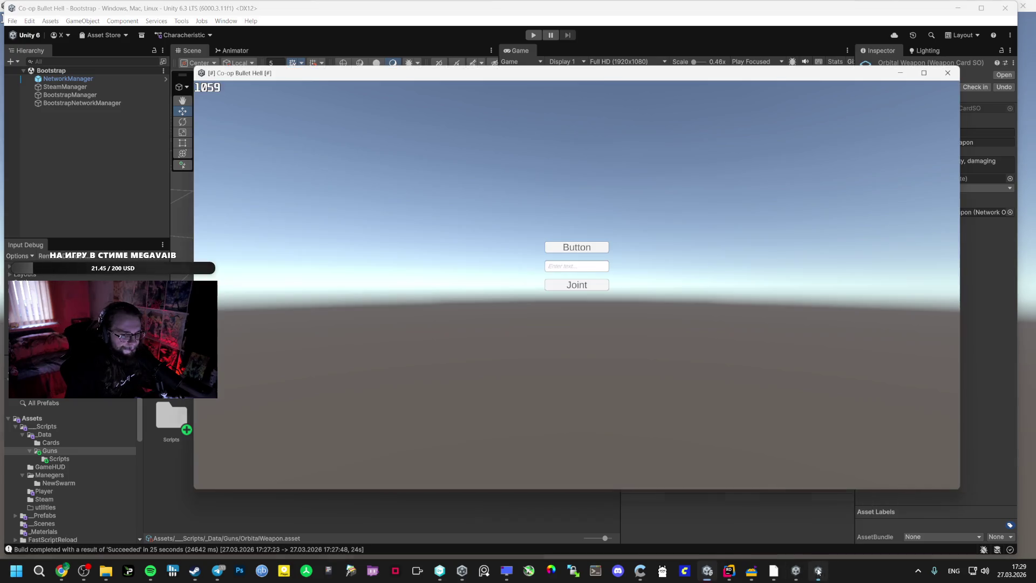
# - Start a game session in the built game window and open its pause menu
pyautogui.click(819, 571)
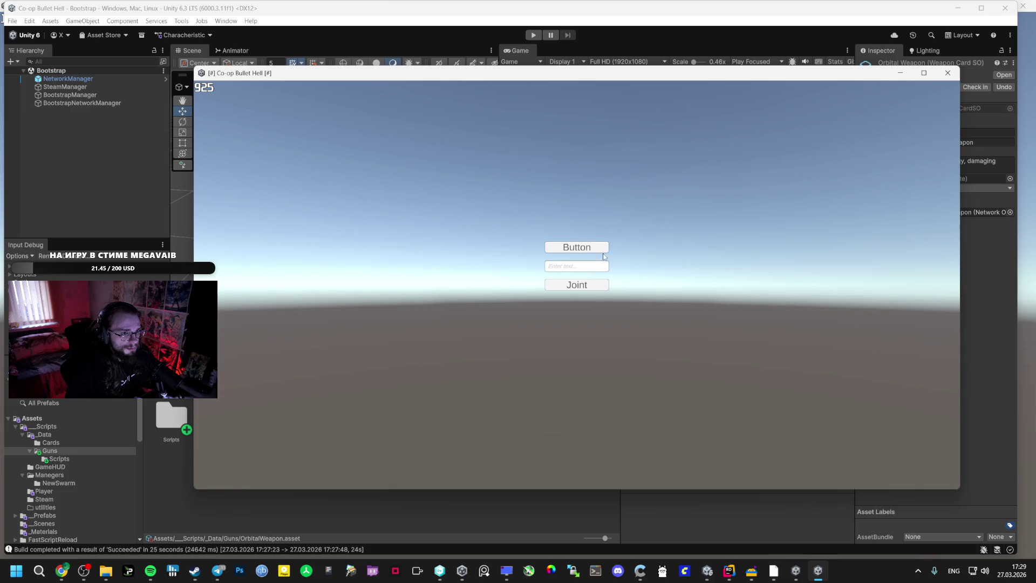
pyautogui.moveTo(796, 571)
pyautogui.click(786, 524)
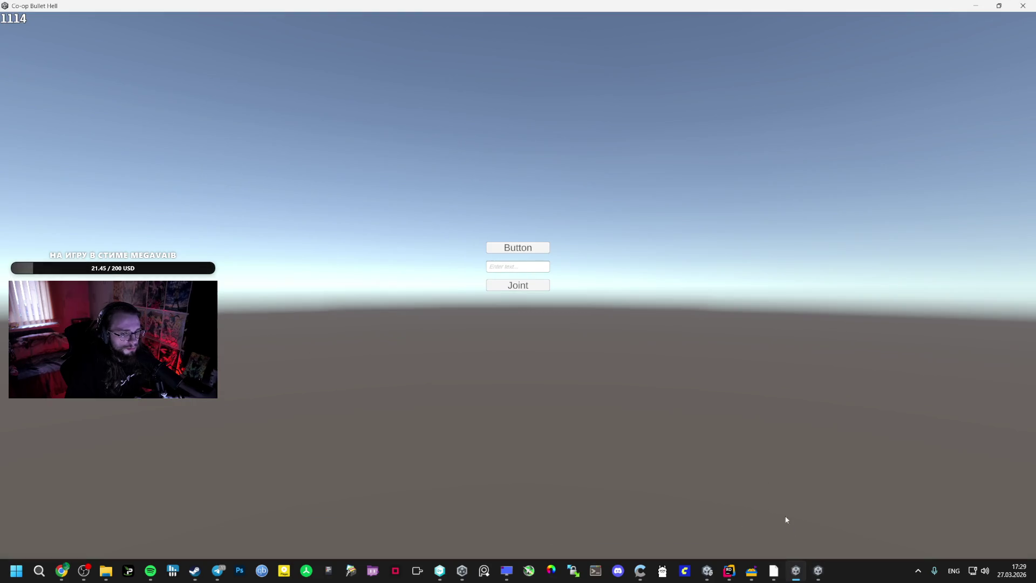
pyautogui.click(518, 247)
pyautogui.press('Escape')
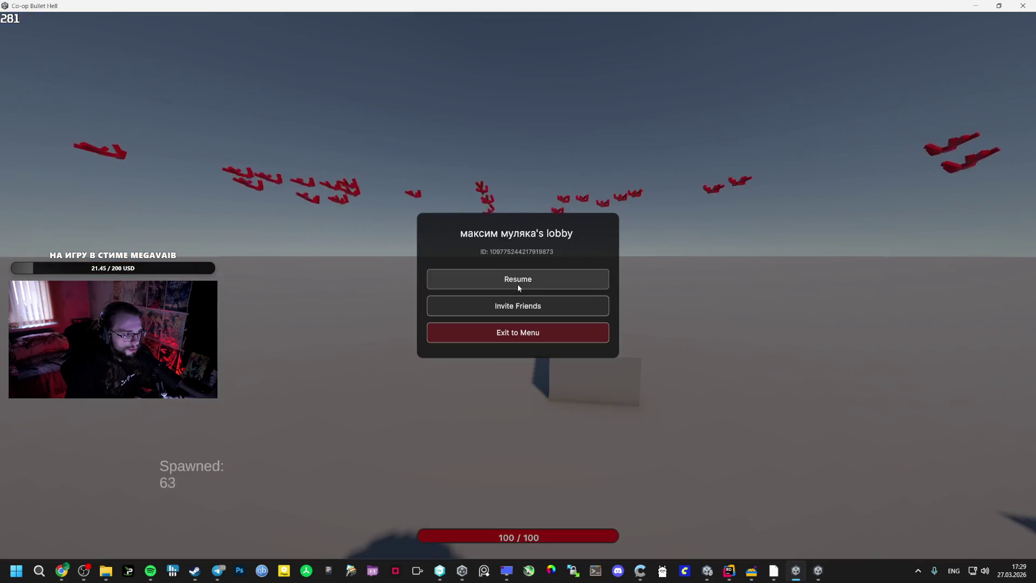
# - Accept the Steam chat invitation to join the co-op lobby as a second player
pyautogui.moveTo(195, 571)
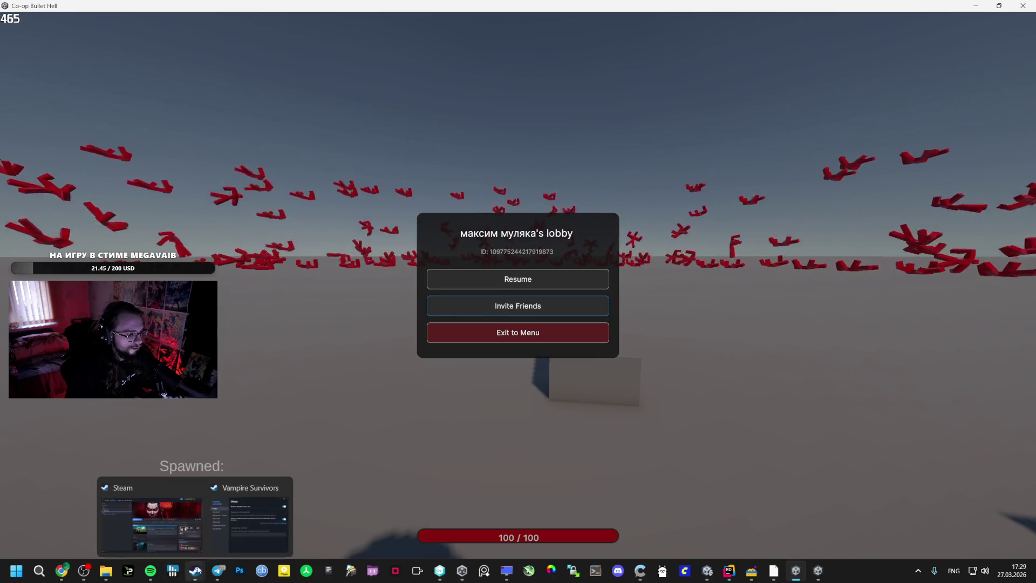
pyautogui.click(228, 513)
pyautogui.click(724, 135)
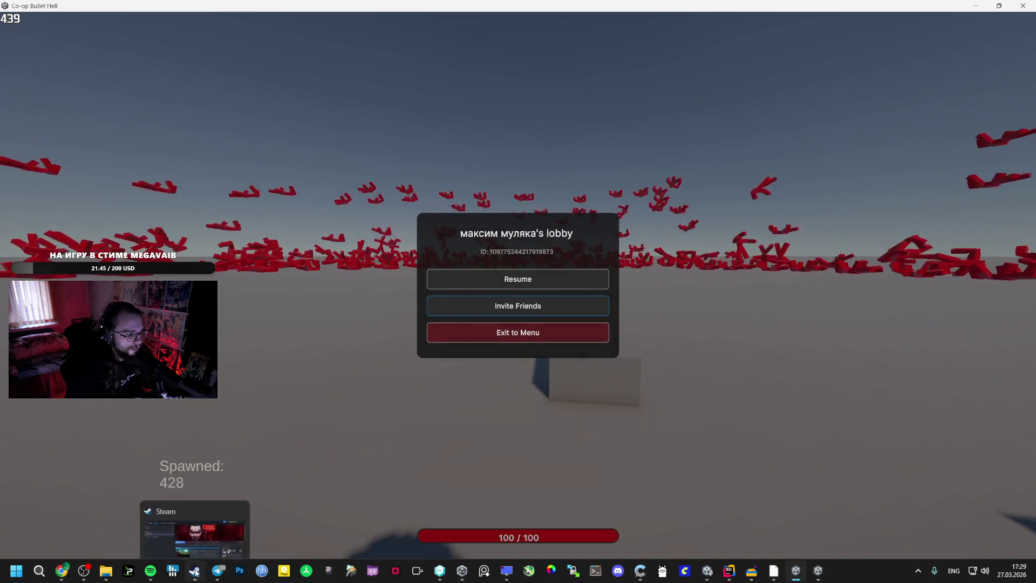
pyautogui.click(177, 513)
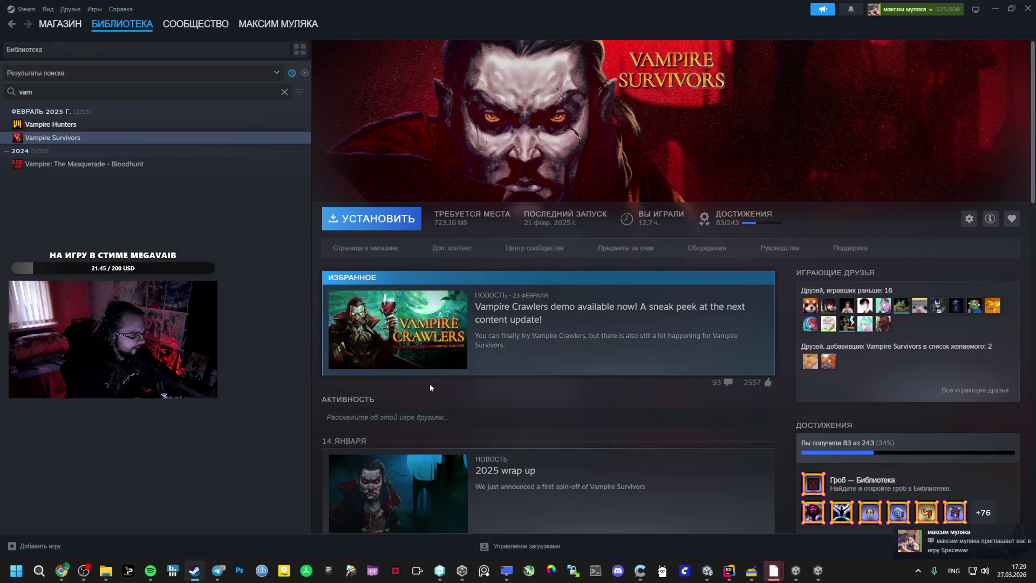
pyautogui.moveTo(774, 571)
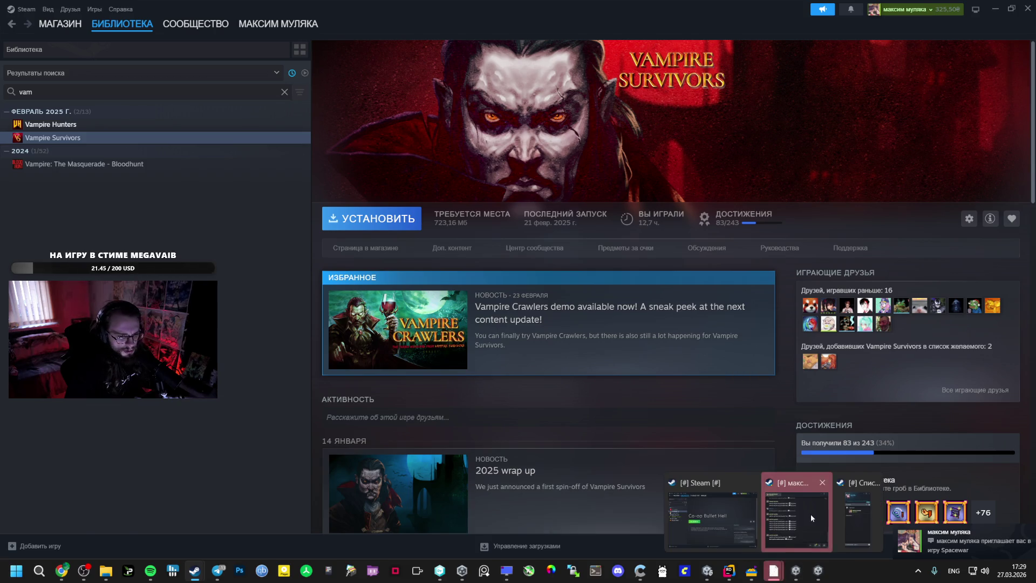
pyautogui.click(810, 519)
pyautogui.click(839, 379)
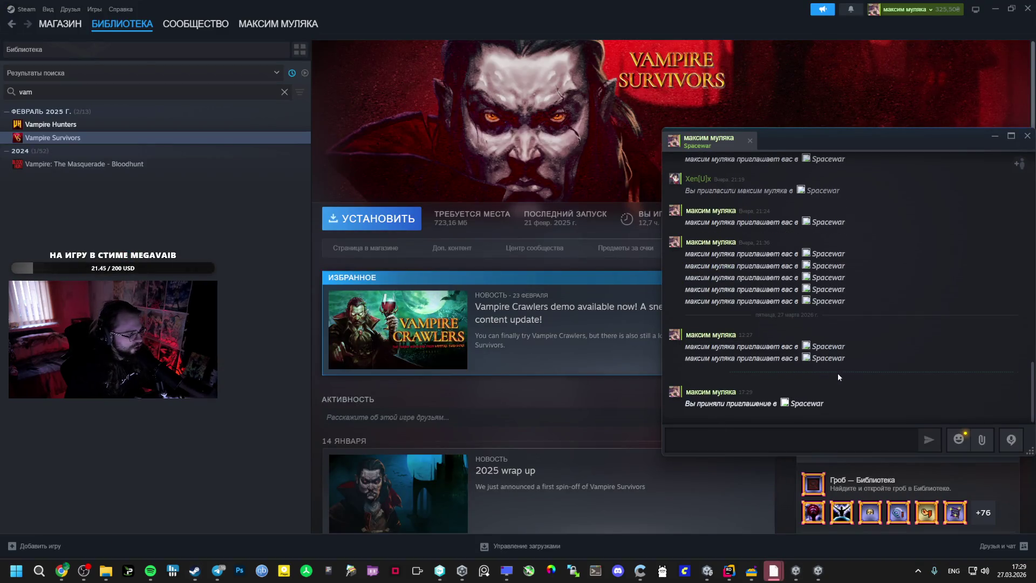
# - Force a level up in the host and toggle the pause menu over the level-up cards
pyautogui.click(796, 570)
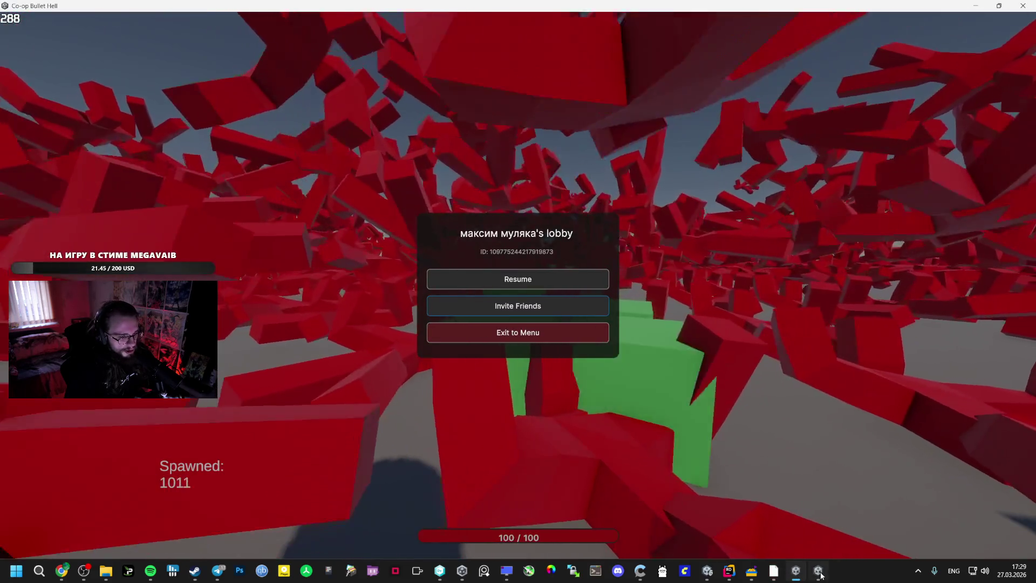
pyautogui.click(820, 573)
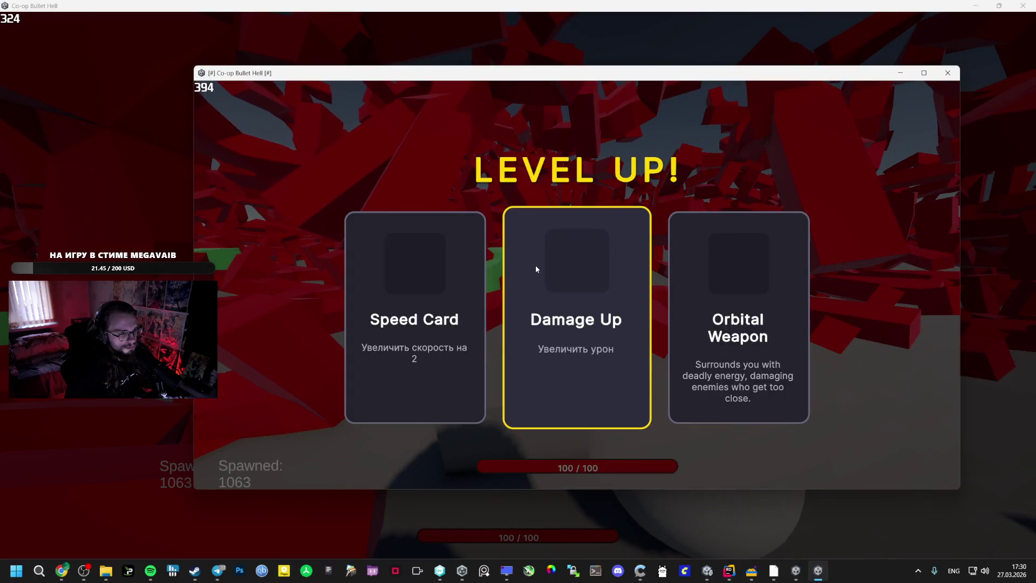
pyautogui.hotkey('alt', 'Tab')
pyautogui.press('Escape')
pyautogui.press('Escape')
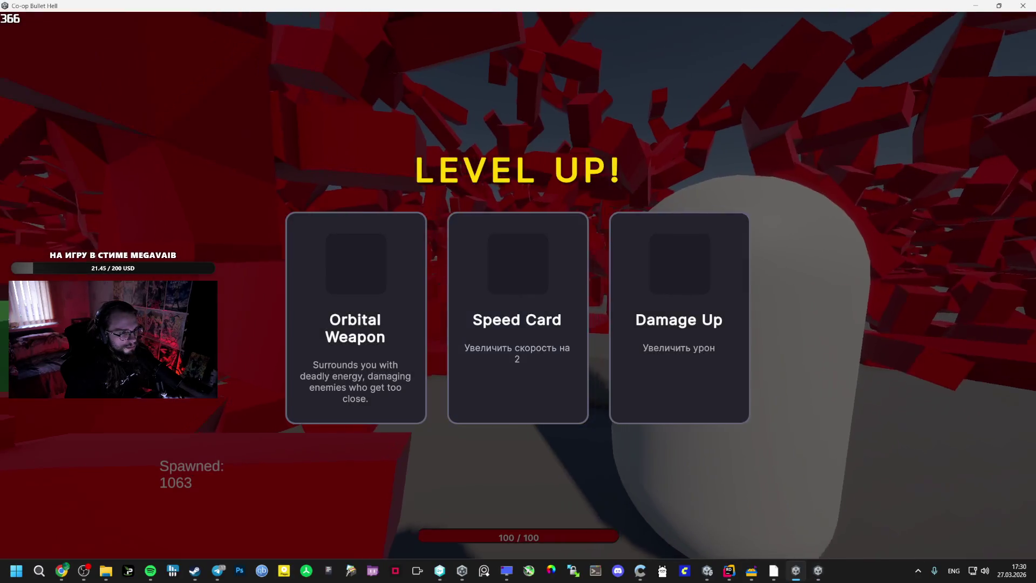
pyautogui.press('Escape')
pyautogui.click(441, 279)
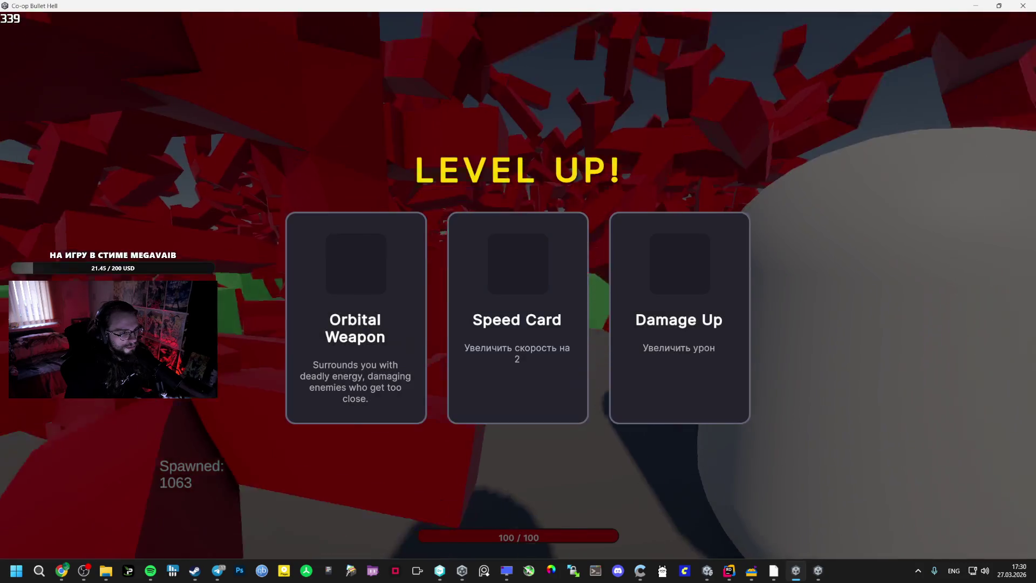
pyautogui.press('Escape')
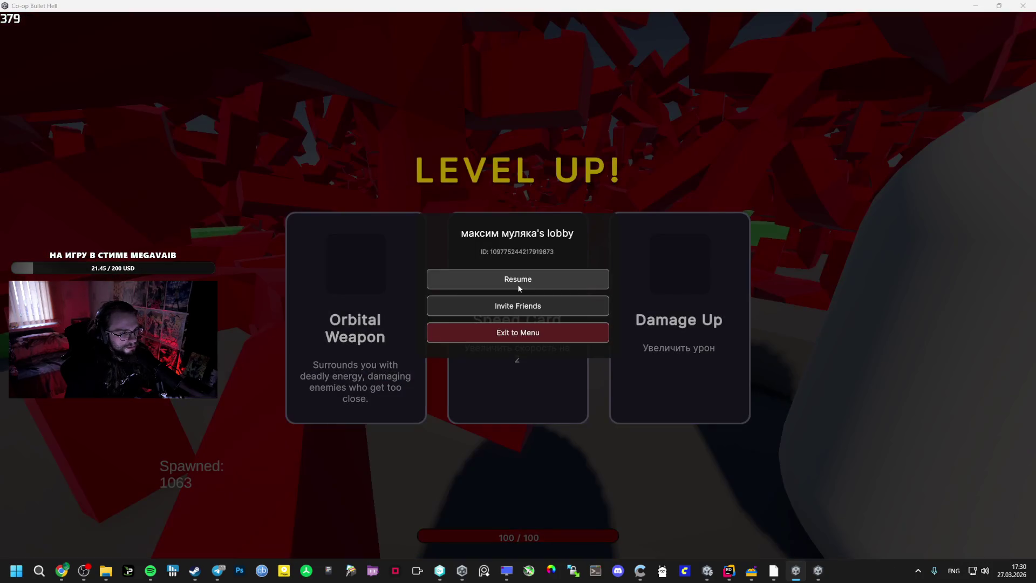
# - Pick Speed Card in the client window, then return to the host's pause menu
pyautogui.hotkey('alt', 'Tab')
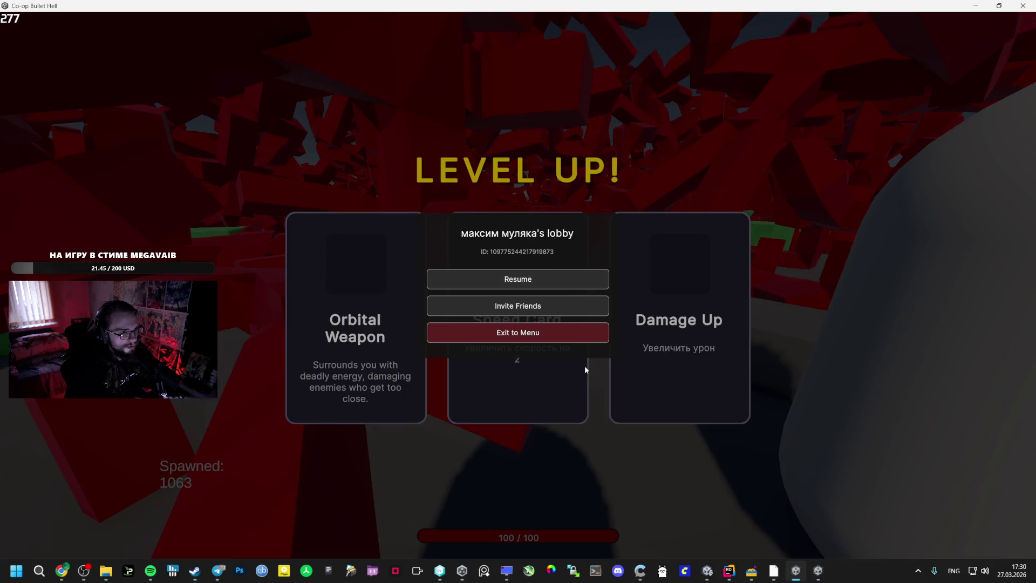
pyautogui.moveTo(796, 571)
pyautogui.click(829, 528)
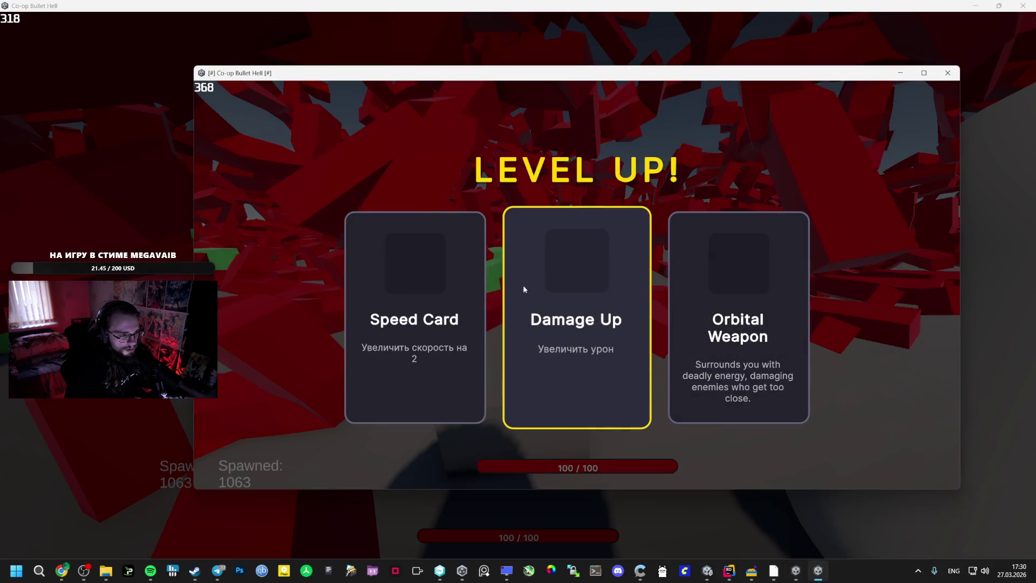
pyautogui.click(431, 290)
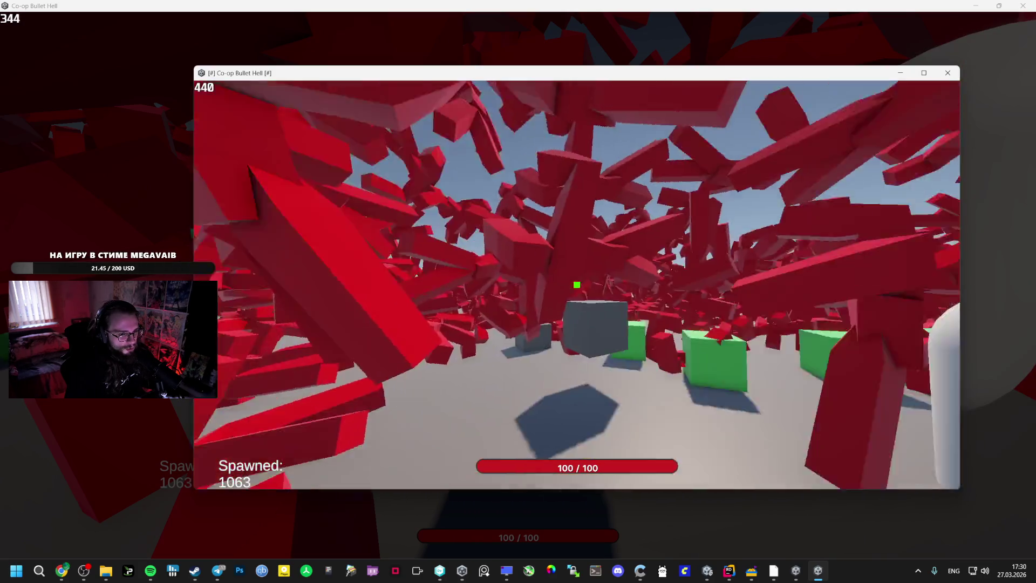
pyautogui.hotkey('alt', 'Tab')
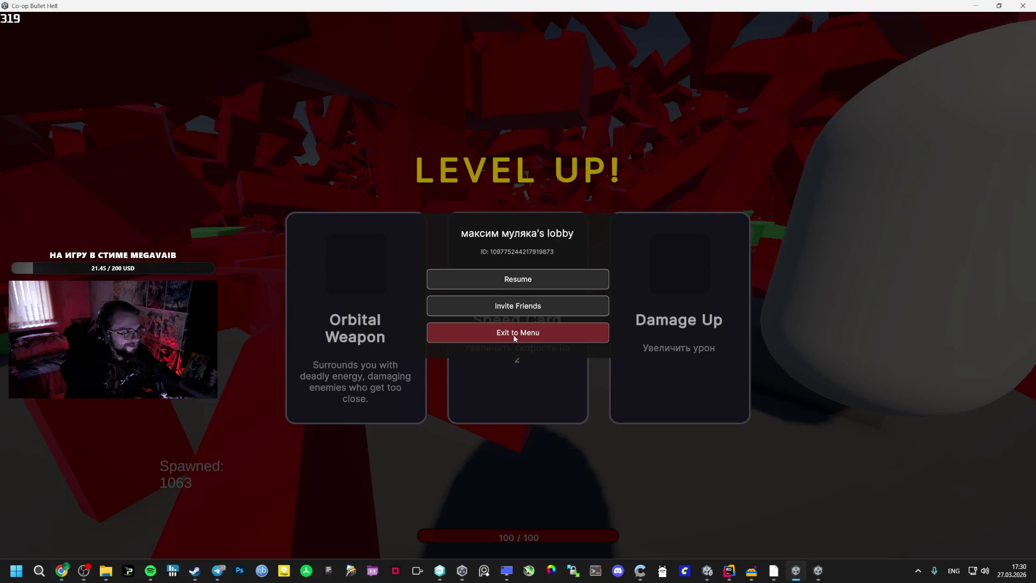
# - Type the prompt 'Урон не наносится орбитальной пушкой' in the AI Studio chat using Russian layout
pyautogui.click(62, 570)
pyautogui.click(367, 517)
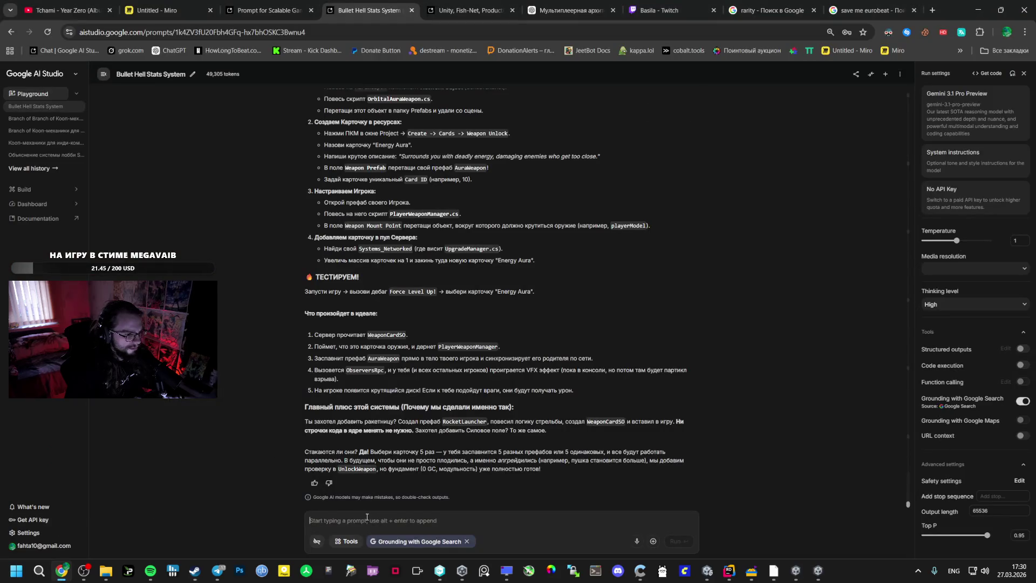
pyautogui.write('Nfr')
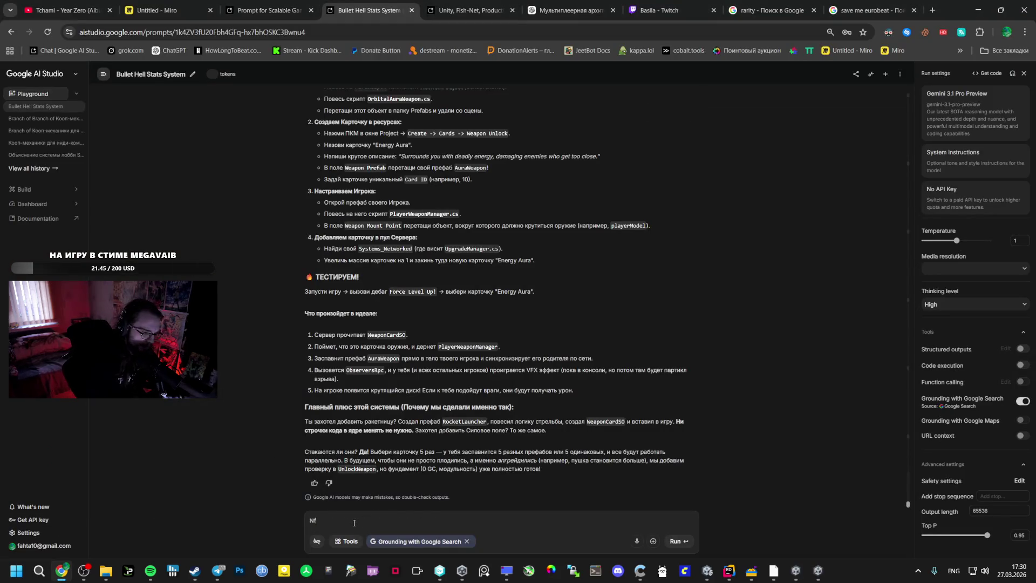
pyautogui.press('BackSpace')
pyautogui.press('BackSpace')
pyautogui.press('BackSpace')
pyautogui.hotkey('alt', 'shift')
pyautogui.write('У')
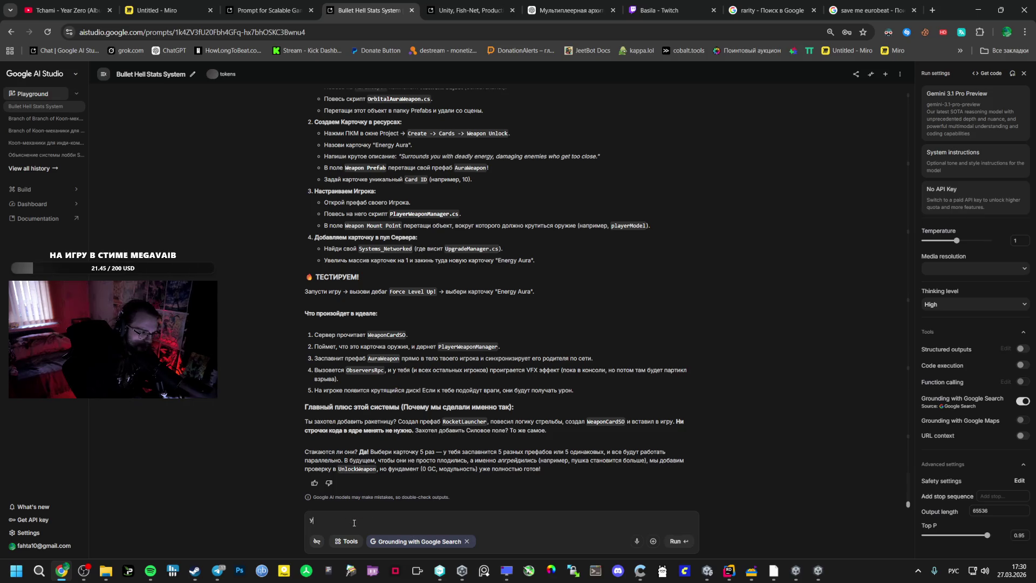
pyautogui.write('рон не нано')
pyautogui.write('сится о')
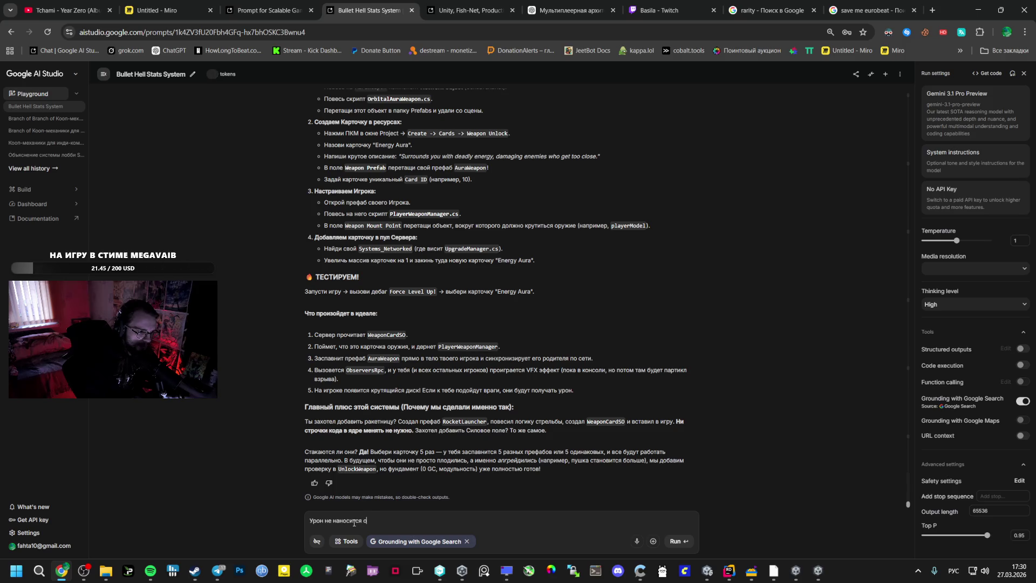
pyautogui.write('рбитал')
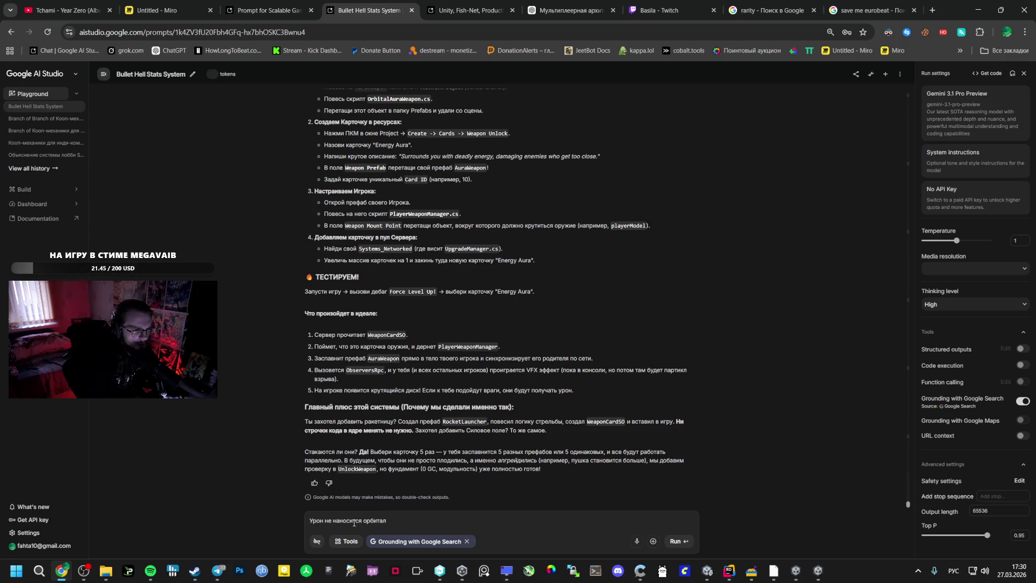
pyautogui.press('BackSpace')
pyautogui.write('ы')
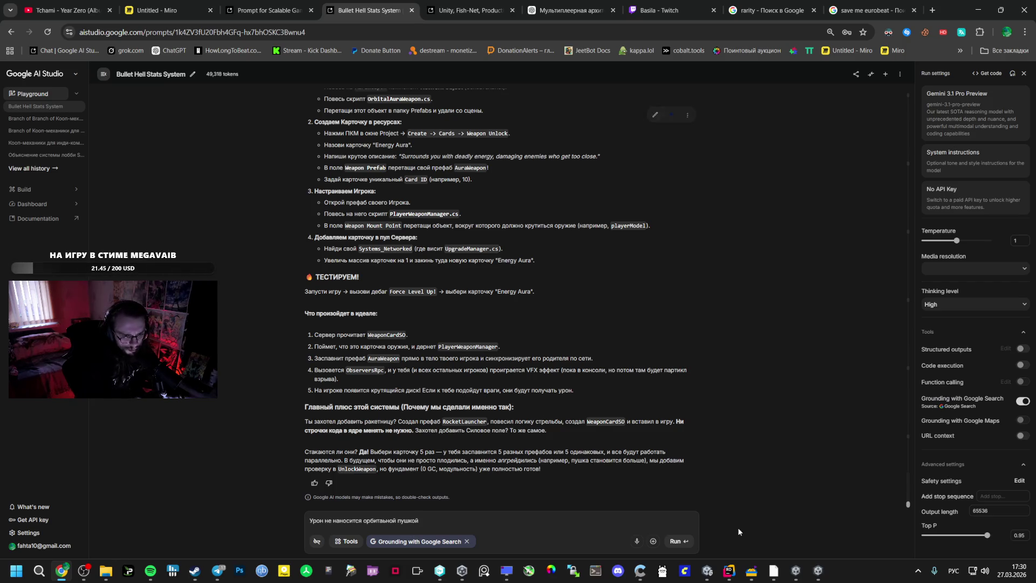
# - Read through OrbitalAuraWeapon.cs in Rider, from its server-only OnTriggerStay damage code up to the top
pyautogui.click(732, 574)
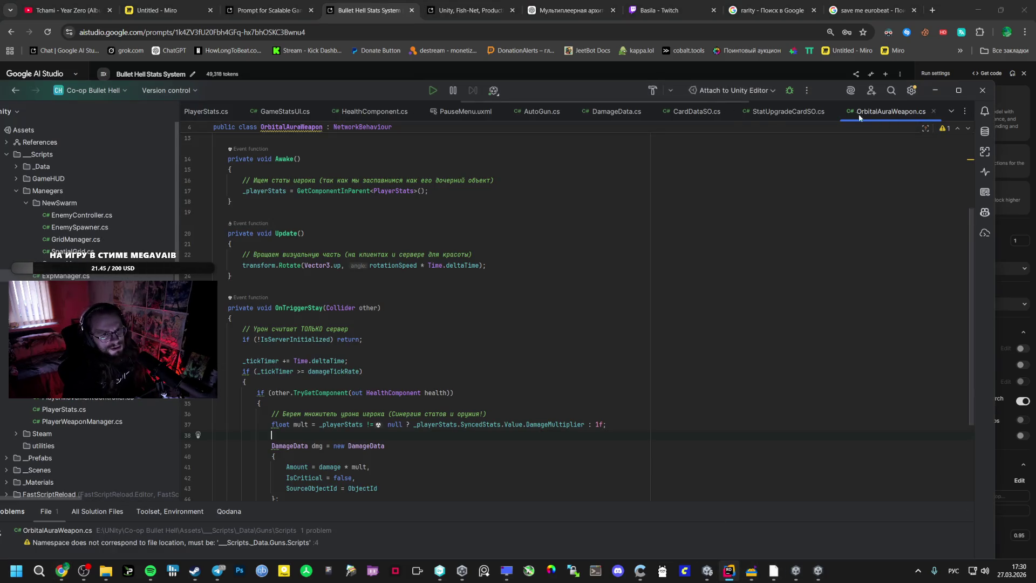
pyautogui.scroll(-3, 356, 299)
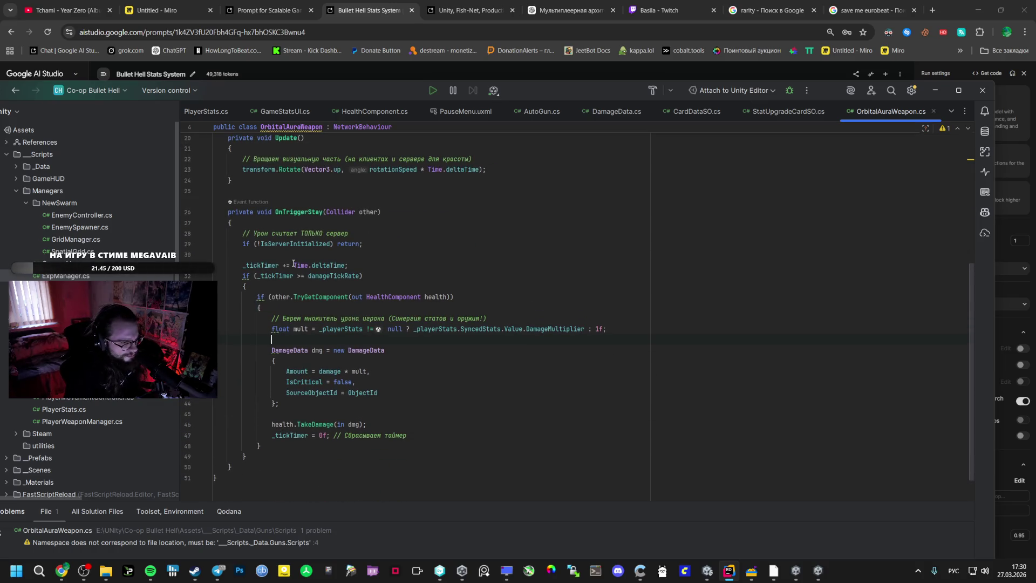
pyautogui.scroll(1, 303, 254)
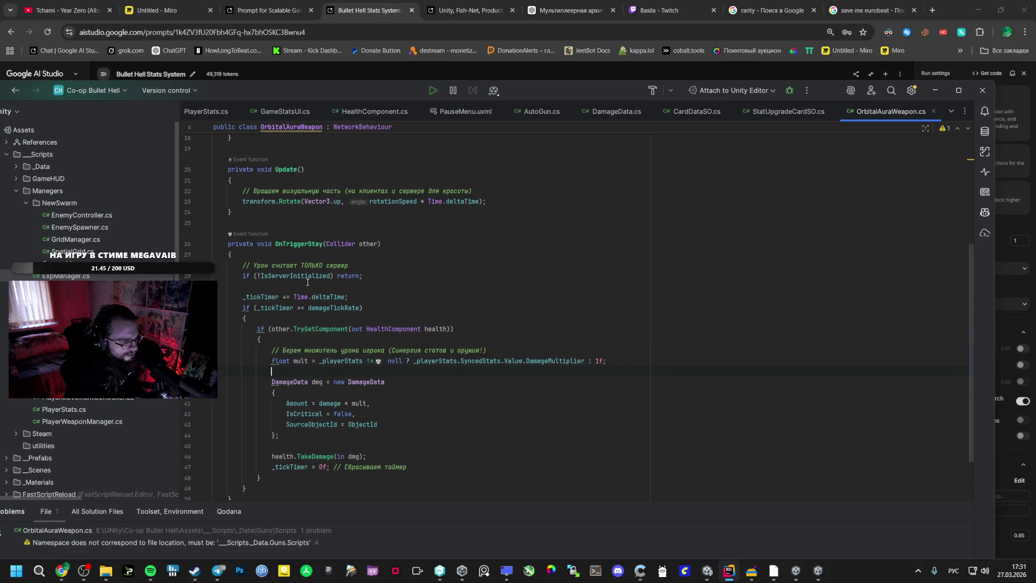
pyautogui.scroll(4, 305, 280)
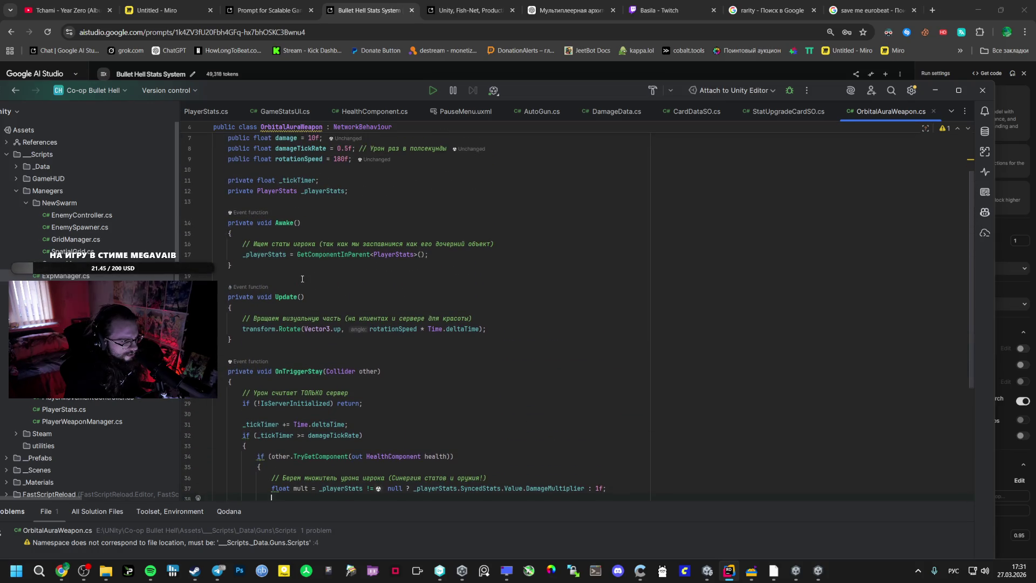
pyautogui.scroll(2, 302, 279)
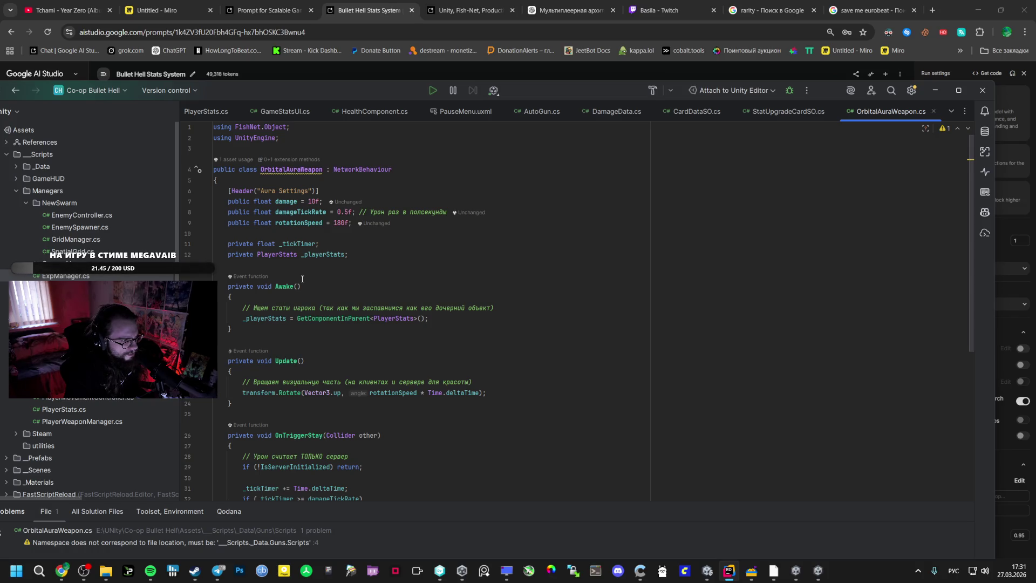
pyautogui.scroll(-3, 302, 278)
pyautogui.scroll(2, 302, 279)
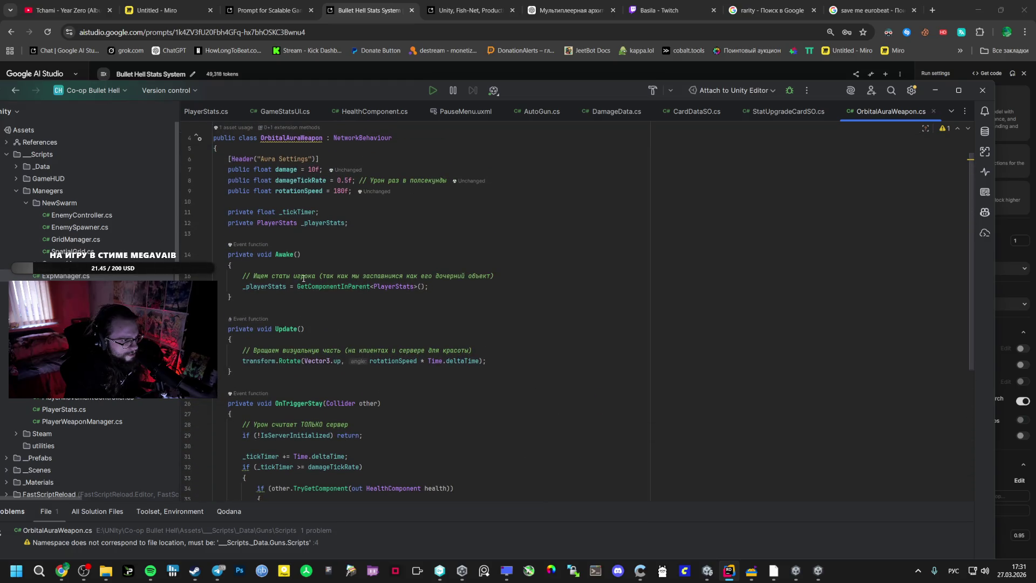
# - Review the AuraWeapon prefab in Prefabs > Guns, checking its collider and aura damage settings
pyautogui.click(708, 570)
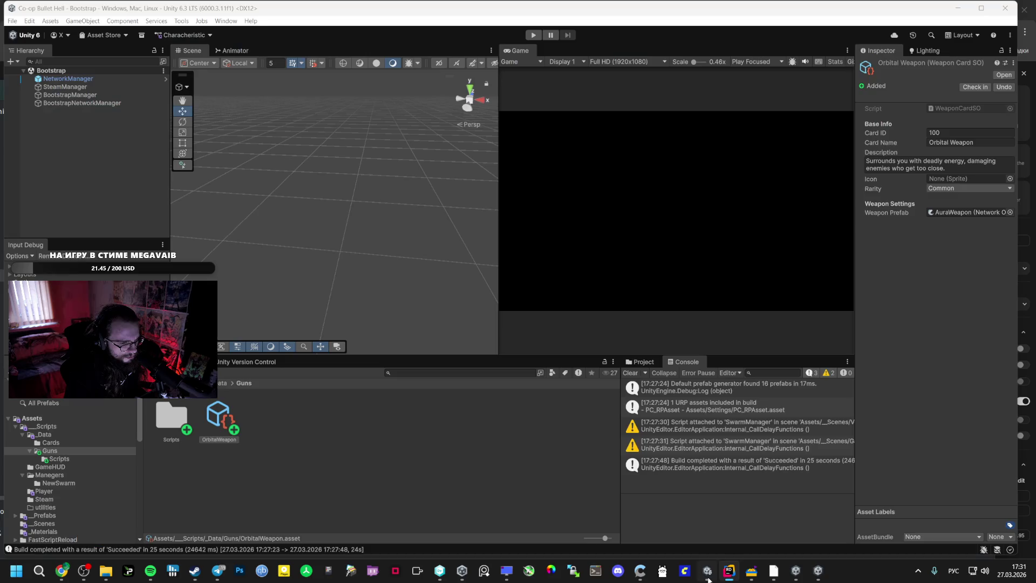
pyautogui.click(49, 516)
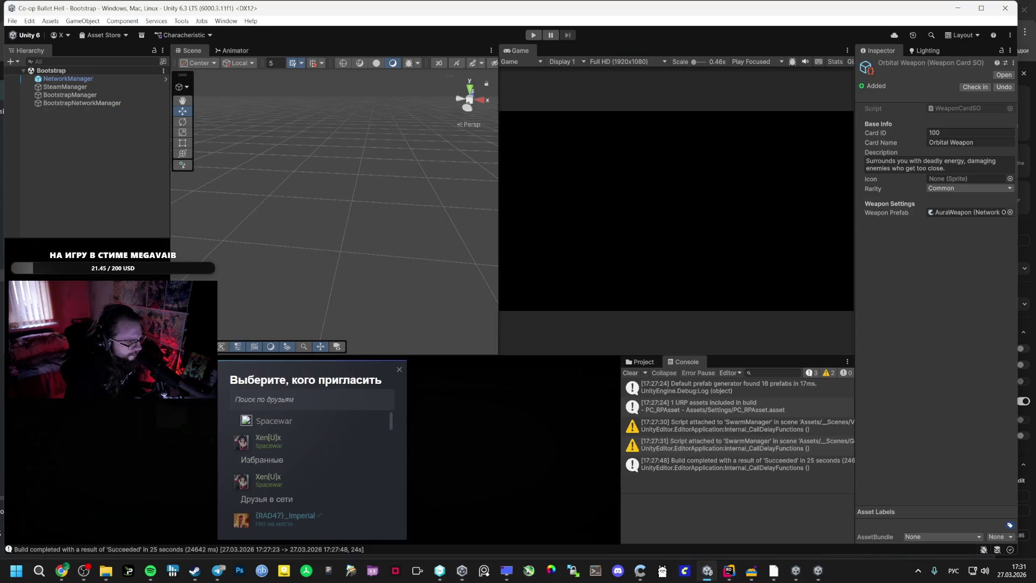
pyautogui.doubleClick(179, 423)
pyautogui.click(179, 425)
pyautogui.scroll(-2, 935, 372)
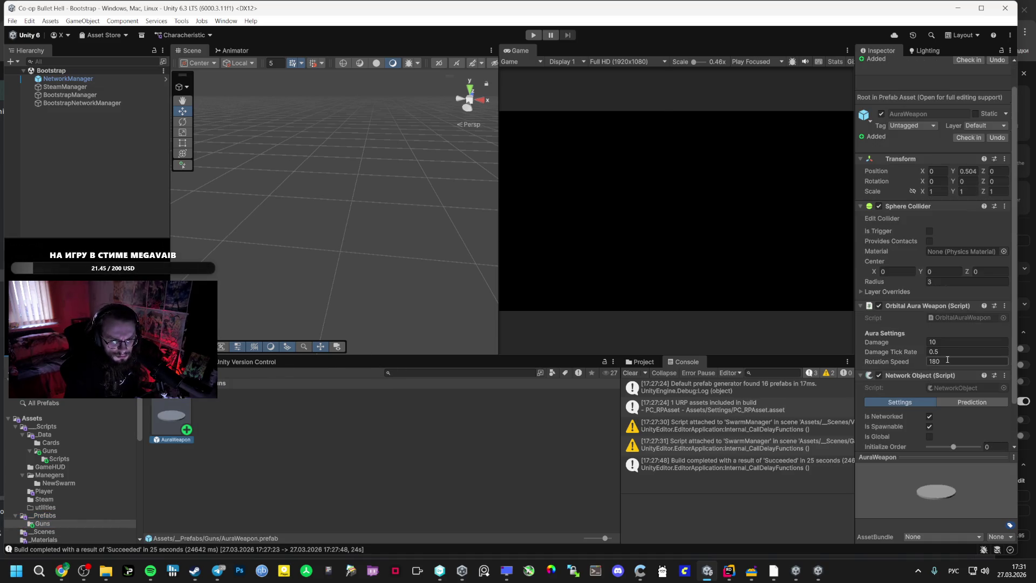
pyautogui.scroll(-2, 947, 359)
pyautogui.scroll(2, 924, 359)
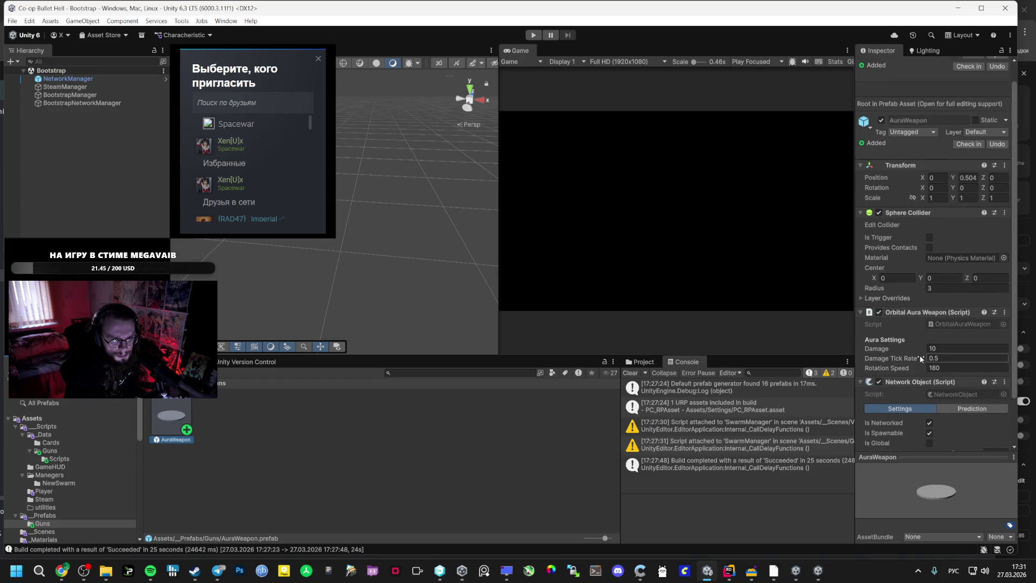
pyautogui.scroll(-2, 921, 359)
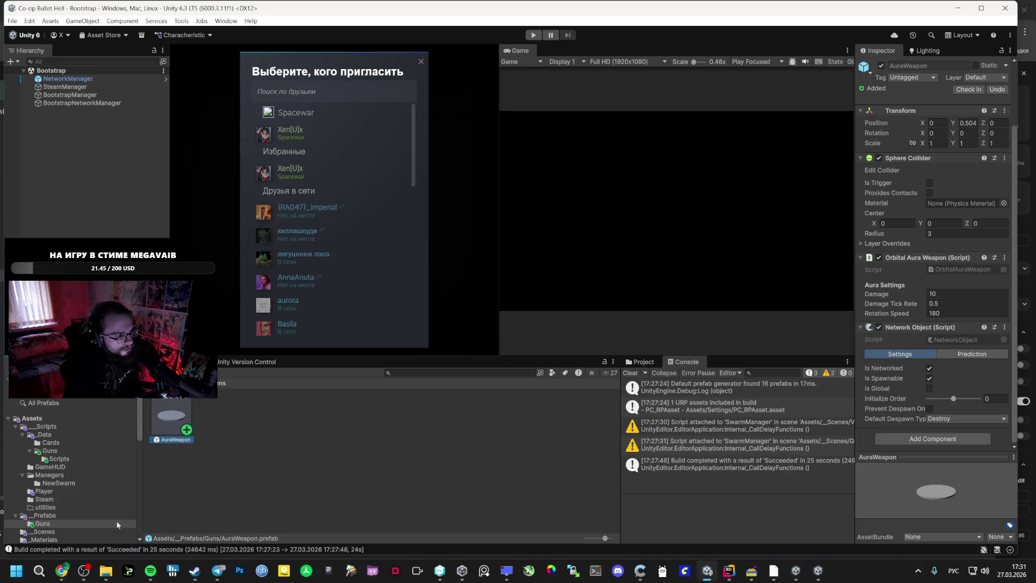
pyautogui.click(61, 571)
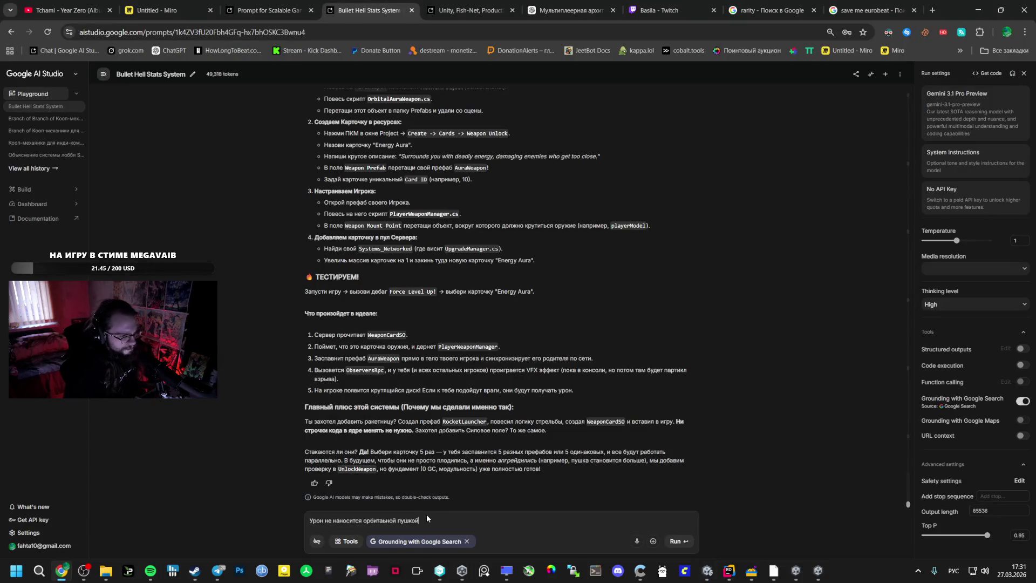
# - Reword the prompt to 'Урон не наносится вот этой пушкой и мобы не могут сквозь коллайдер пройти теперь'
pyautogui.press('BackSpace')
pyautogui.press('BackSpace')
pyautogui.press('BackSpace')
pyautogui.press('BackSpace')
pyautogui.press('BackSpace')
pyautogui.press('BackSpace')
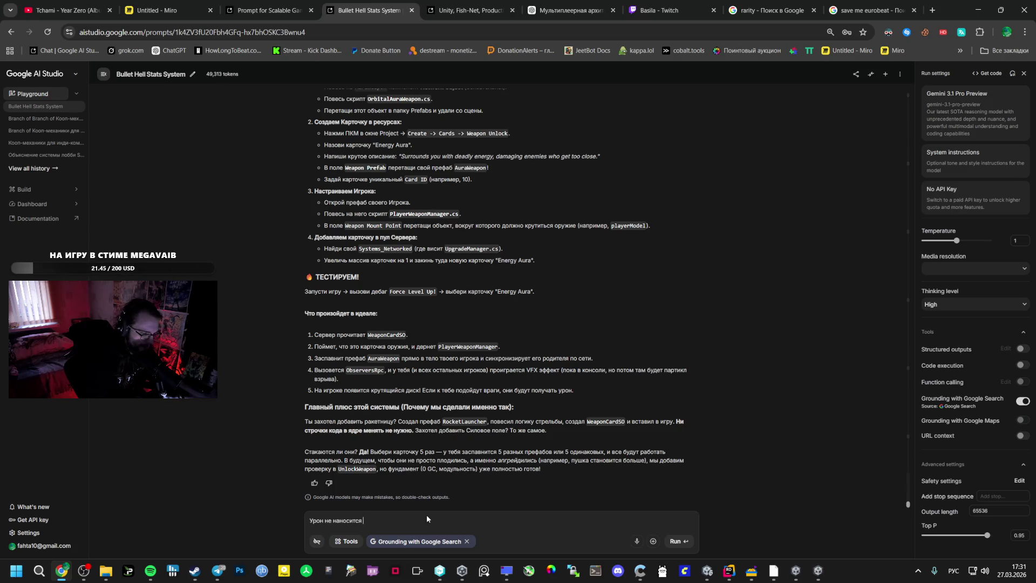
pyautogui.write('вот этой у')
pyautogui.press('BackSpace')
pyautogui.write('пушкой и мобы не могут сукво')
pyautogui.press('BackSpace')
pyautogui.press('BackSpace')
pyautogui.write('квозь коллайдер пройти теперь')
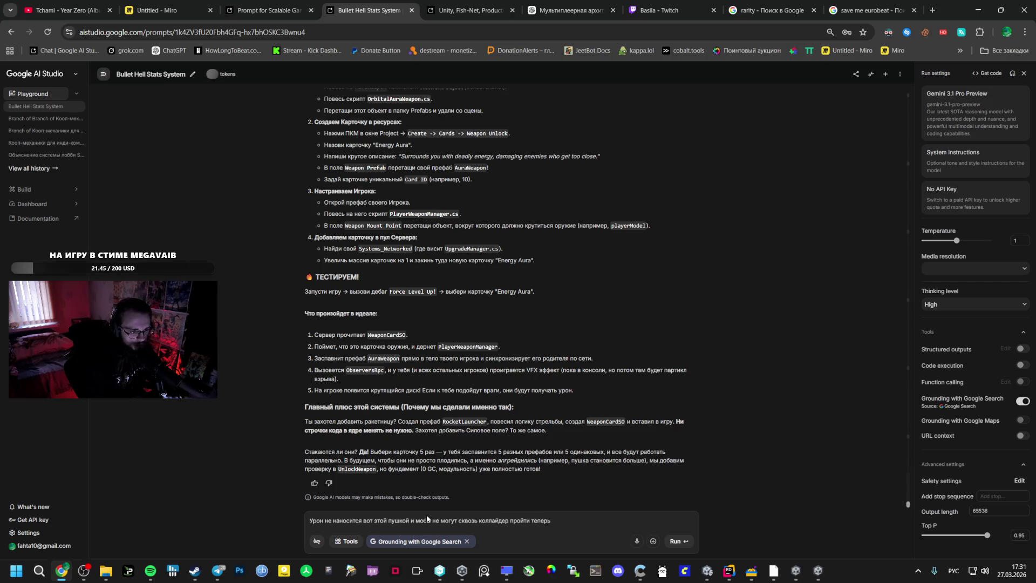
pyautogui.click(710, 579)
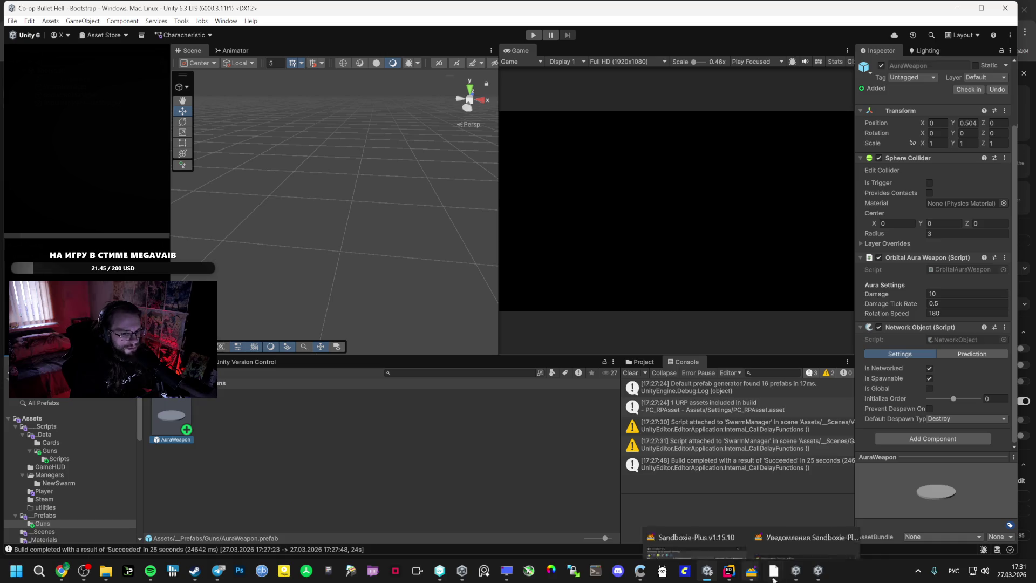
# - Close the Co-op Bullet Hell build window from the taskbar and bring Unity forward
pyautogui.click(795, 570)
pyautogui.rightClick(795, 570)
pyautogui.click(765, 543)
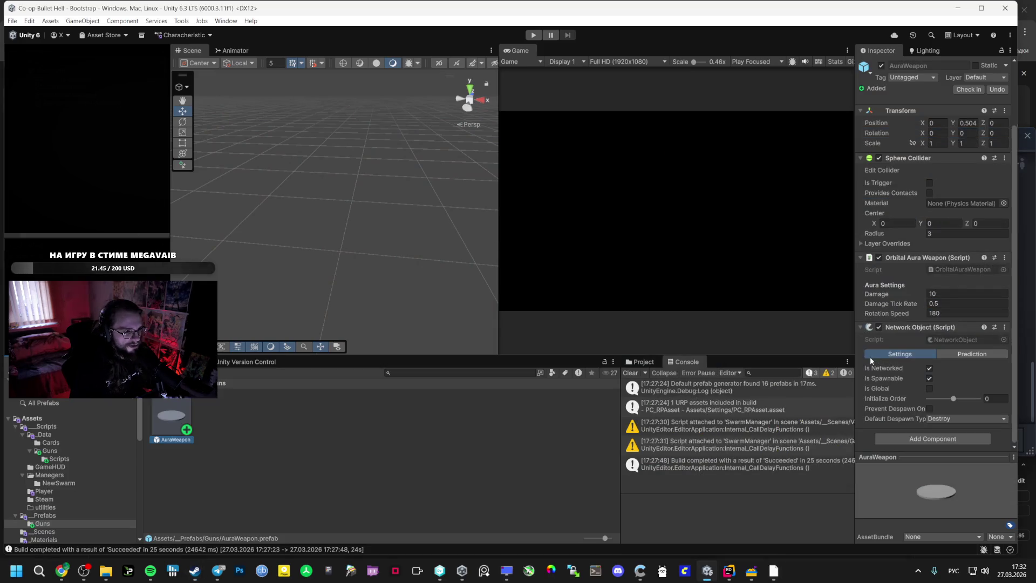
pyautogui.click(681, 539)
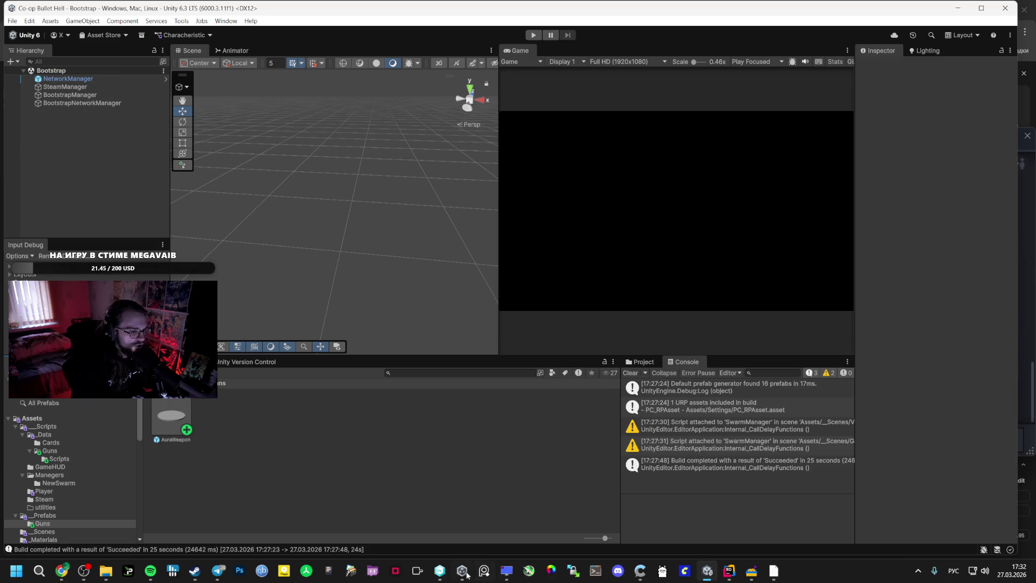
# - Maximize Rider on the OrbitalAuraWeapon script, then return to the Bullet Hell Stats System chat
pyautogui.click(728, 570)
pyautogui.moveTo(254, 90)
pyautogui.mouseDown()
pyautogui.moveTo(273, 86)
pyautogui.moveTo(303, 51)
pyautogui.moveTo(281, 17)
pyautogui.mouseUp()
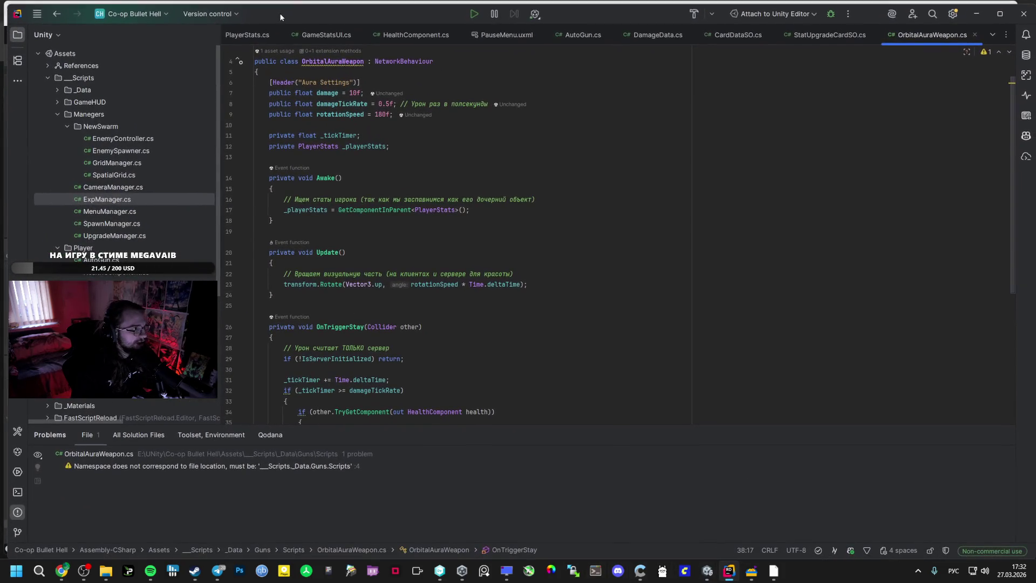
pyautogui.moveTo(61, 571)
pyautogui.click(113, 521)
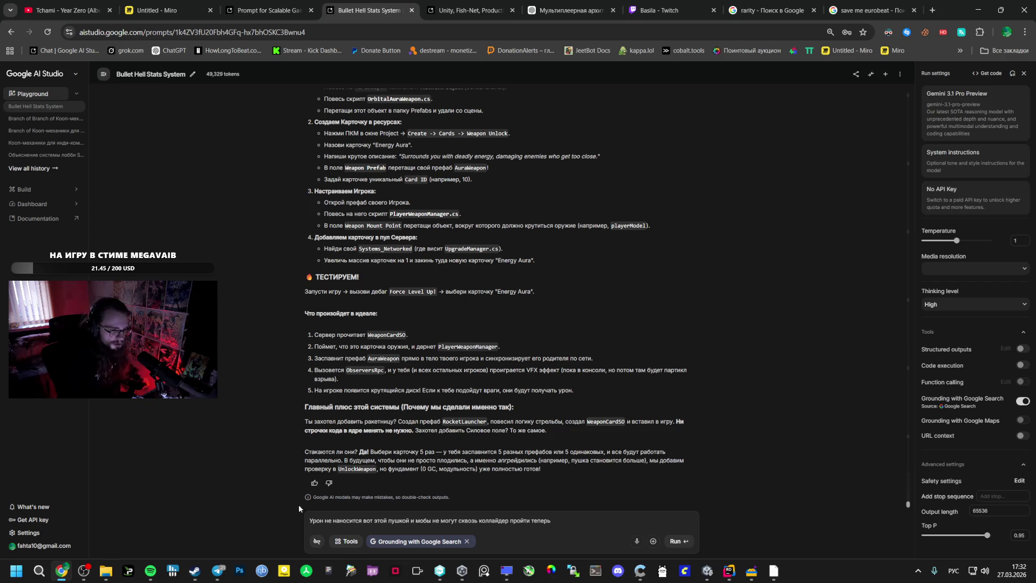
# - Switch back to OrbitalAuraWeapon.cs in Rider
pyautogui.click(729, 571)
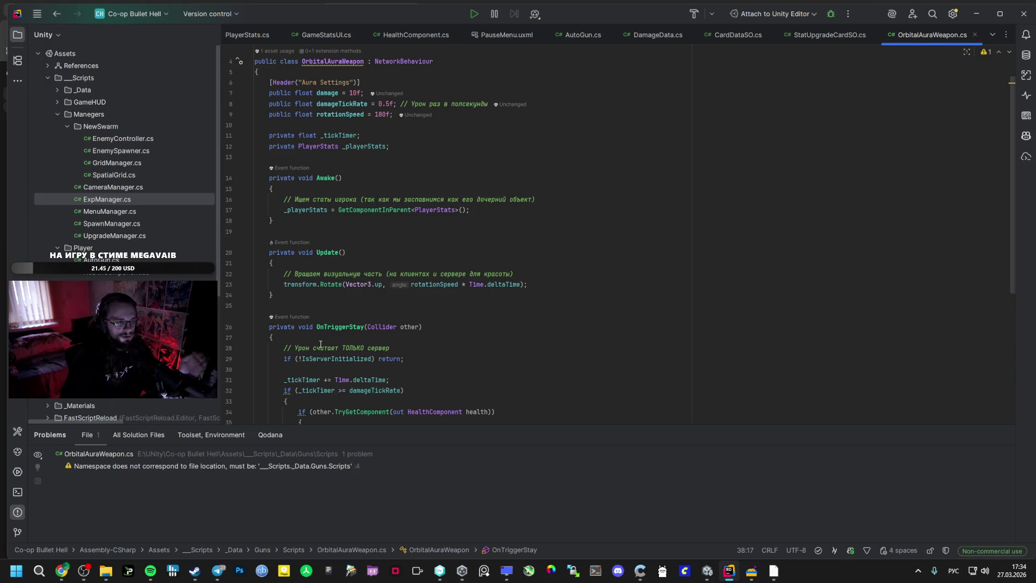
# - Pass through Spotify and Unity and return to the AI Studio chat with the unsent prompt
pyautogui.click(152, 577)
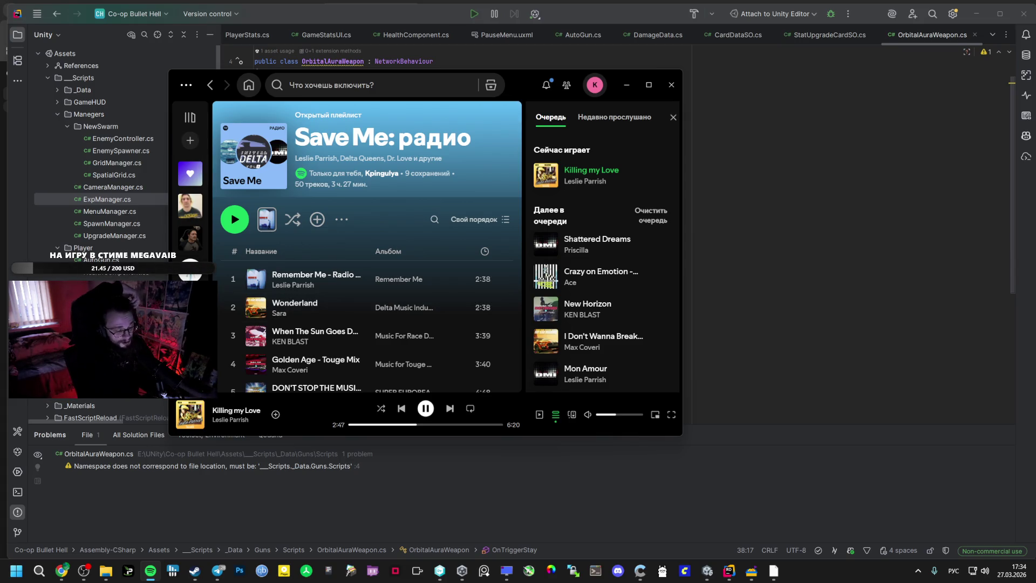
pyautogui.hotkey('alt', 'Tab')
pyautogui.hotkey('alt', 'Tab')
pyautogui.hotkey('alt', 'Tab')
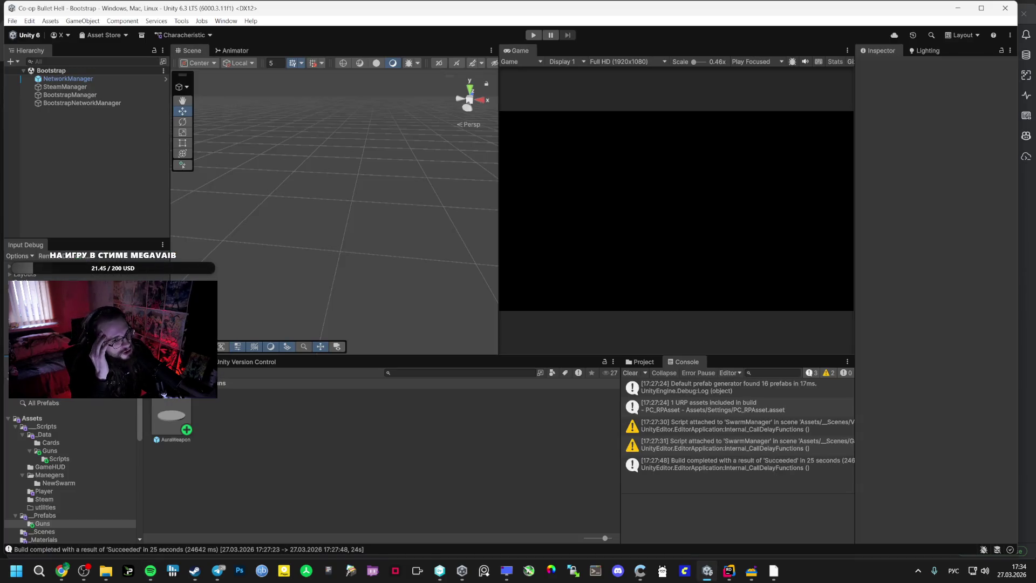
pyautogui.hotkey('alt', 'Tab')
pyautogui.hotkey('alt', 'Tab')
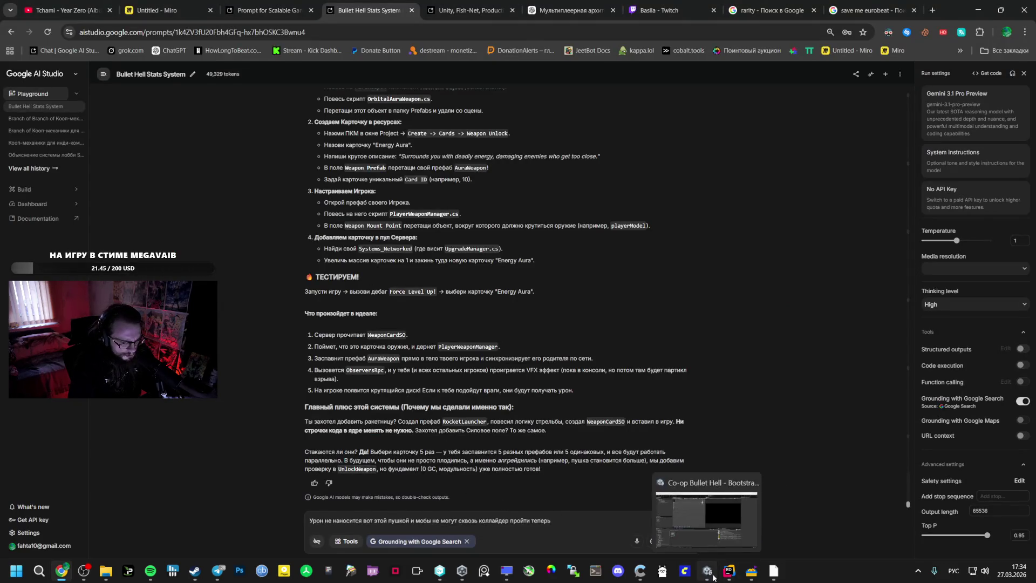
# - Enable Is Trigger on the AuraWeapon prefab's Sphere Collider
pyautogui.click(707, 570)
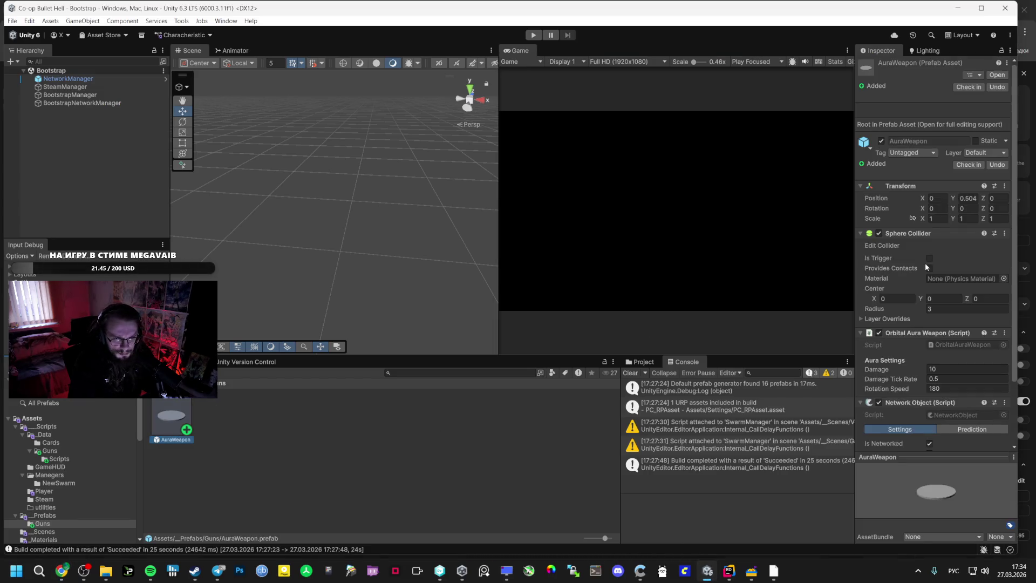
pyautogui.click(931, 259)
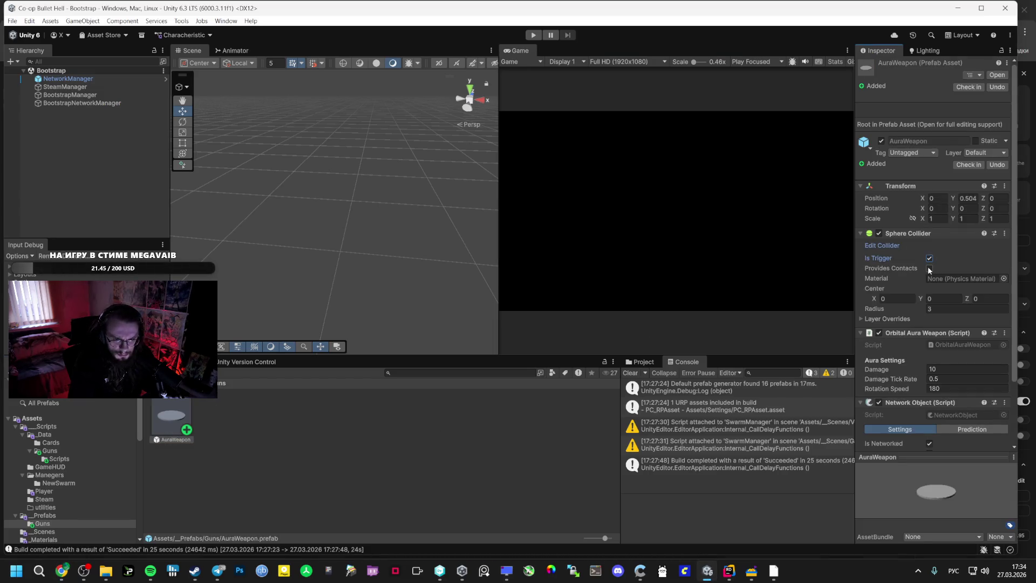
pyautogui.moveTo(886, 268)
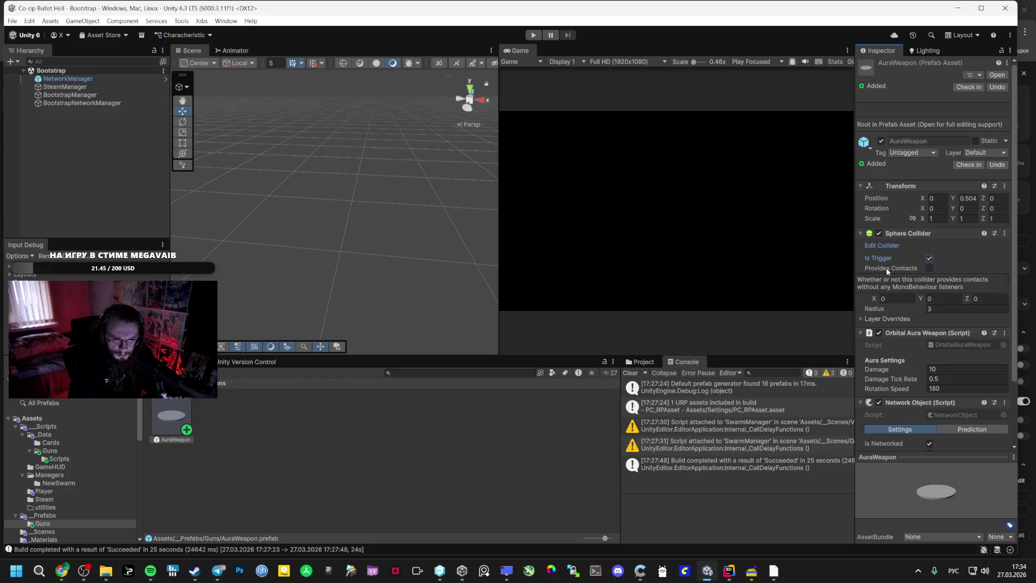
# - Recheck the AI Studio setup instructions, then enter Play mode in Unity
pyautogui.hotkey('alt', 'Tab')
pyautogui.scroll(2, 400, 311)
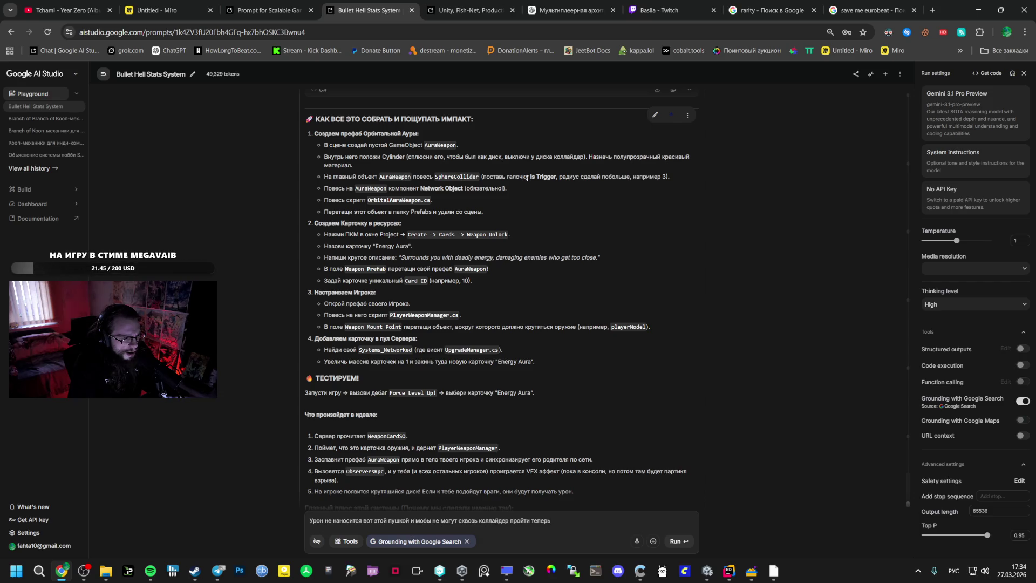
pyautogui.hotkey('alt', 'Tab')
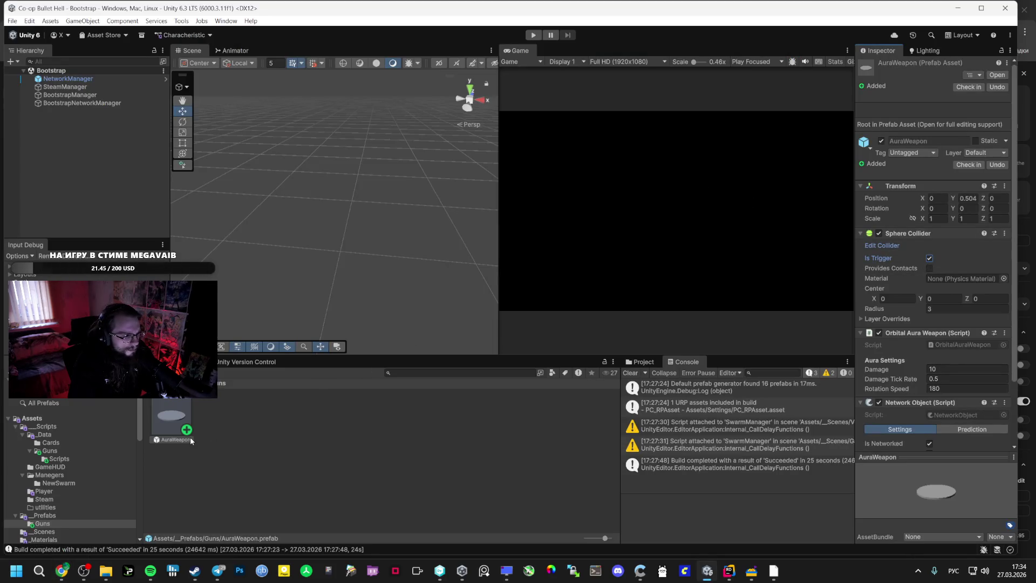
pyautogui.click(534, 37)
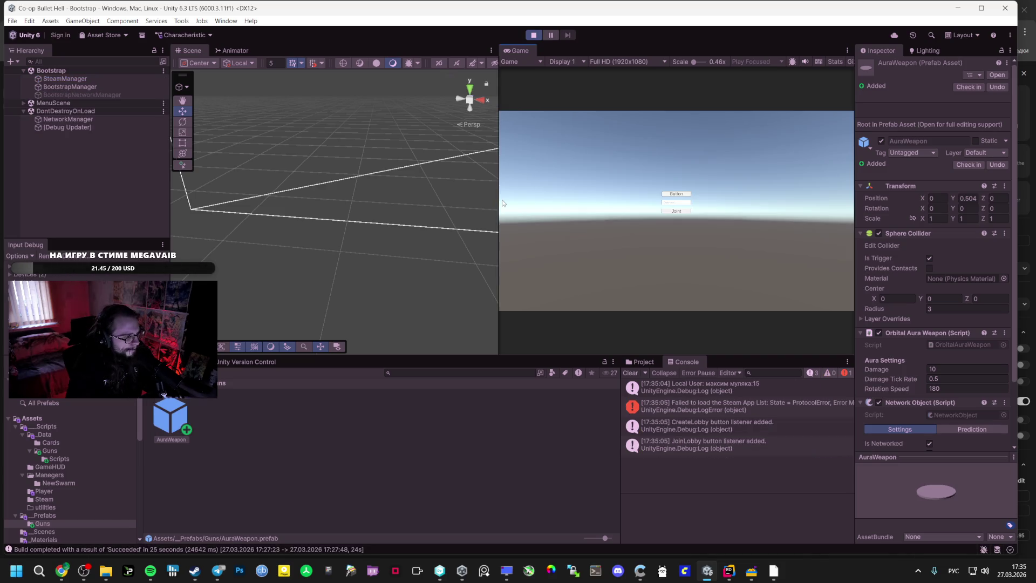
# - In a maximized game view, start a match, pick the Orbital Weapon card and pause
pyautogui.doubleClick(526, 50)
pyautogui.click(510, 267)
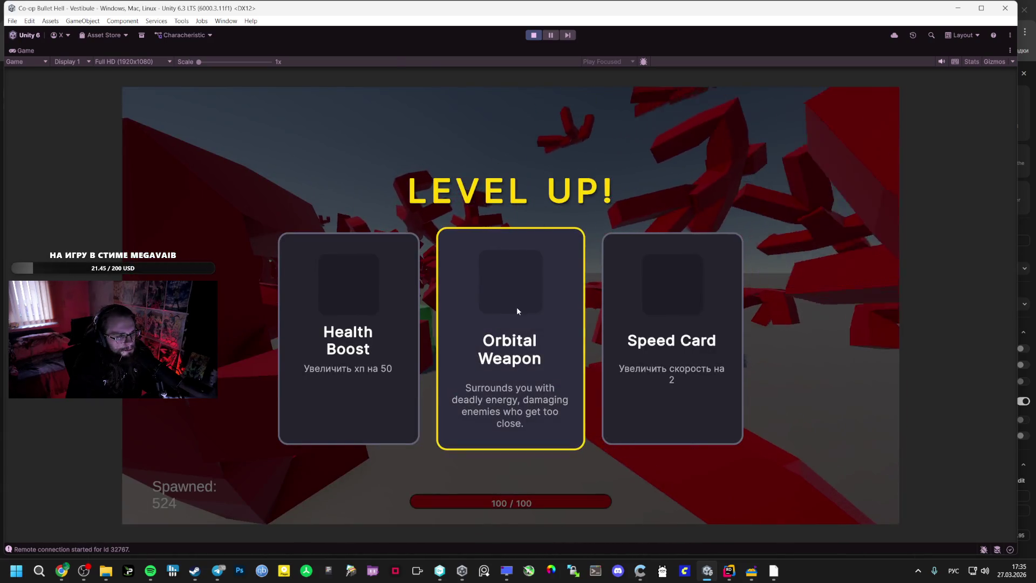
pyautogui.click(517, 308)
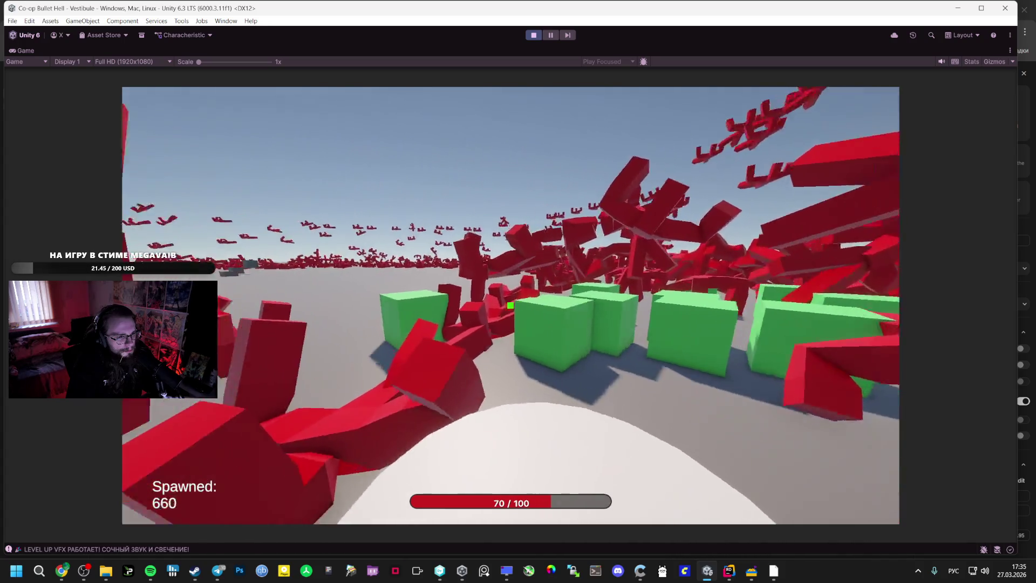
pyautogui.press('Escape')
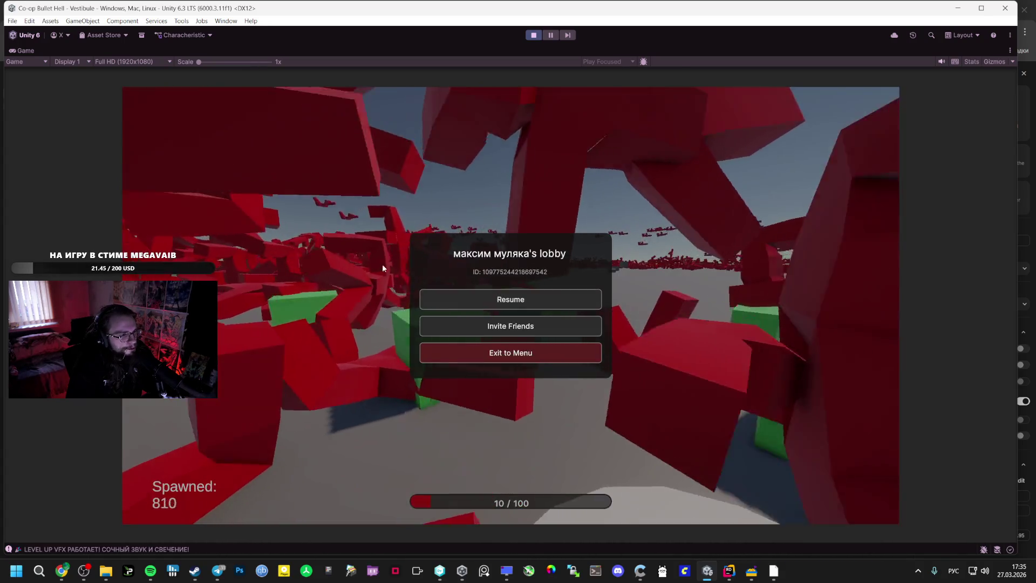
# - Inspect Player(Clone) > AuraWeapon(Clone) in the Vestibule scene Hierarchy
pyautogui.doubleClick(27, 51)
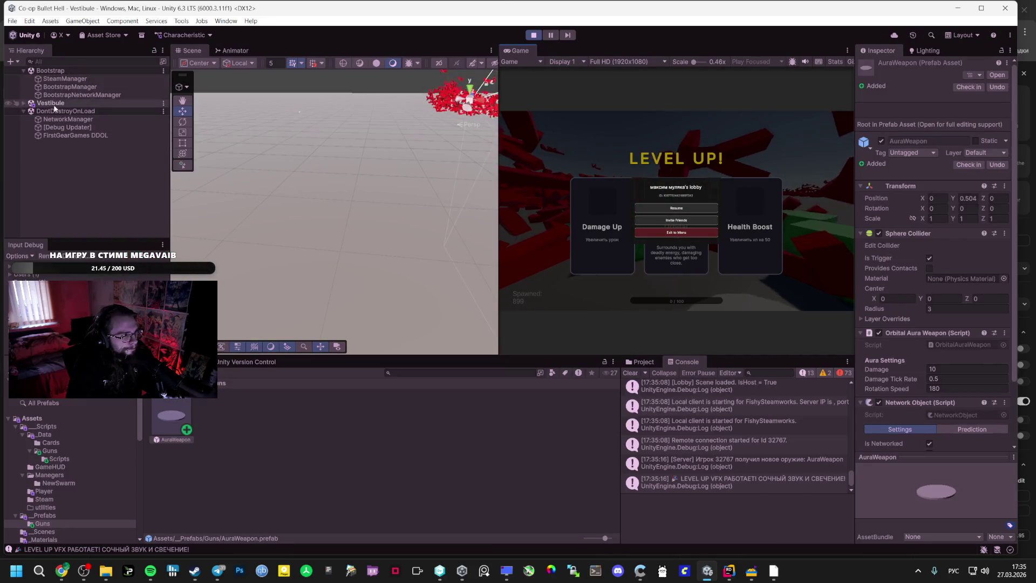
pyautogui.click(24, 102)
pyautogui.scroll(-5, 67, 203)
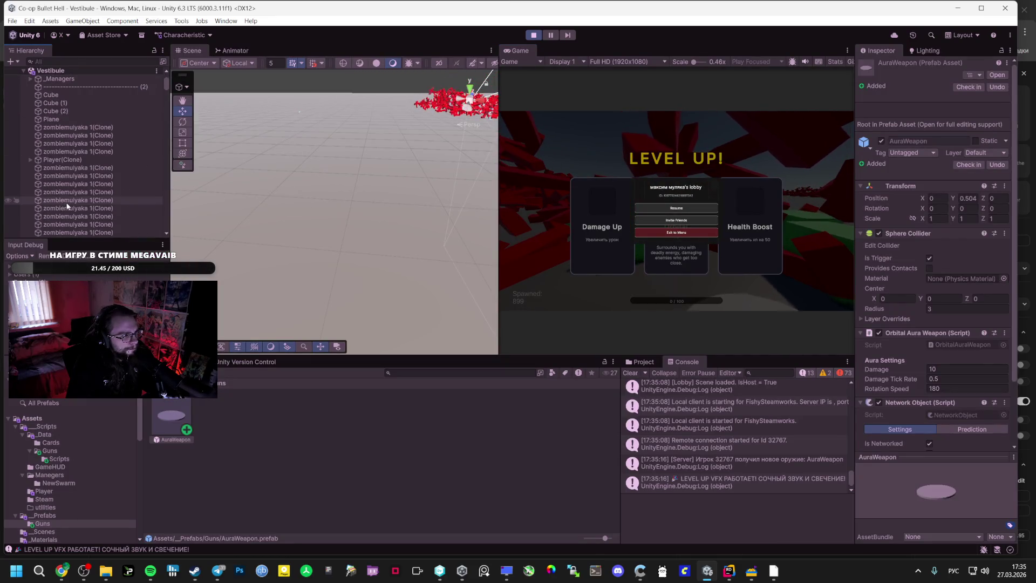
pyautogui.doubleClick(62, 159)
pyautogui.scroll(-3, 120, 198)
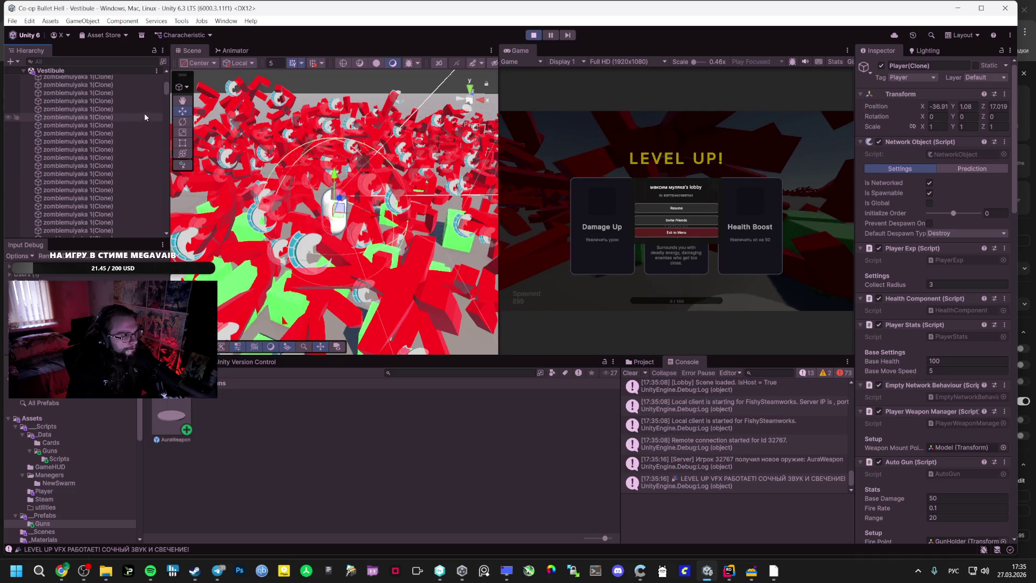
pyautogui.moveTo(167, 89); pyautogui.dragTo(174, 122)
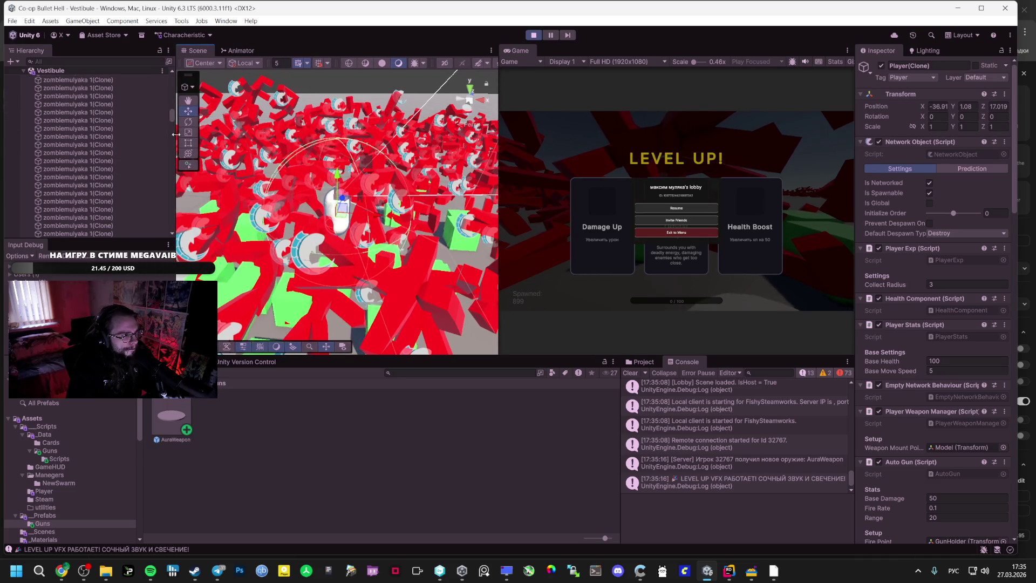
pyautogui.scroll(3, 167, 216)
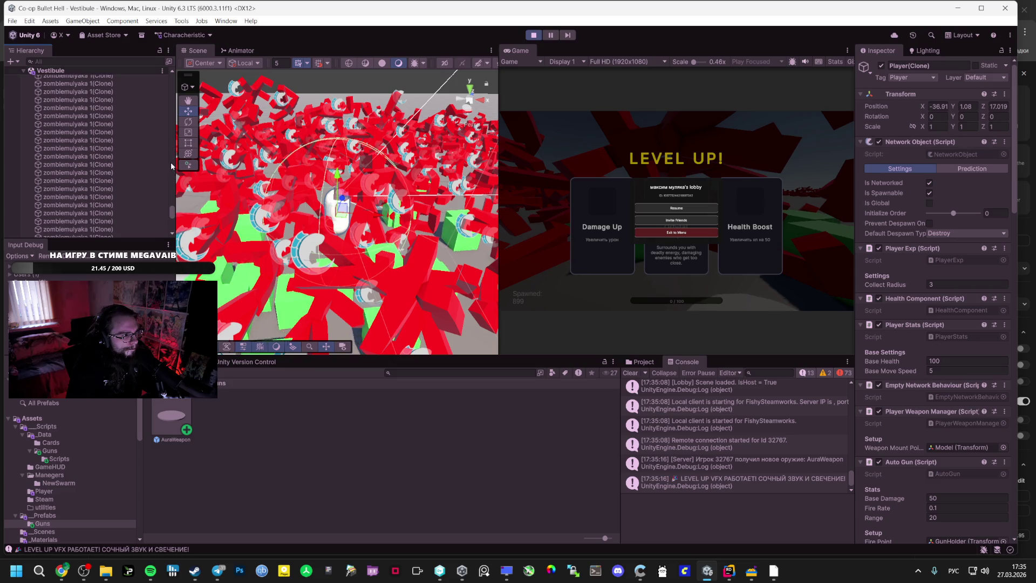
pyautogui.scroll(3, 170, 102)
pyautogui.scroll(5, 169, 85)
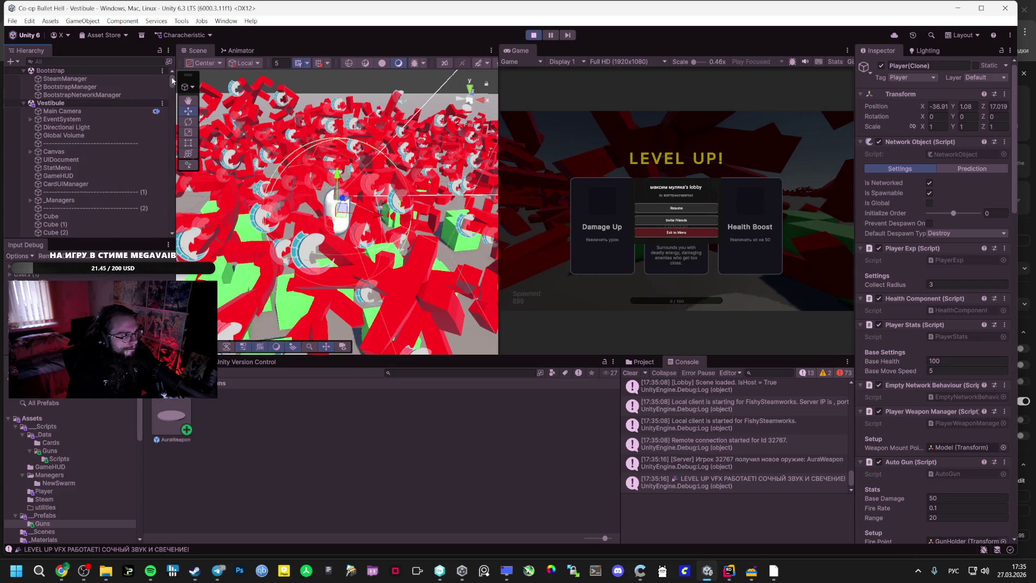
pyautogui.scroll(-3, 47, 198)
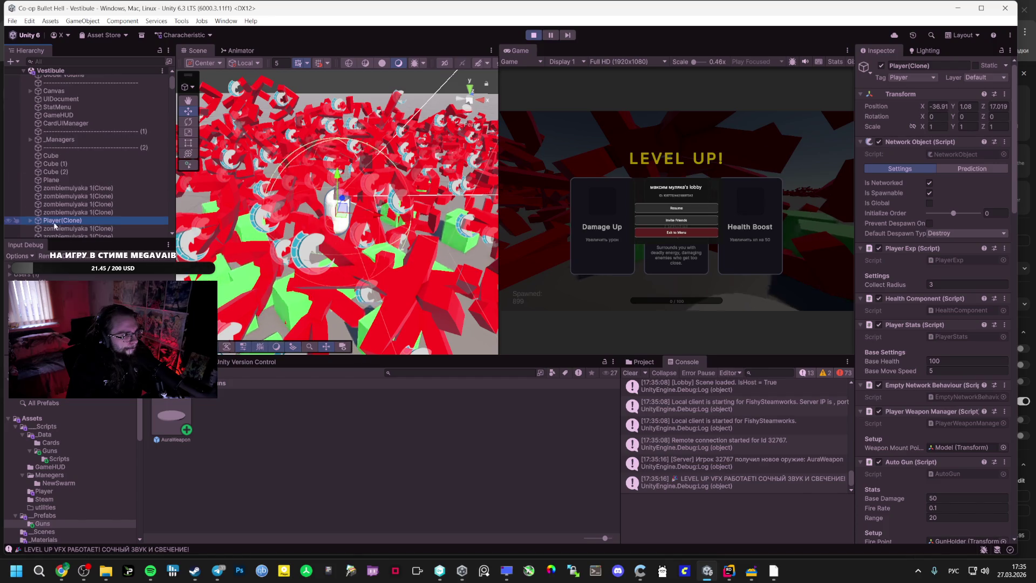
pyautogui.scroll(-3, 59, 178)
pyautogui.click(75, 155)
pyautogui.click(75, 162)
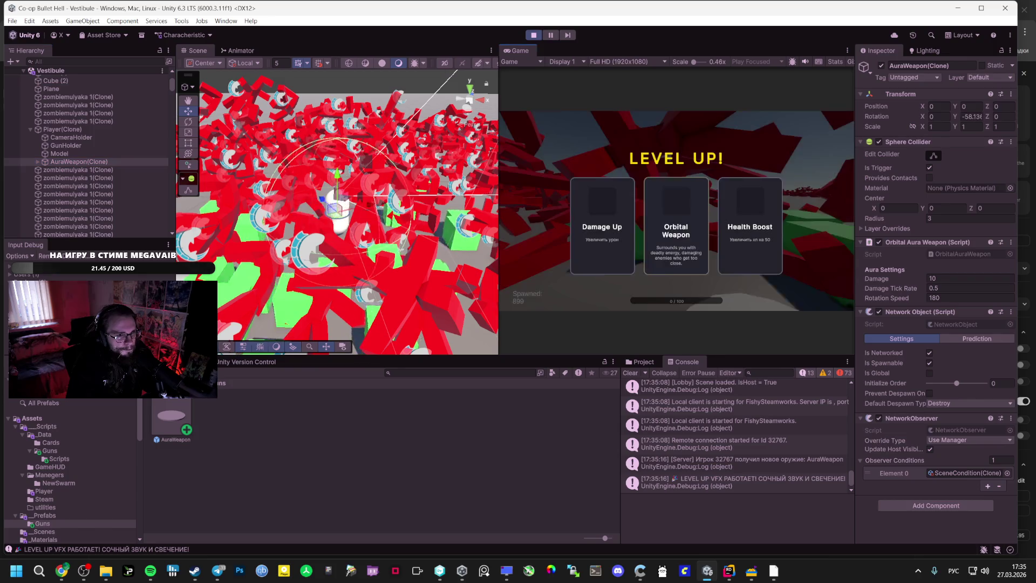
# - Close the pause menu, then pause again and exit to the main menu
pyautogui.click(679, 211)
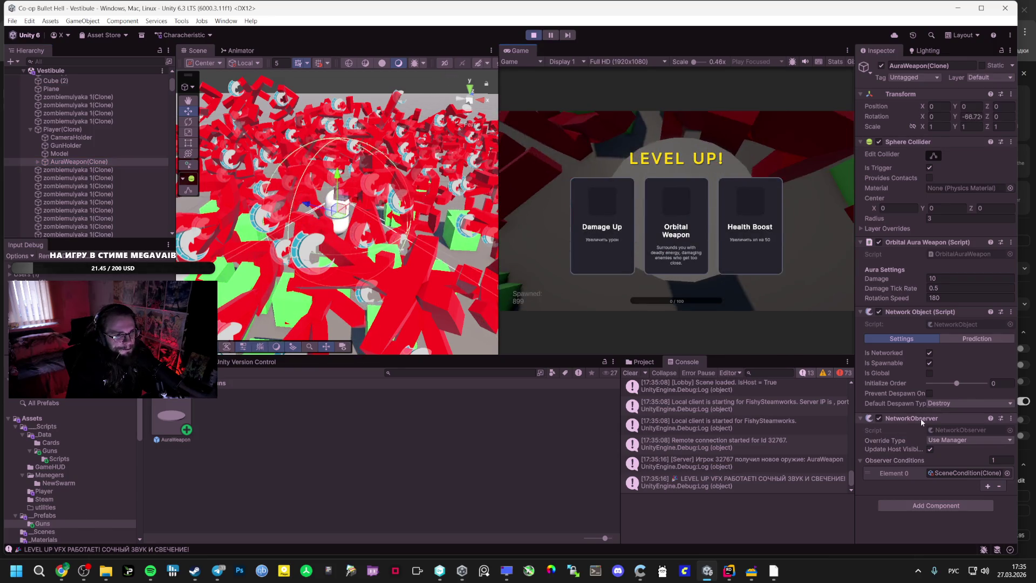
pyautogui.press('Escape')
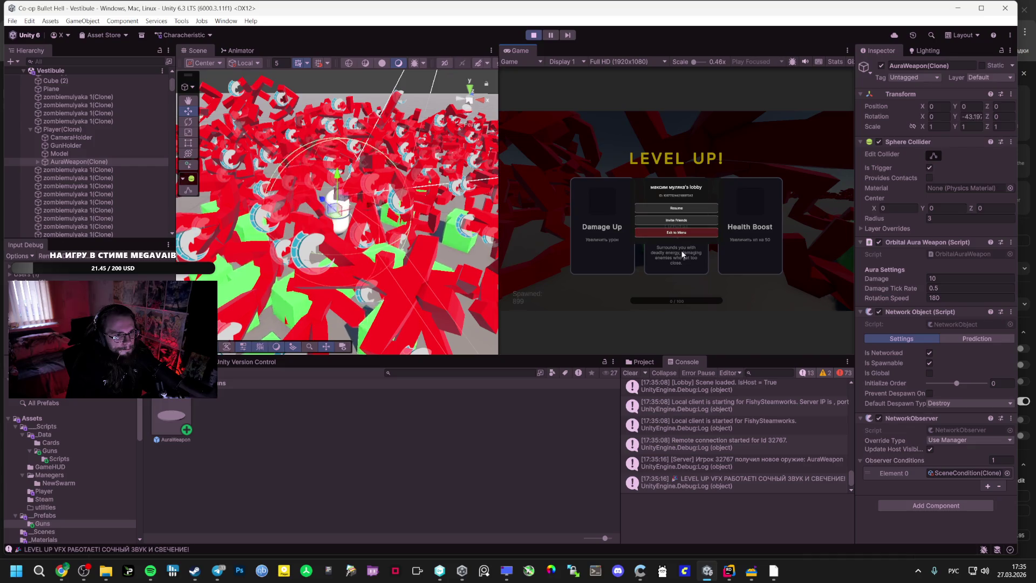
pyautogui.click(676, 235)
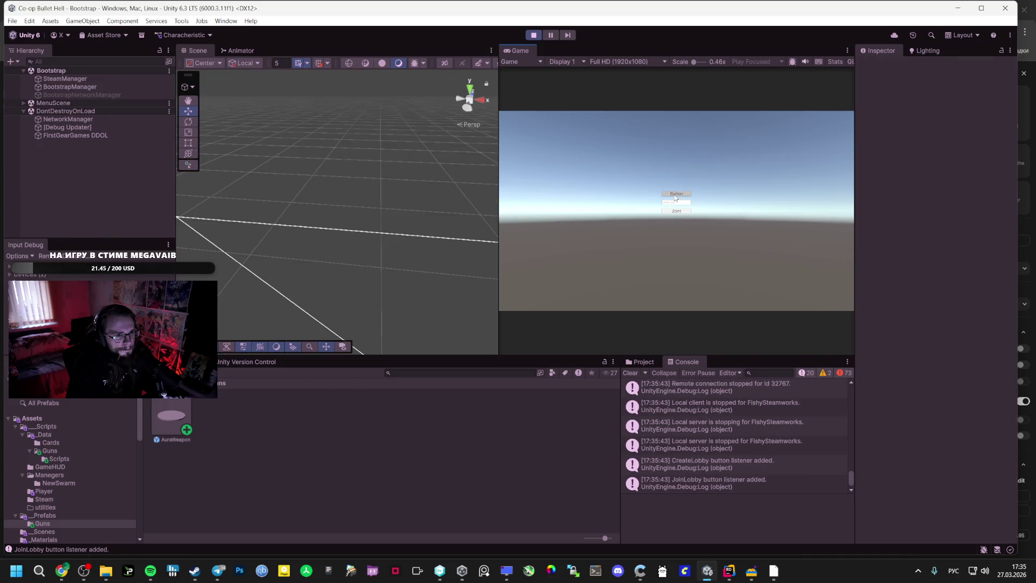
# - Start a new game, pick Orbital Weapon then Health Boost, and press Esc
pyautogui.click(675, 195)
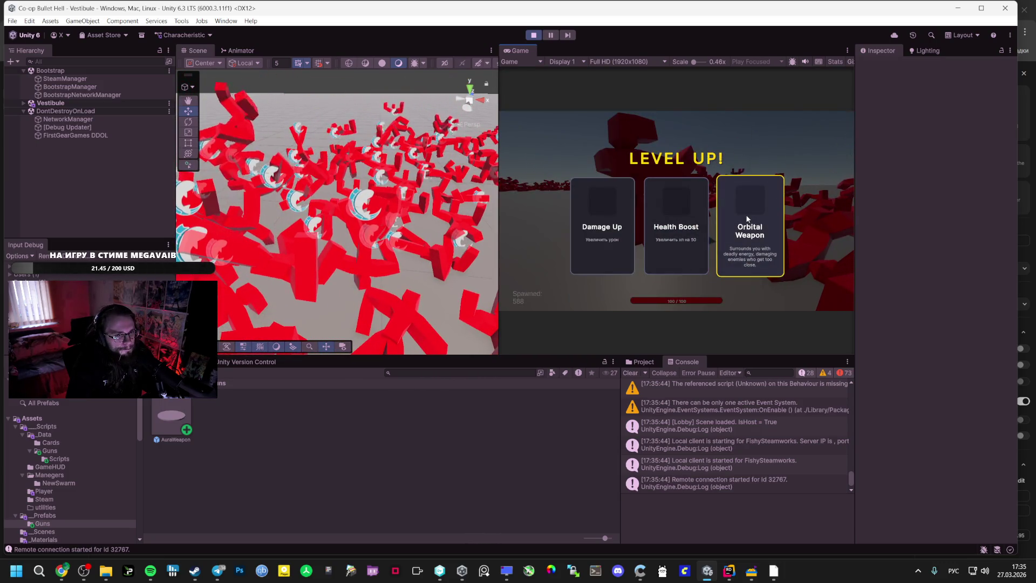
pyautogui.click(746, 215)
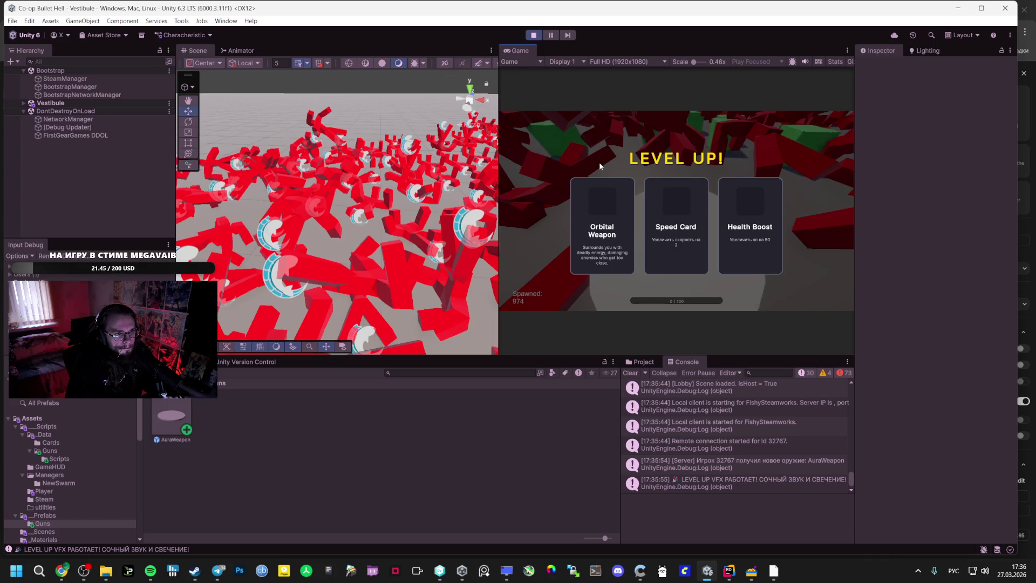
pyautogui.click(750, 227)
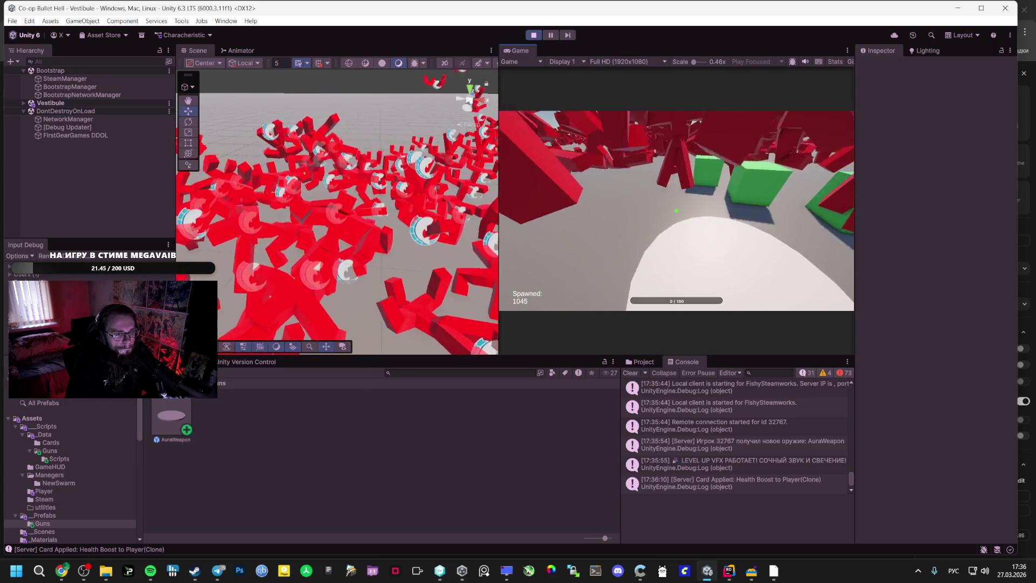
pyautogui.press('Escape')
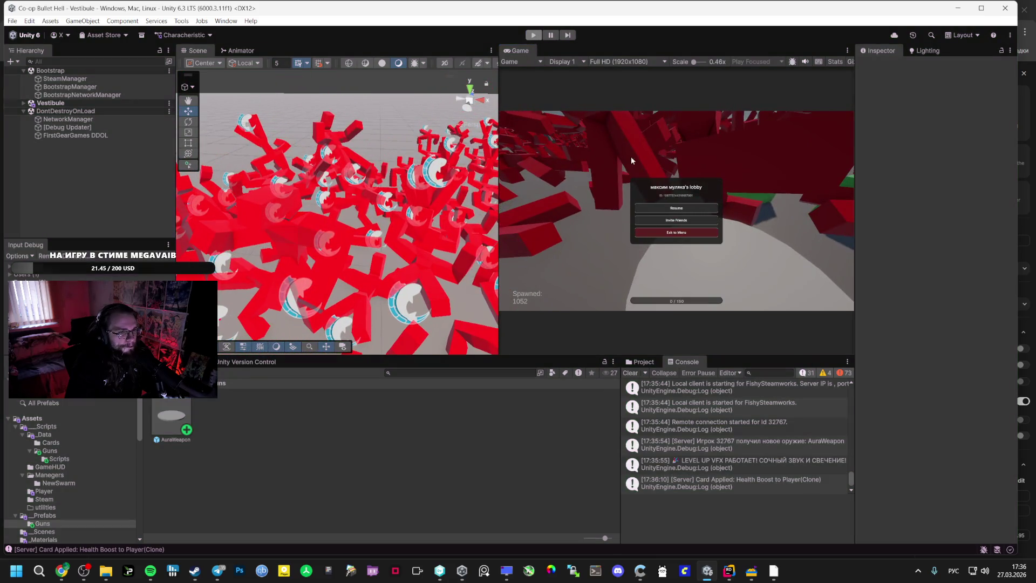
# - Stop and replay until LEVEL UP, press Esc over the cards, then switch to AI Studio
pyautogui.hotkey('ctrl', 'p')
pyautogui.hotkey('ctrl', 'p')
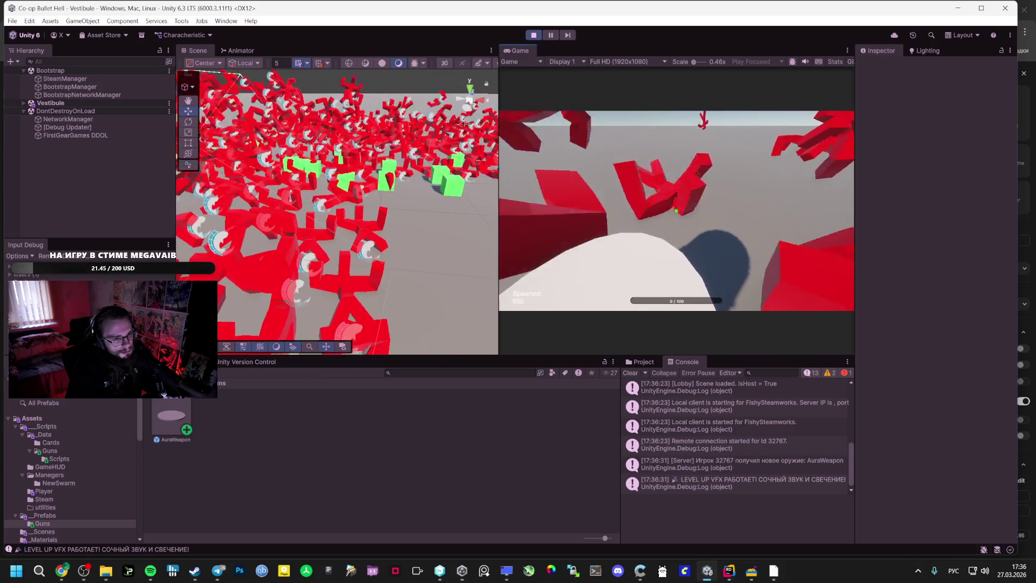
pyautogui.press('Escape')
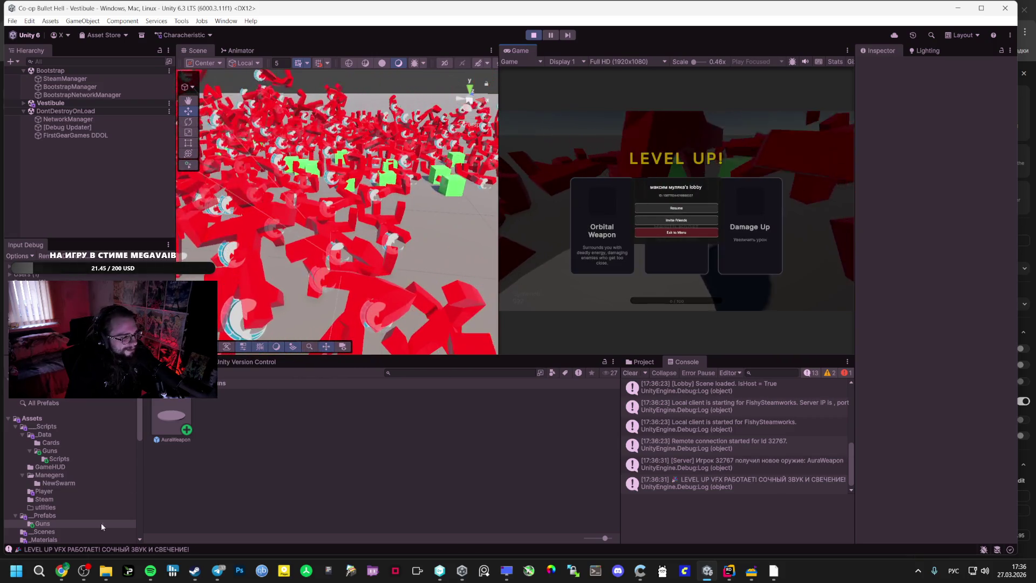
pyautogui.hotkey('alt', 'Tab')
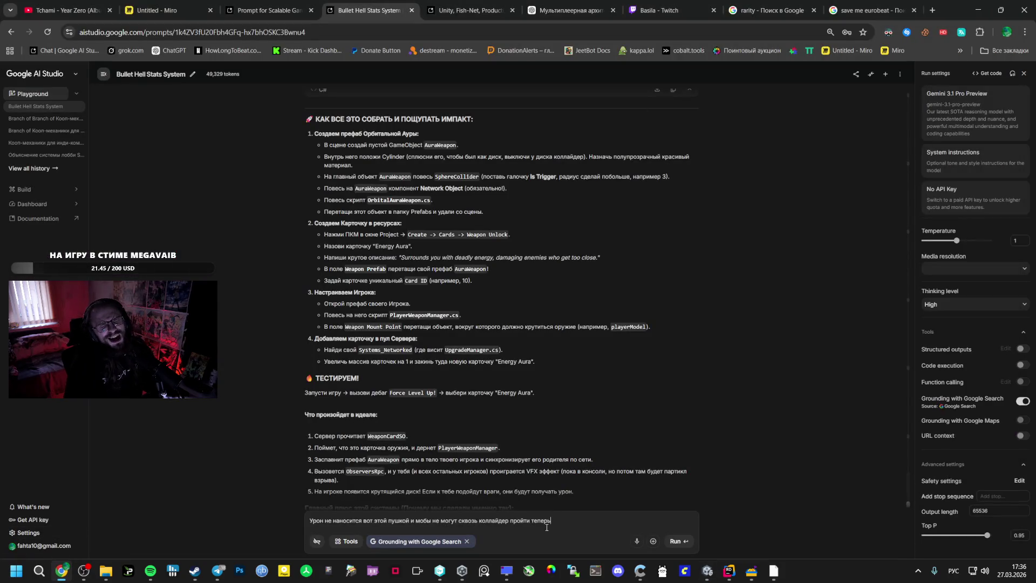
# - Add the currently playing Spotify song to Liked Songs
pyautogui.click(151, 571)
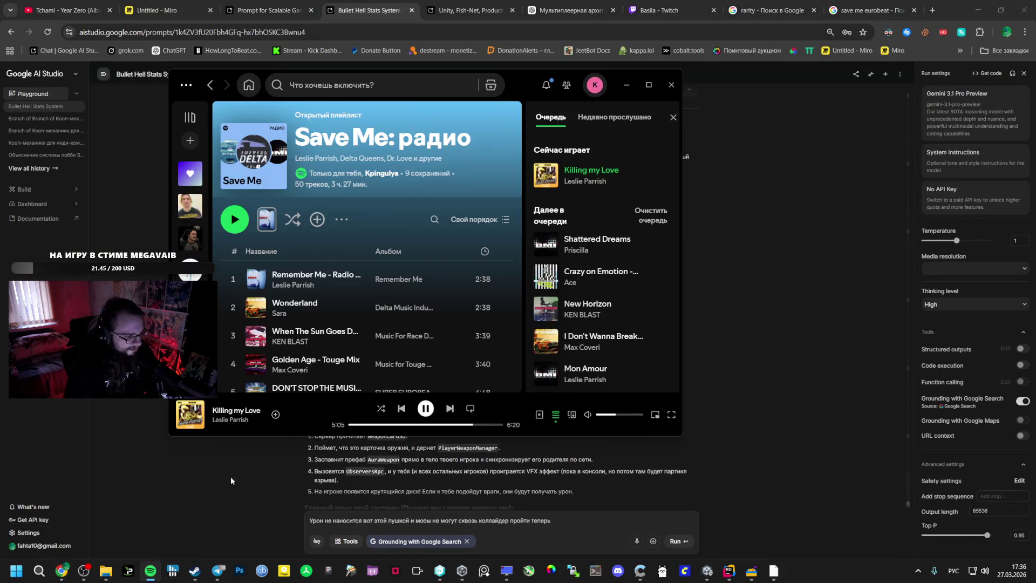
pyautogui.click(275, 414)
pyautogui.click(565, 526)
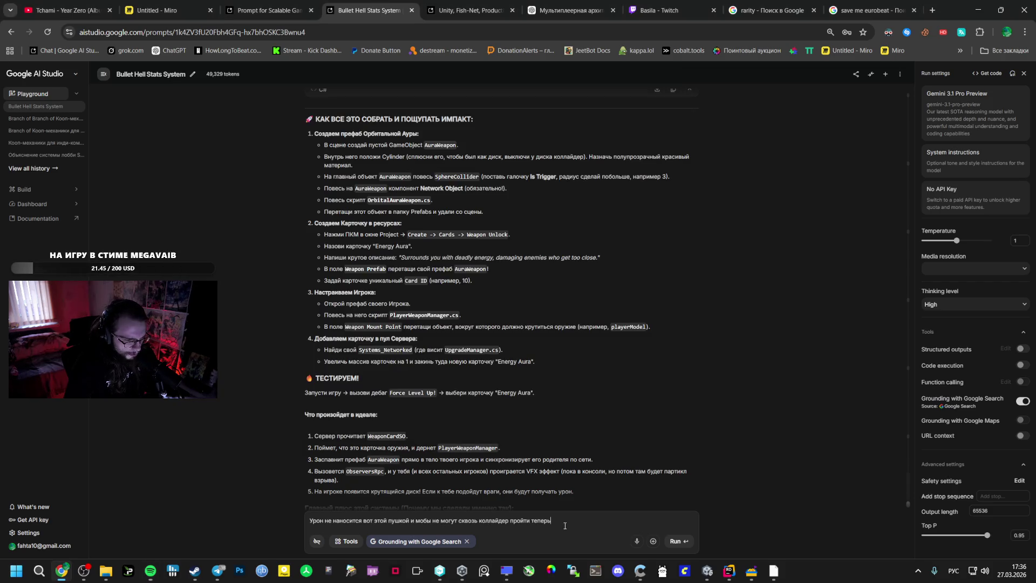
# - Rewrite the prompt in Russian to report the aura bug and begin the Esc card-selection bug
pyautogui.hotkey('ctrl', 'BackSpace')
pyautogui.hotkey('ctrl', 'BackSpace')
pyautogui.hotkey('ctrl', 'BackSpace')
pyautogui.press('BackSpace')
pyautogui.press('BackSpace')
pyautogui.press('BackSpace')
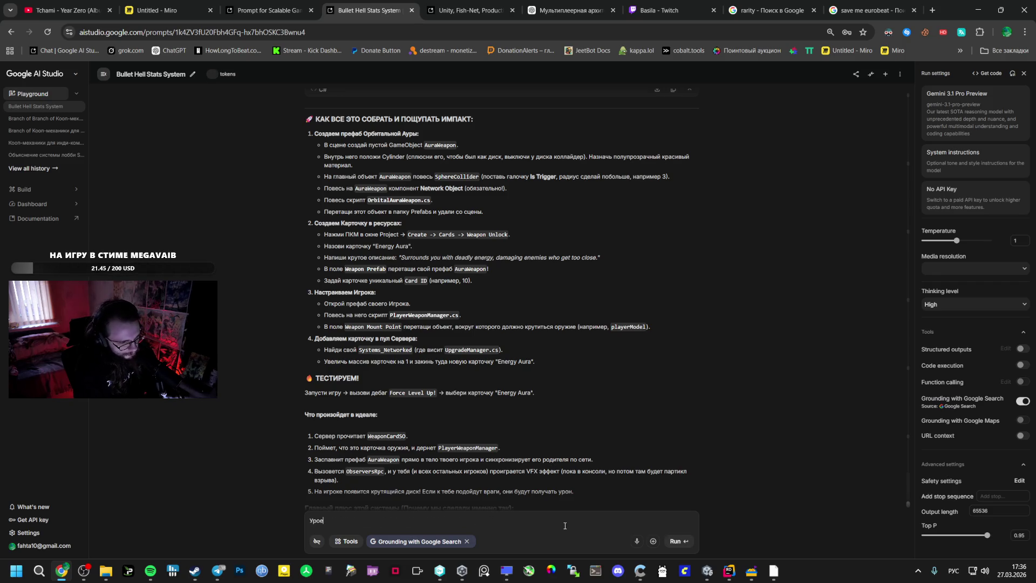
pyautogui.write('ни мне наносится,')
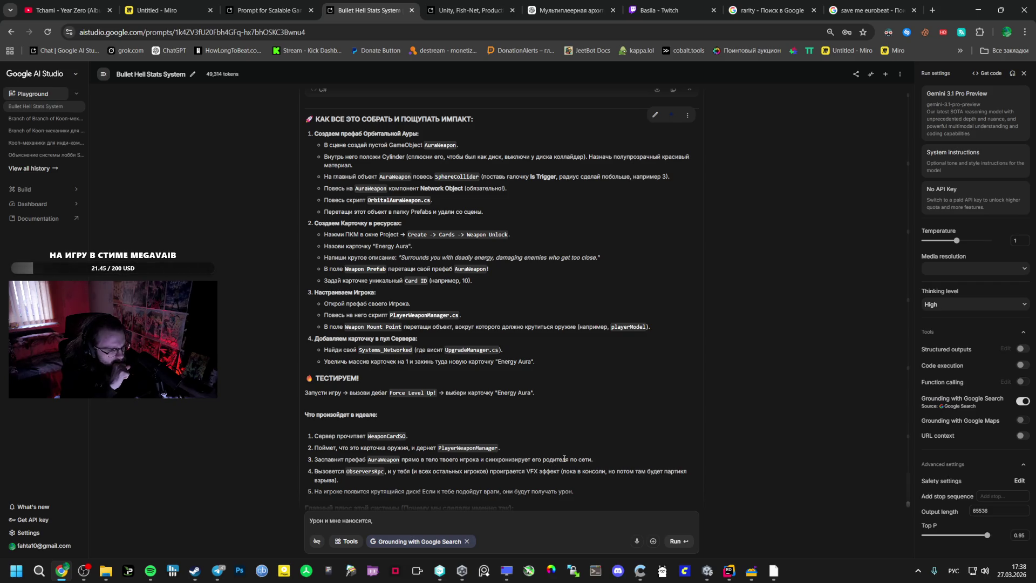
pyautogui.write('баг что')
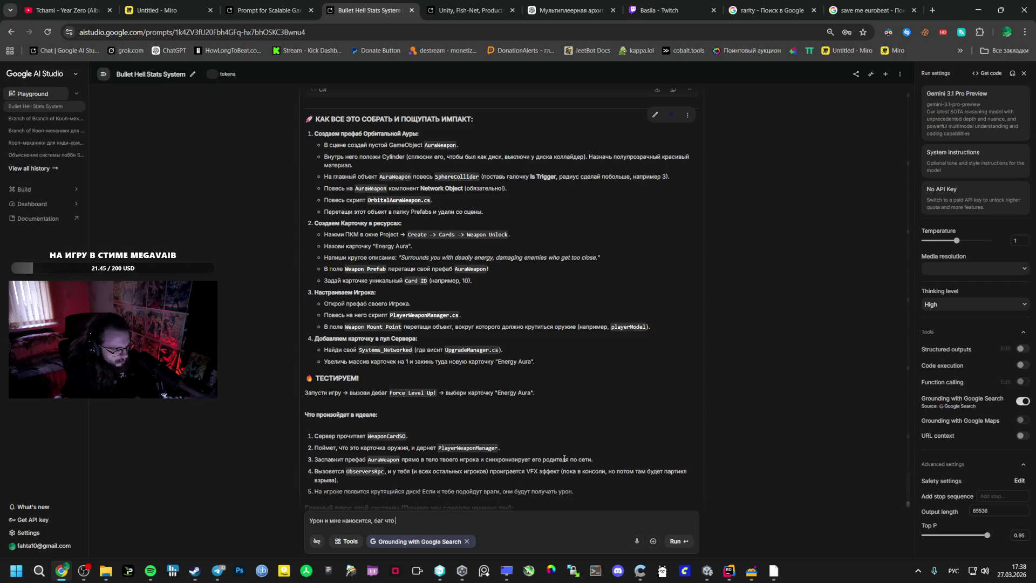
pyautogui.press('BackSpace')
pyautogui.press('BackSpace')
pyautogui.press('BackSpace')
pyautogui.write('ится, так же баг при получении карточки если нажать esp')
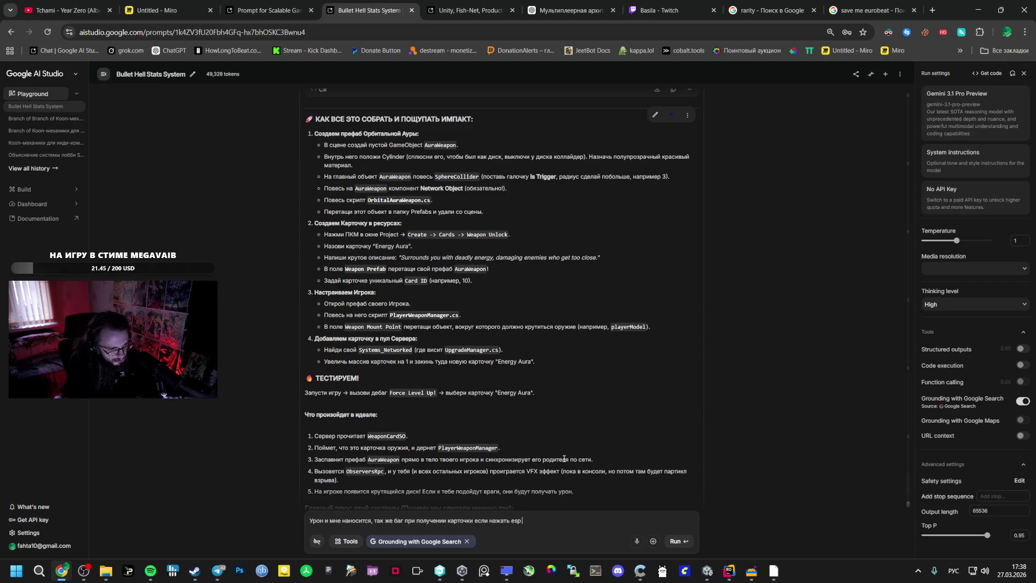
# - Finish explaining that Esc leaves level-up cards unpickable while aiming returns, and send the prompt
pyautogui.press('BackSpace')
pyautogui.write('c')
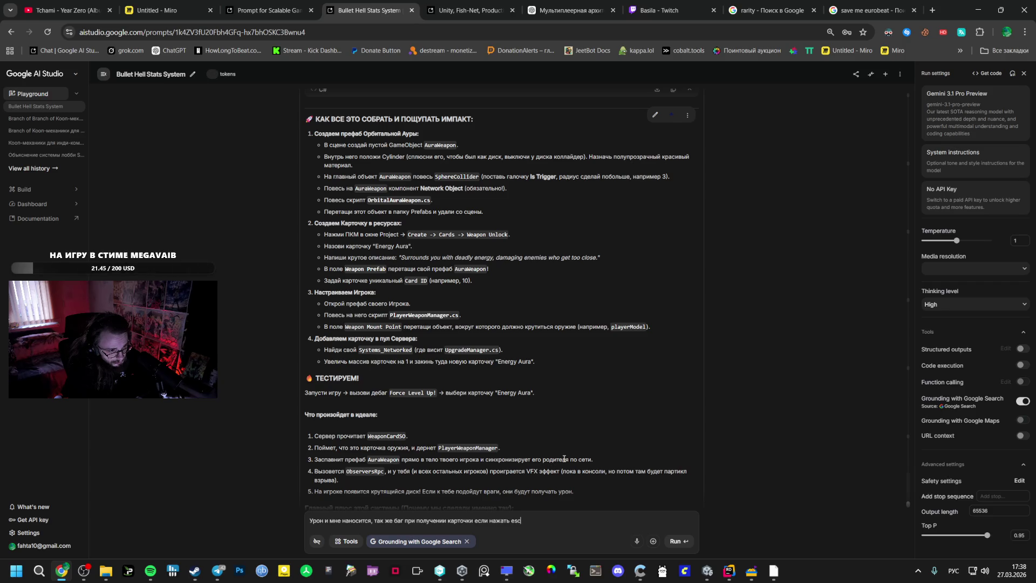
pyautogui.hotkey('alt', 'shift')
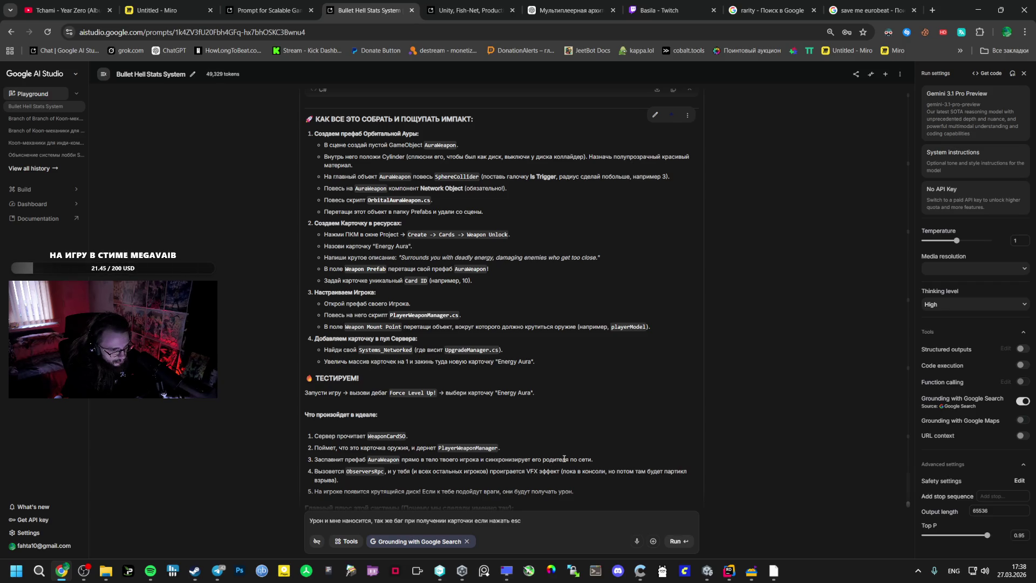
pyautogui.write('b')
pyautogui.press('BackSpace')
pyautogui.press('BackSpace')
pyautogui.press('BackSpace')
pyautogui.hotkey('alt', 'shift')
pyautogui.write('и п')
pyautogui.press('BackSpace')
pyautogui.write('выхо')
pyautogui.press('BackSpace')
pyautogui.write('ду ин')
pyautogui.write('ра встает')
pyautogui.write('ибо я ка')
pyautogui.write('чк')
pyautogui.hotkey('ctrl', 'BackSpace')
pyautogui.hotkey('ctrl', 'BackSpace')
pyautogui.hotkey('ctrl', 'BackSpace')
pyautogui.write('з меню возвращается')
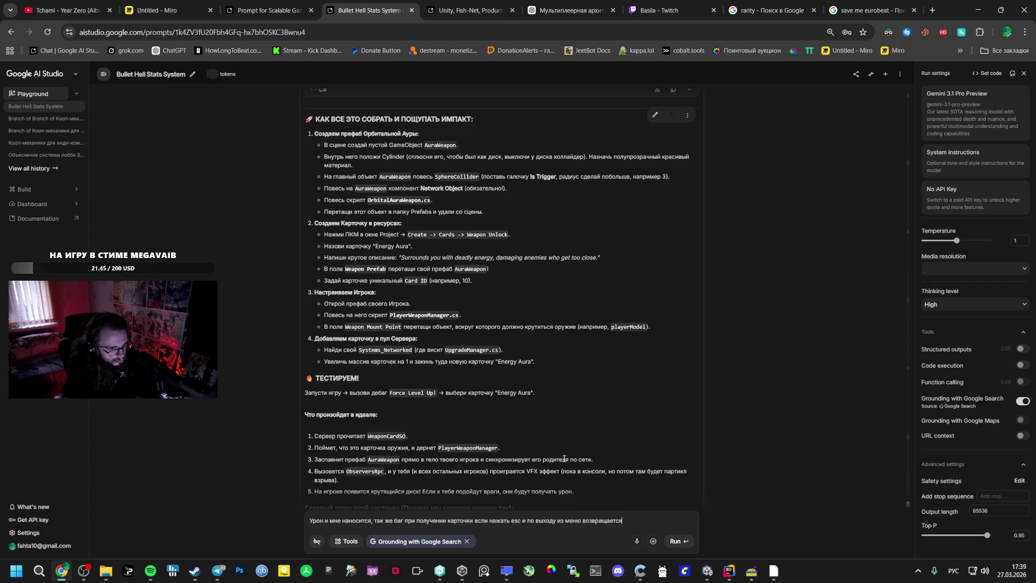
pyautogui.write(' у')
pyautogui.write('вление ')
pyautogui.write('целу, но так как кар')
pyautogui.write('ки я не зас')
pyautogui.write(', я больше')
pyautogui.write('могу их выбрать')
pyautogui.press('BackSpace')
pyautogui.write('кор, а управляю прицелом.')
pyautogui.press('BackSpace')
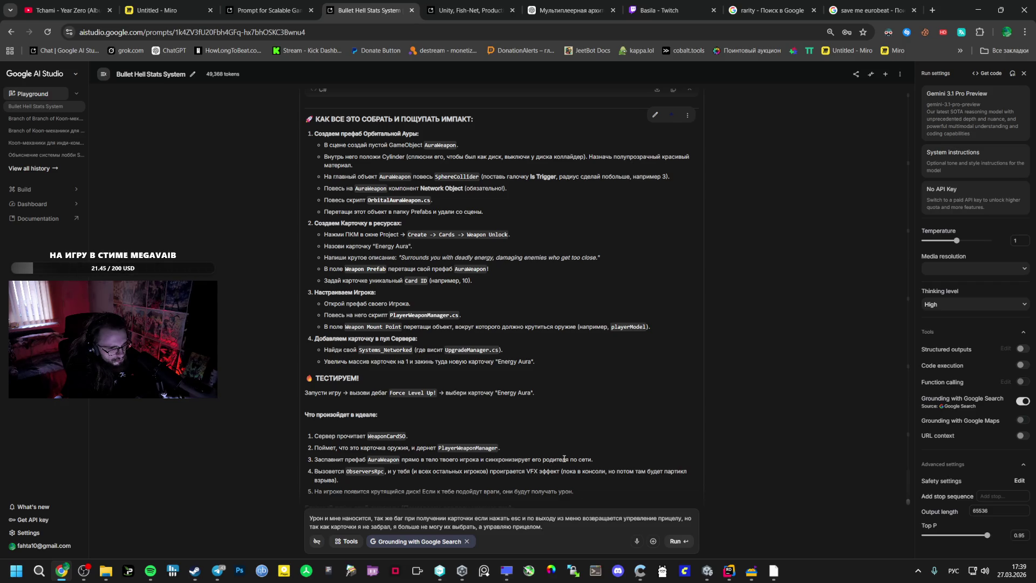
pyautogui.hotkey('ctrl', 'Return')
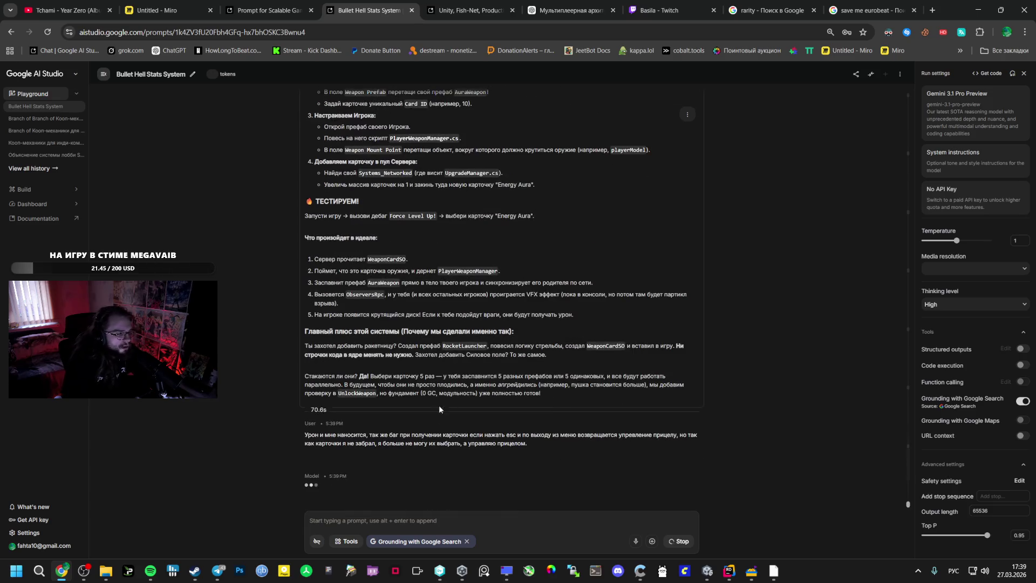
# - In Spotify, skip three tracks, raise the volume slightly and play the xQc's Stream playlist
pyautogui.click(151, 570)
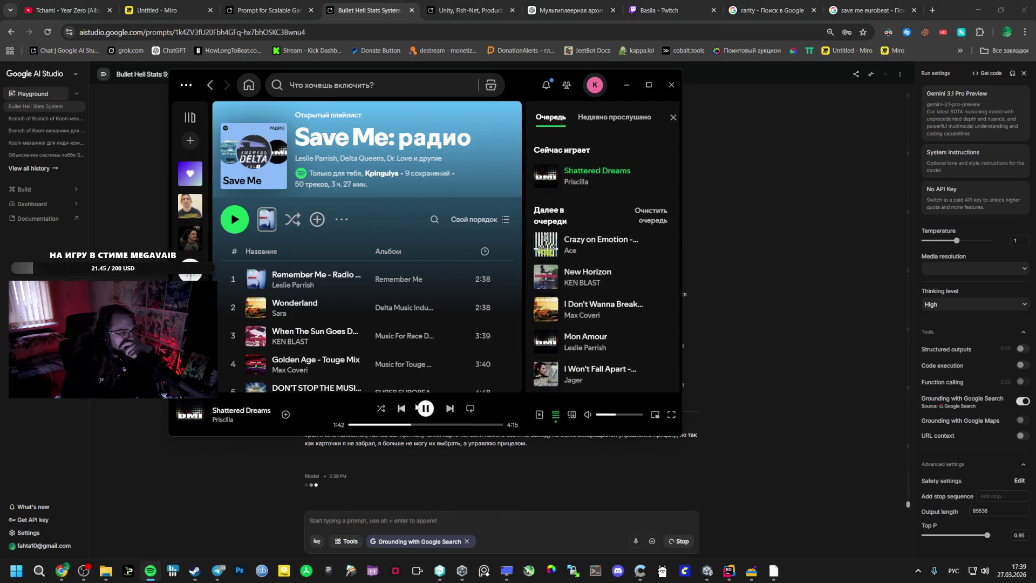
pyautogui.click(450, 409)
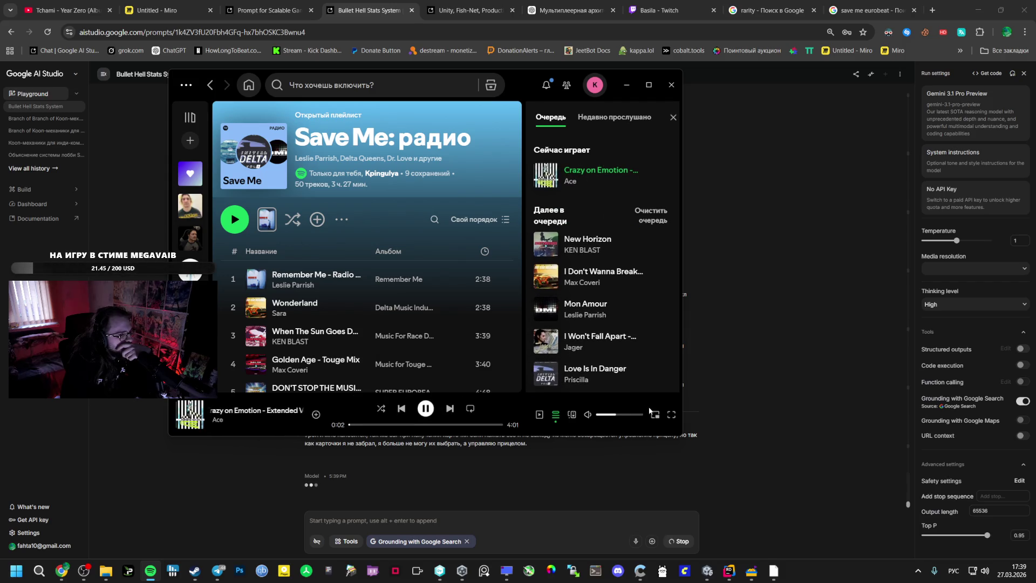
pyautogui.click(620, 416)
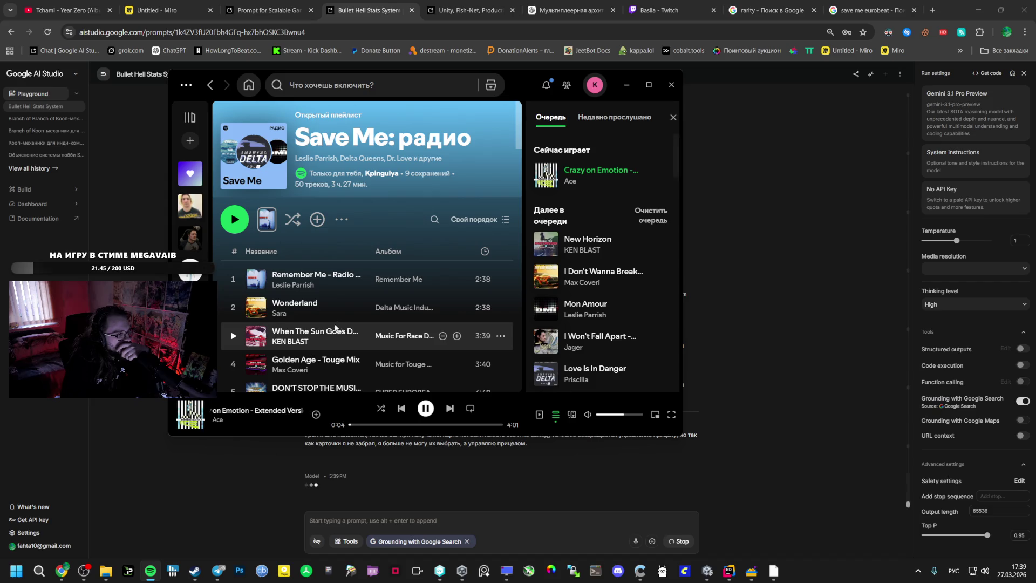
pyautogui.click(450, 409)
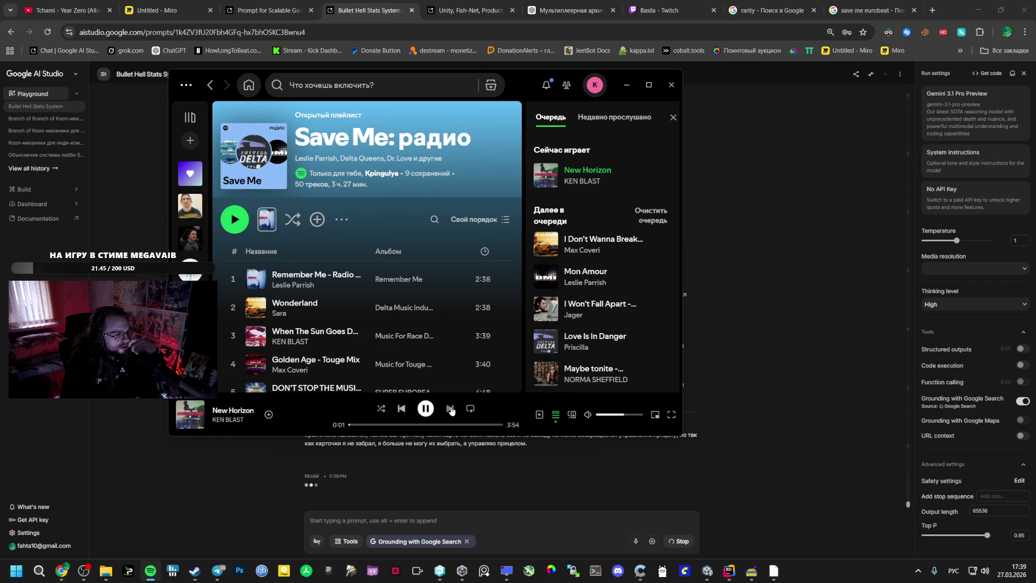
pyautogui.click(451, 411)
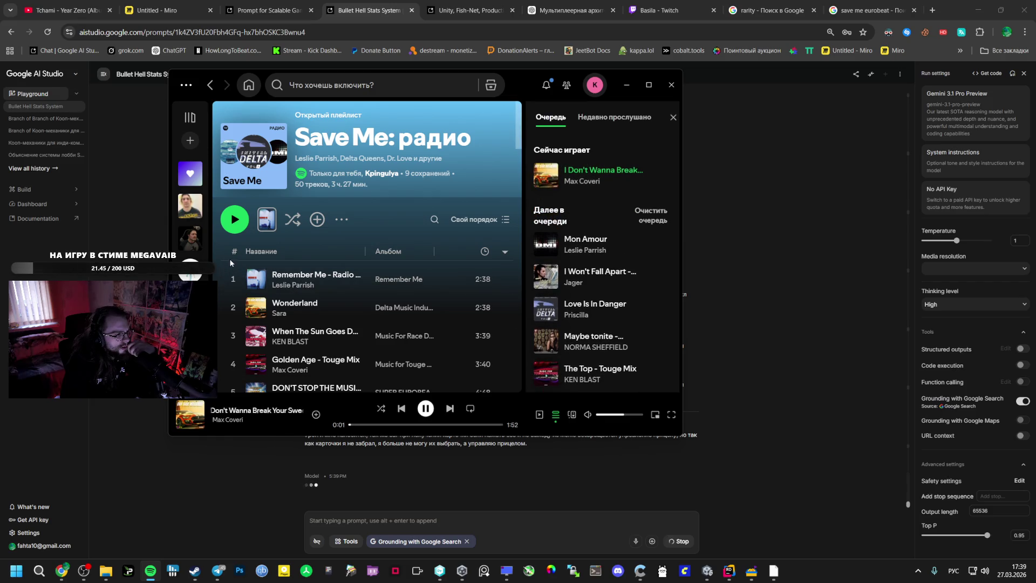
pyautogui.click(190, 206)
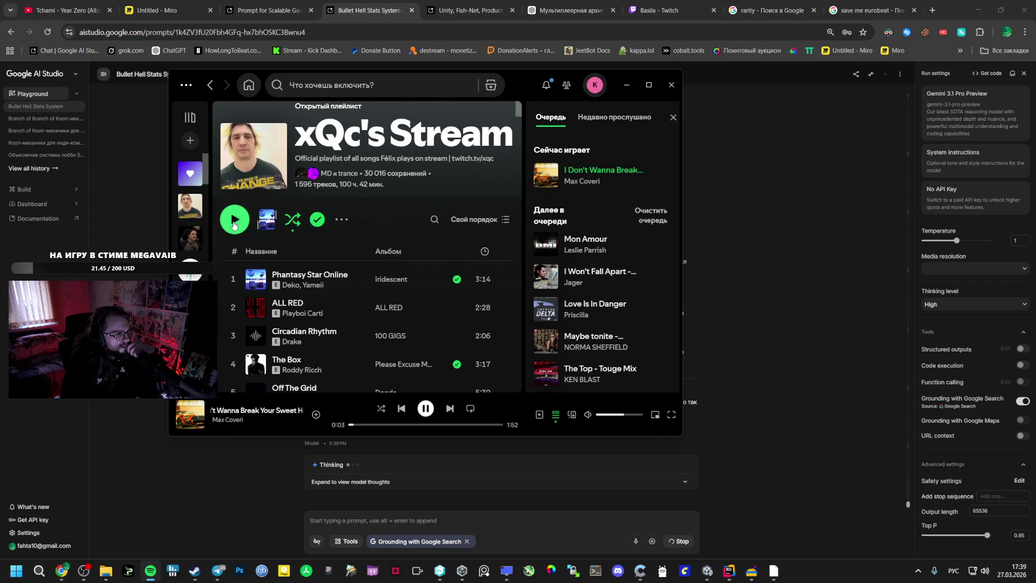
pyautogui.click(233, 224)
pyautogui.click(245, 475)
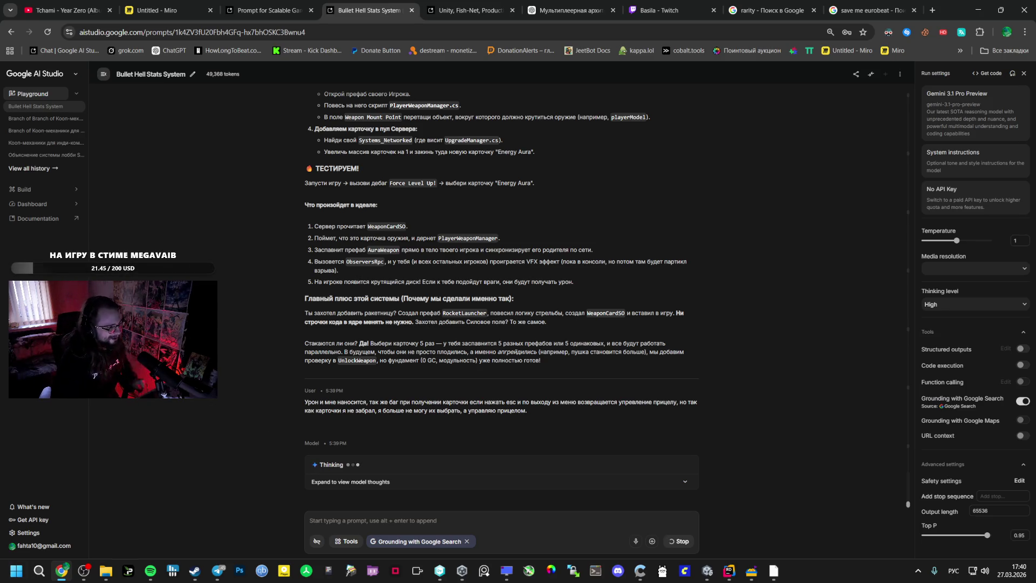
# - Read Gemini's reply with the enemyMask aura fix and the Esc/LevelUp menu fix
pyautogui.hotkey('alt', 'Tab')
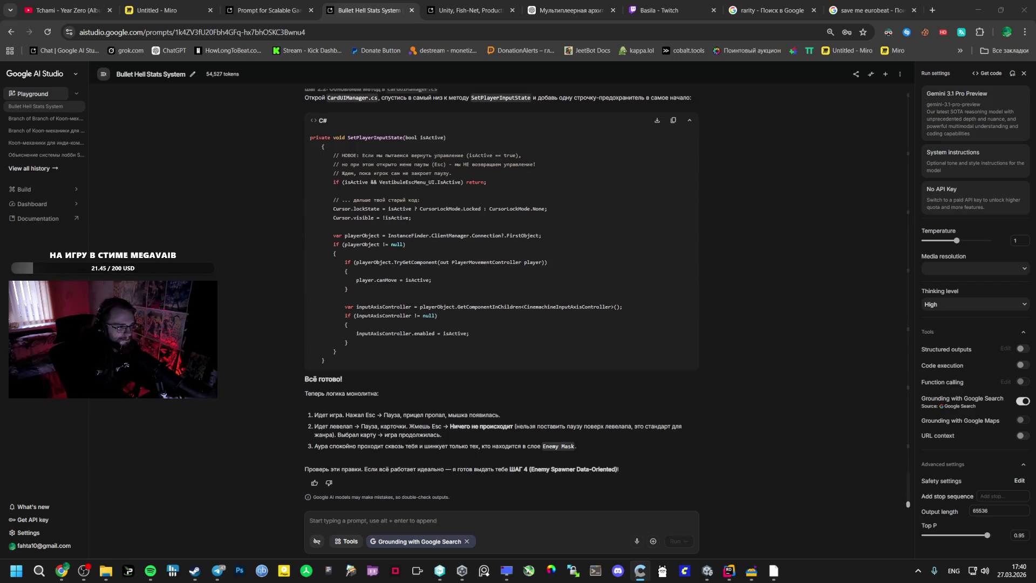
pyautogui.scroll(15, 455, 276)
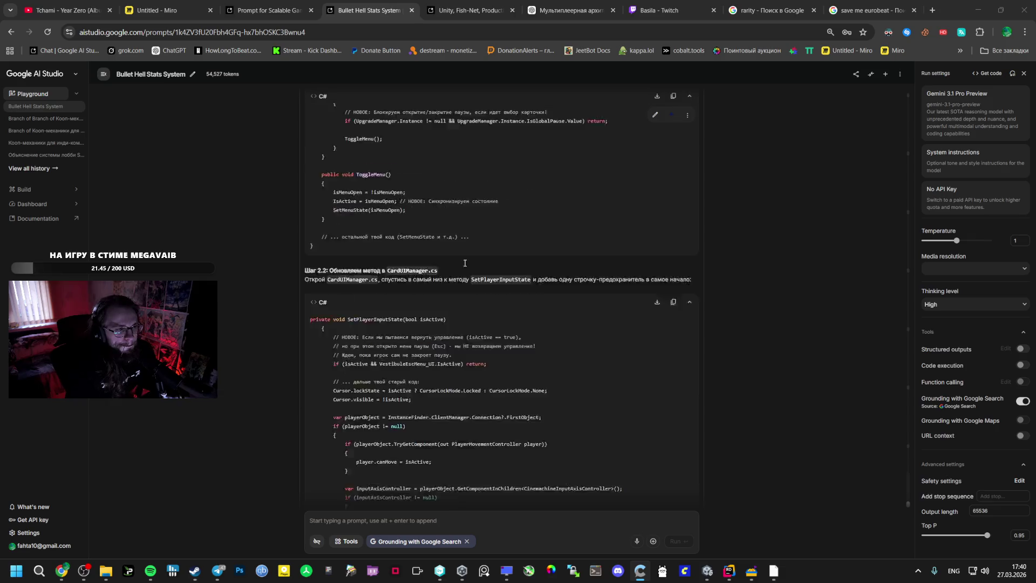
pyautogui.scroll(5, 455, 277)
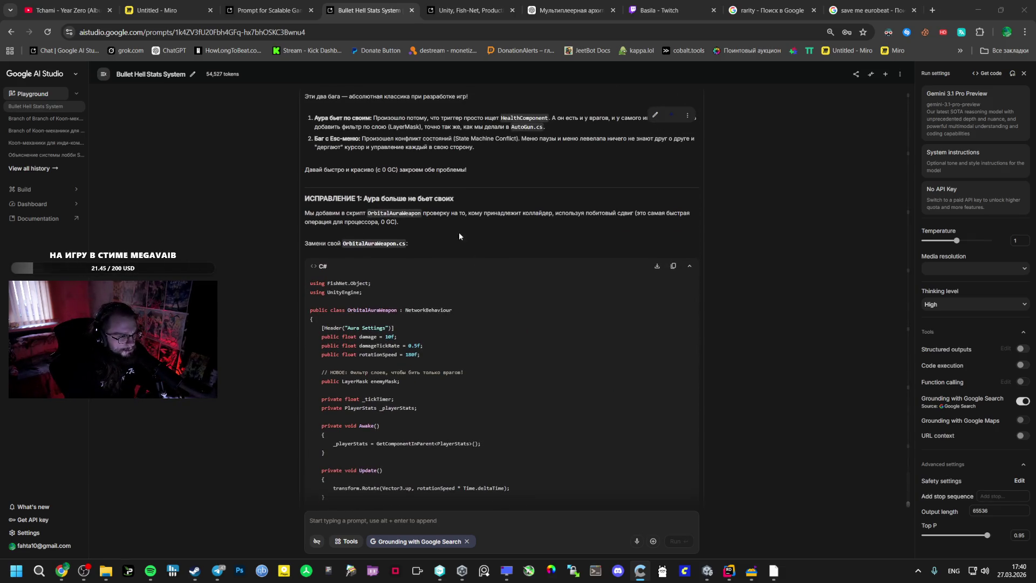
pyautogui.scroll(-7, 456, 234)
pyautogui.scroll(3, 444, 235)
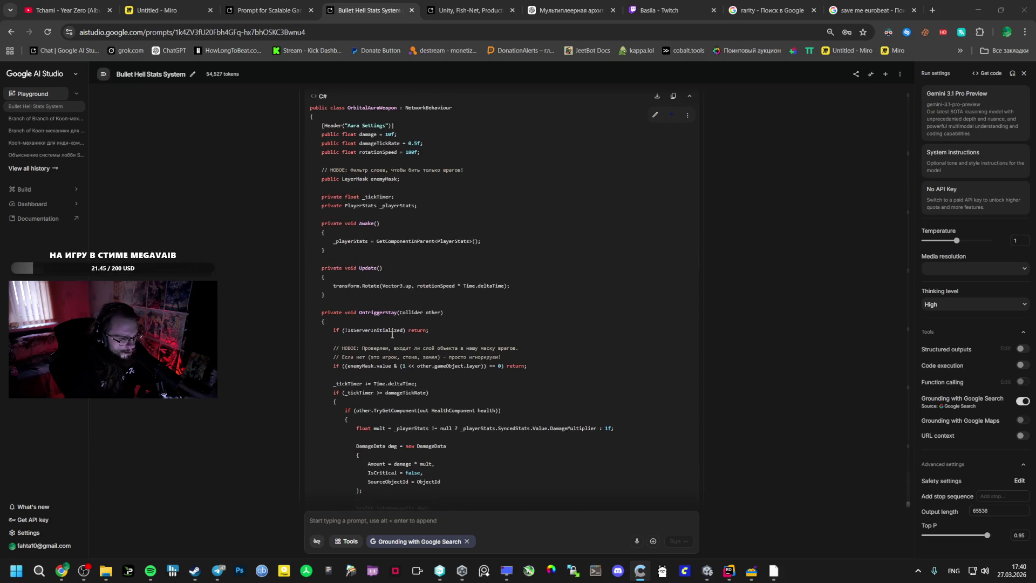
# - Select the revised OrbitalAuraWeapon.cs code block from the first using line to the closing brace
pyautogui.click(372, 365)
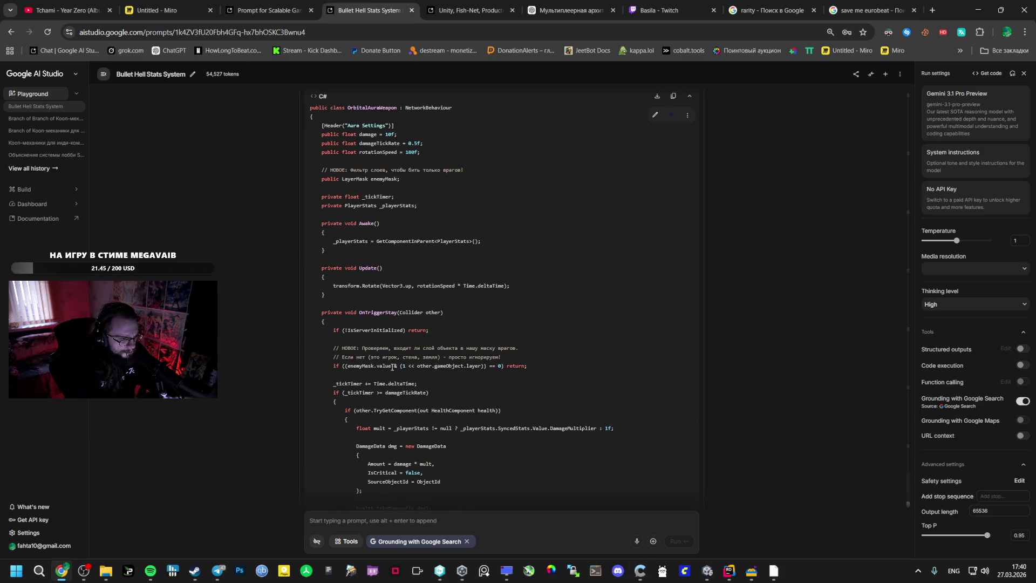
pyautogui.scroll(1, 384, 231)
pyautogui.click(385, 231)
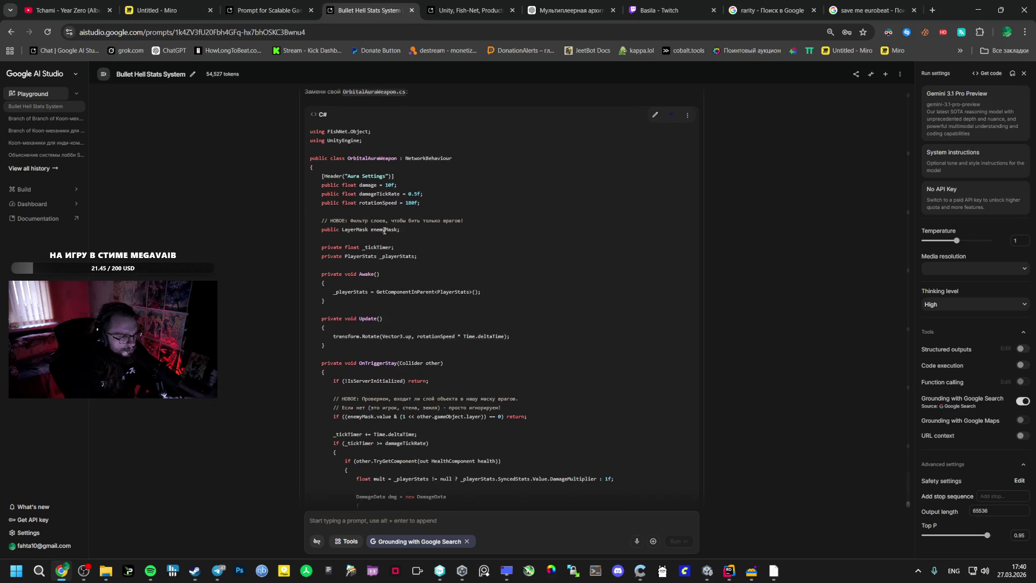
pyautogui.click(384, 230)
pyautogui.scroll(3, 320, 233)
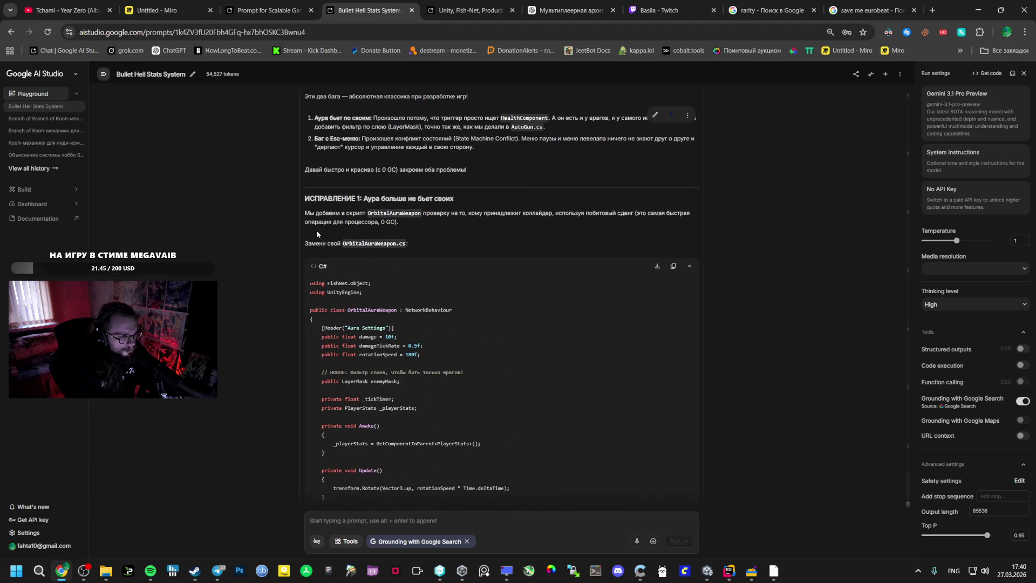
pyautogui.moveTo(308, 284); pyautogui.dragTo(381, 349)
pyautogui.hotkey('ctrl', 'c')
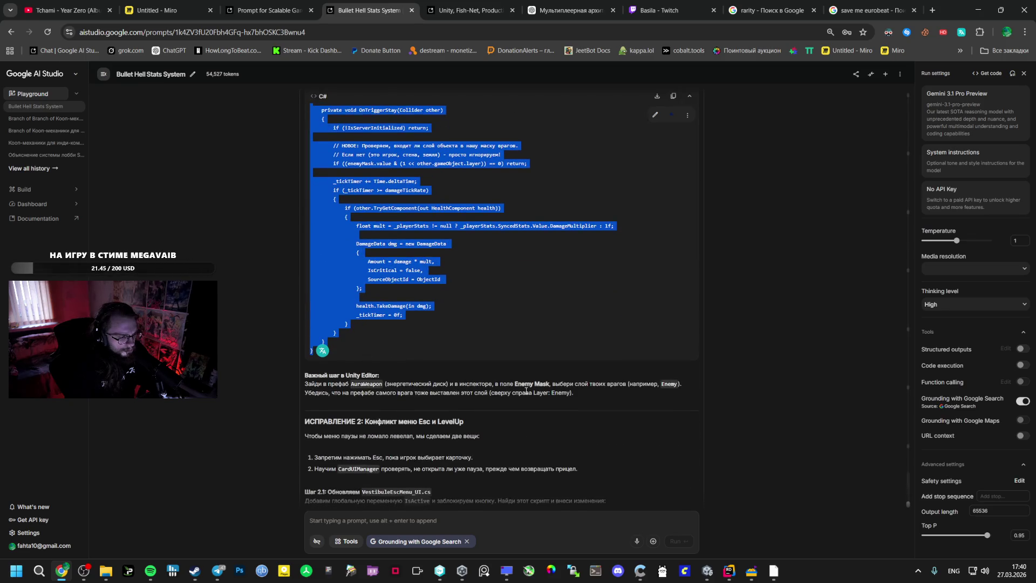
pyautogui.click(738, 573)
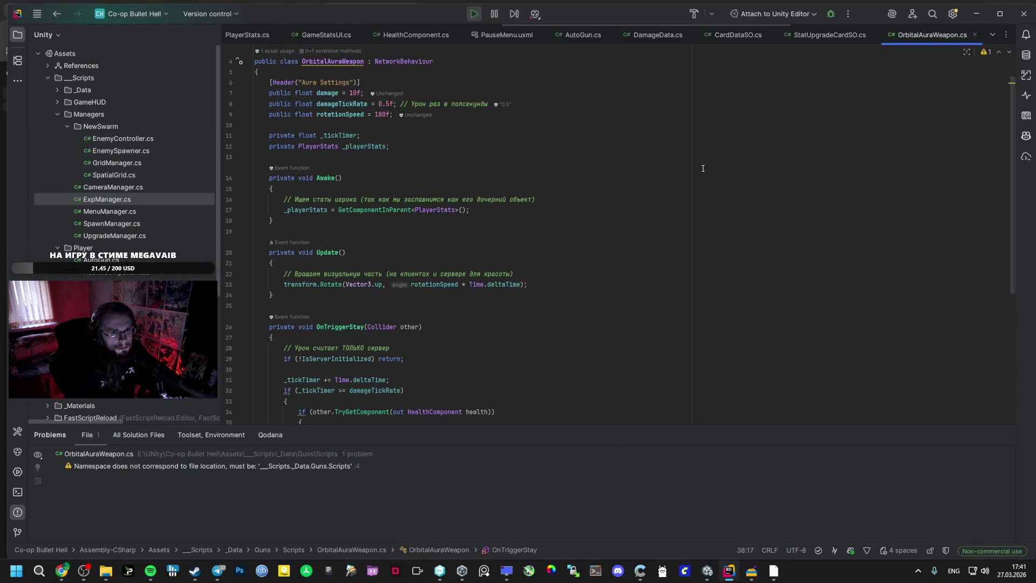
# - Replace OrbitalAuraWeapon.cs with the new code and inspect the enemyMask check on line 33
pyautogui.hotkey('ctrl', 'a')
pyautogui.hotkey('ctrl', 'v')
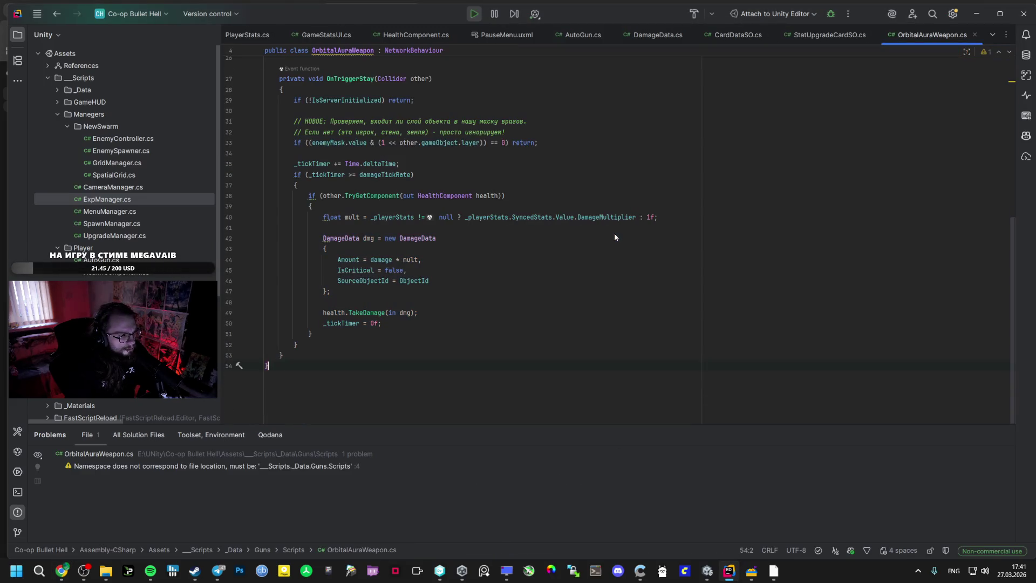
pyautogui.click(343, 144)
pyautogui.hotkey('ctrl', 'w')
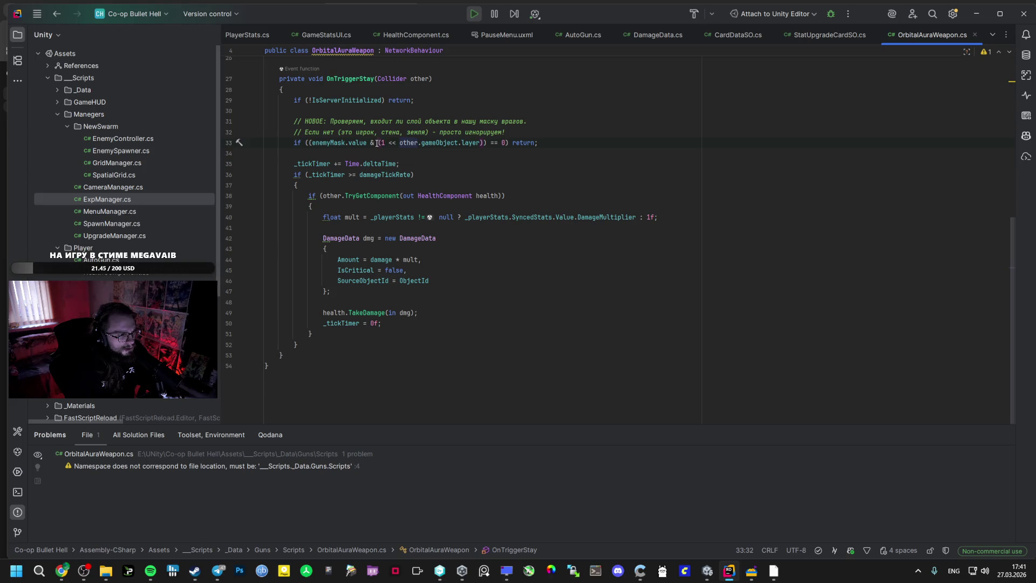
pyautogui.hotkey('alt', 'Tab')
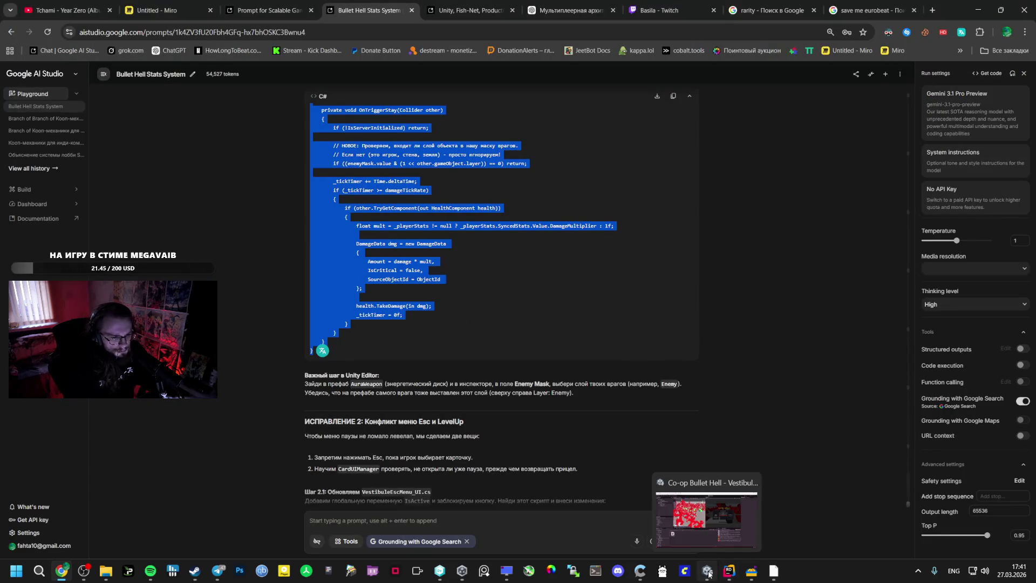
pyautogui.click(707, 570)
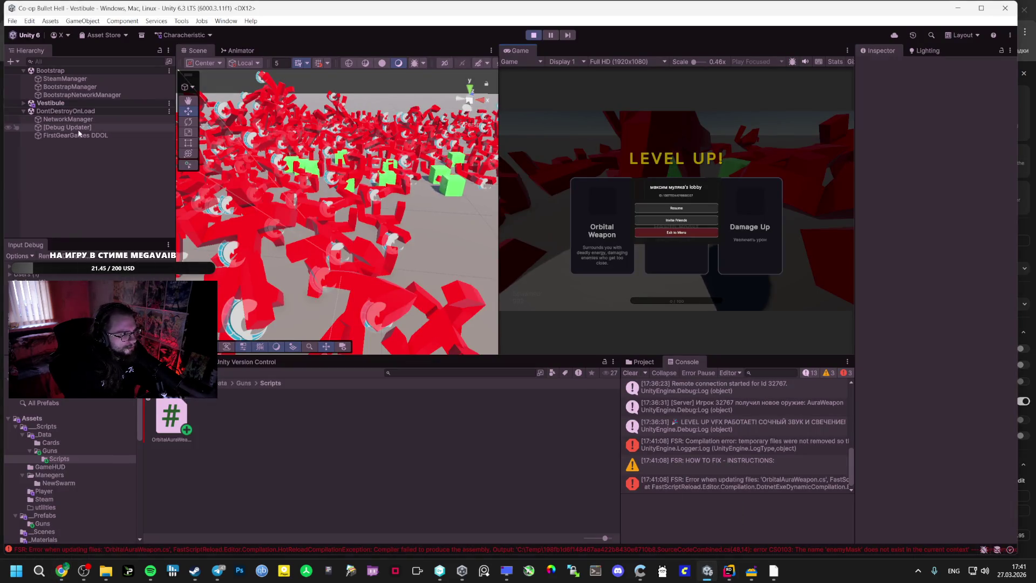
# - Stop the running game and open the AuraWeapon prefab from _Prefabs/Guns
pyautogui.click(27, 113)
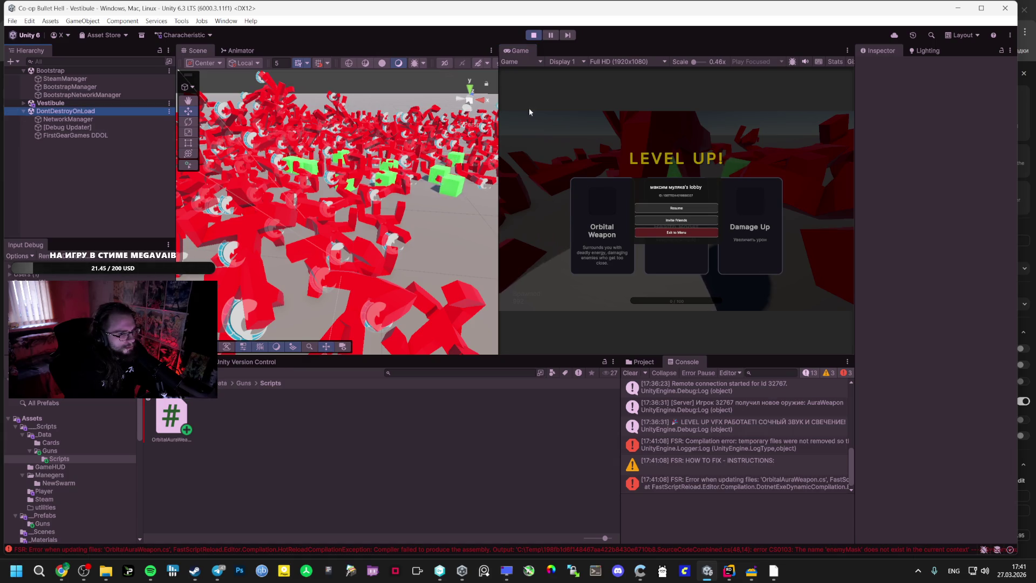
pyautogui.hotkey('ctrl', 'p')
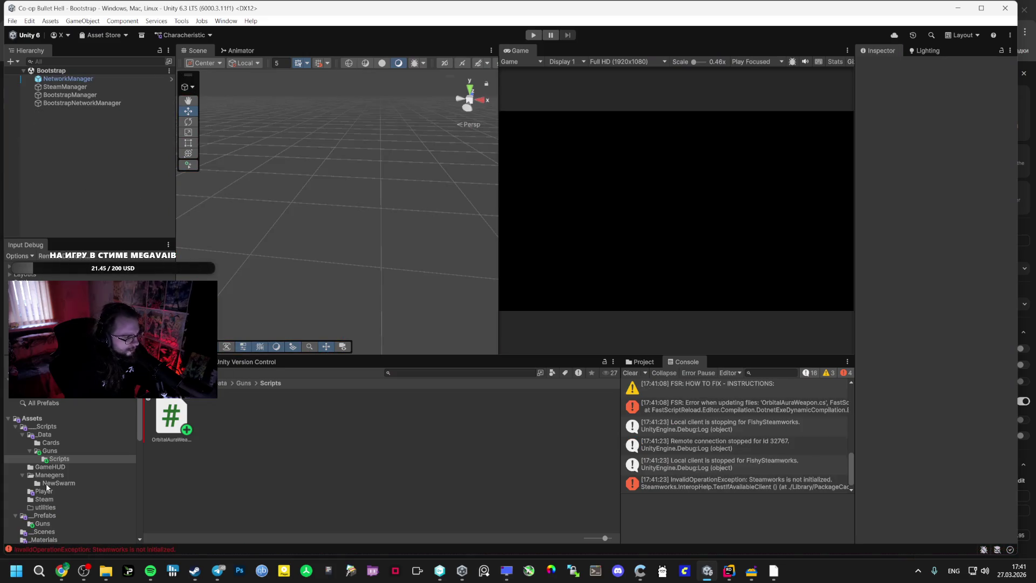
pyautogui.click(48, 475)
pyautogui.click(43, 492)
pyautogui.click(44, 499)
pyautogui.click(52, 492)
pyautogui.click(45, 507)
pyautogui.click(44, 491)
pyautogui.click(44, 516)
pyautogui.doubleClick(168, 429)
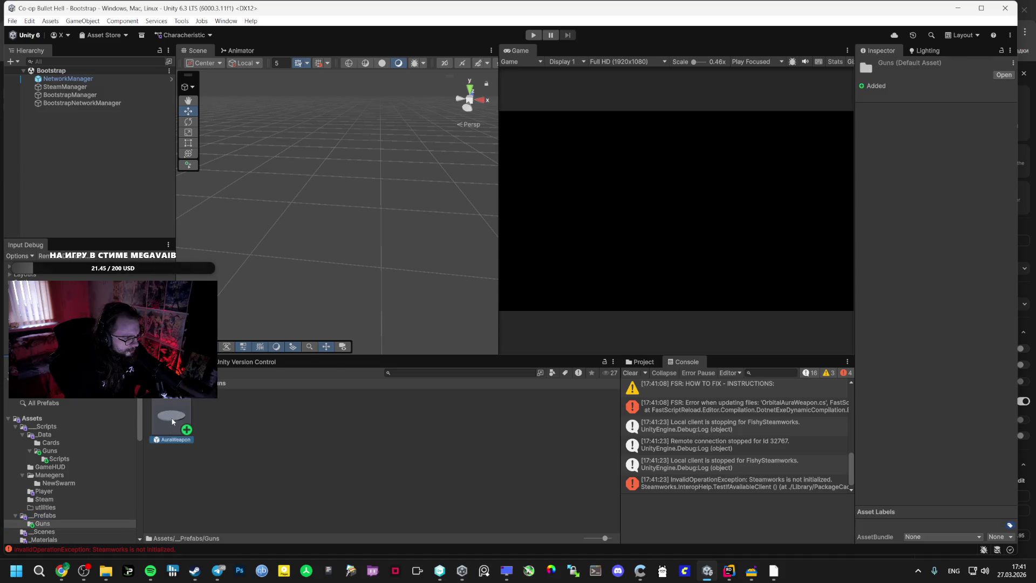
pyautogui.doubleClick(170, 418)
# - Select the AuraWeapon's Cylinder disk and drag it outward along Z
pyautogui.click(62, 91)
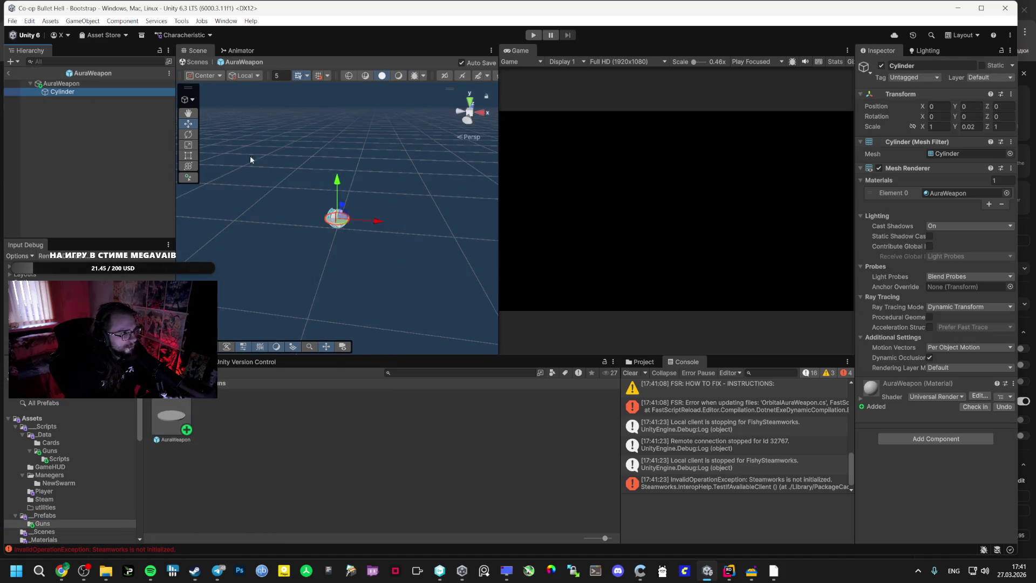
pyautogui.click(340, 203)
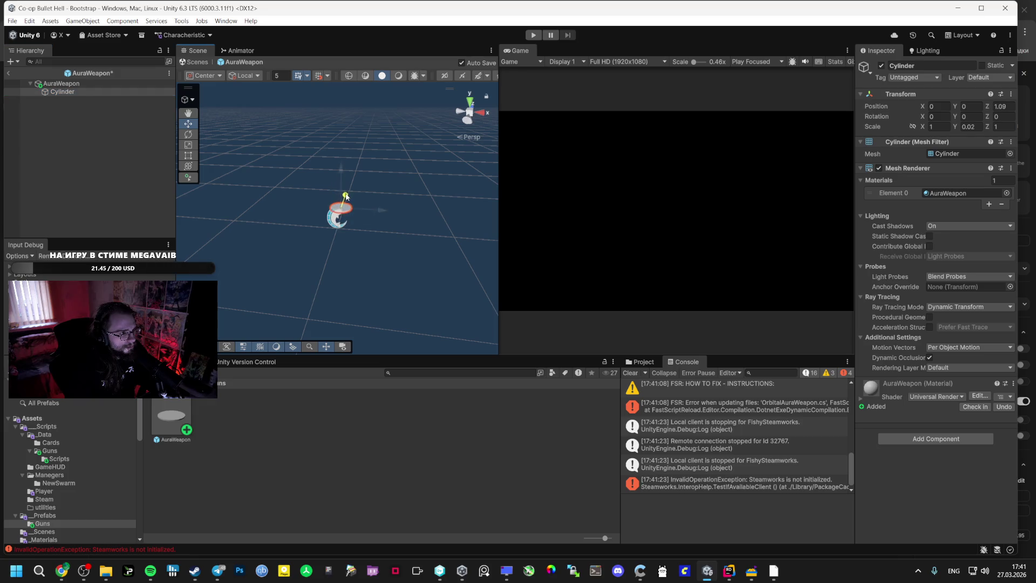
pyautogui.press('f')
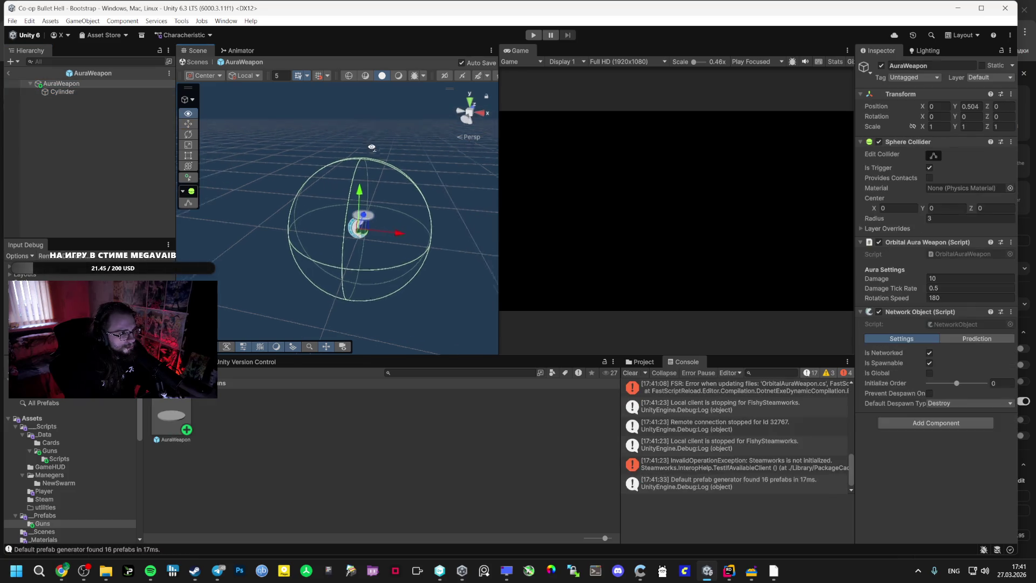
pyautogui.click(464, 253)
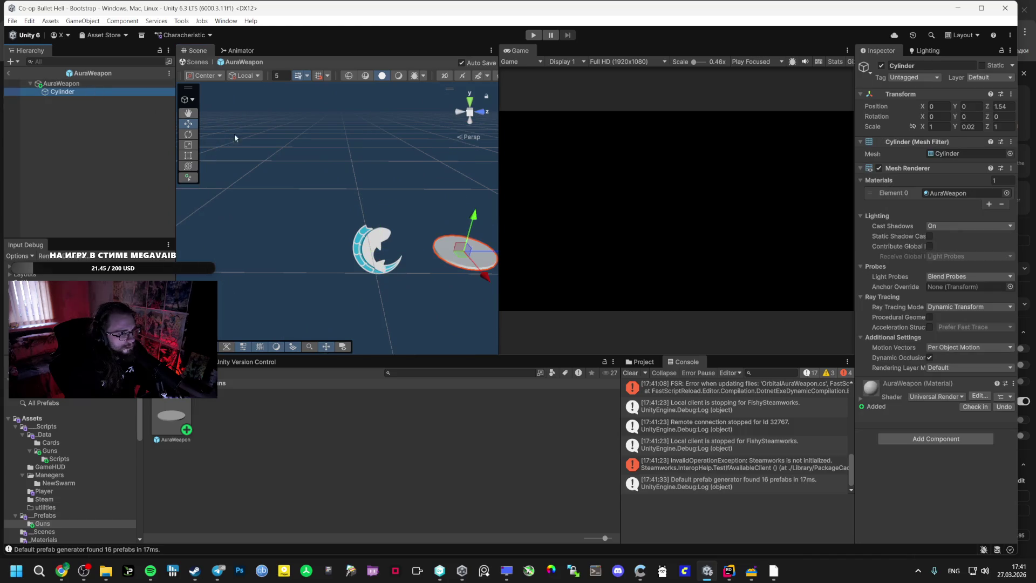
pyautogui.moveTo(459, 240); pyautogui.dragTo(480, 240)
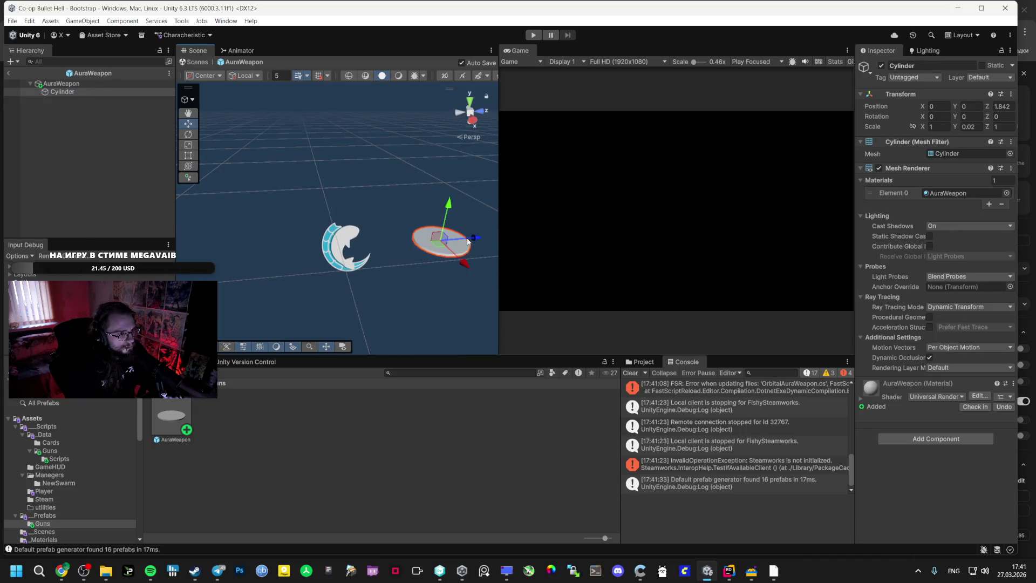
pyautogui.click(61, 83)
pyautogui.click(68, 93)
# - Push the Cylinder farther out to Z ≈ 2.5, then return to the Bootstrap scene
pyautogui.press('f')
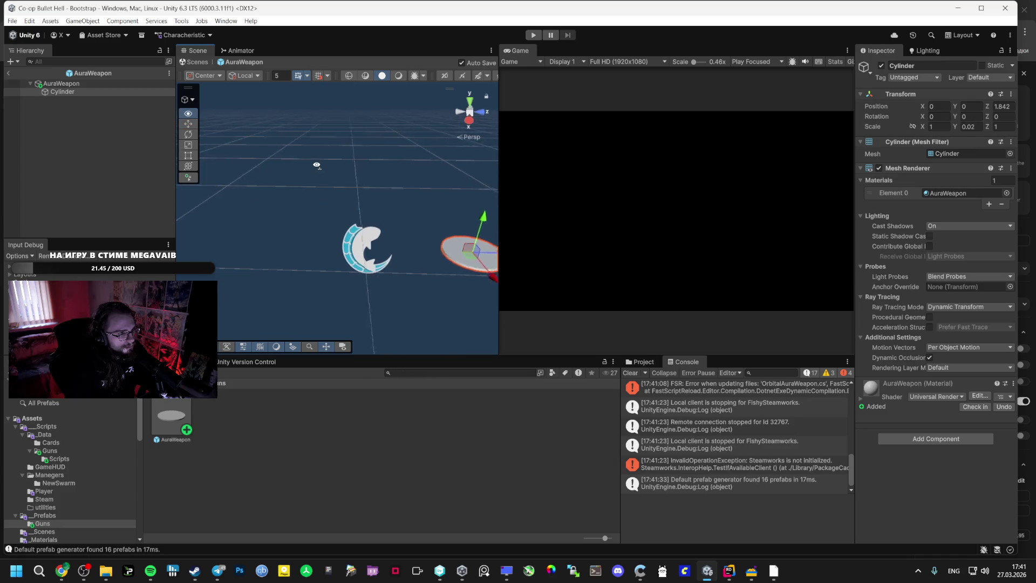
pyautogui.click(61, 83)
pyautogui.click(63, 91)
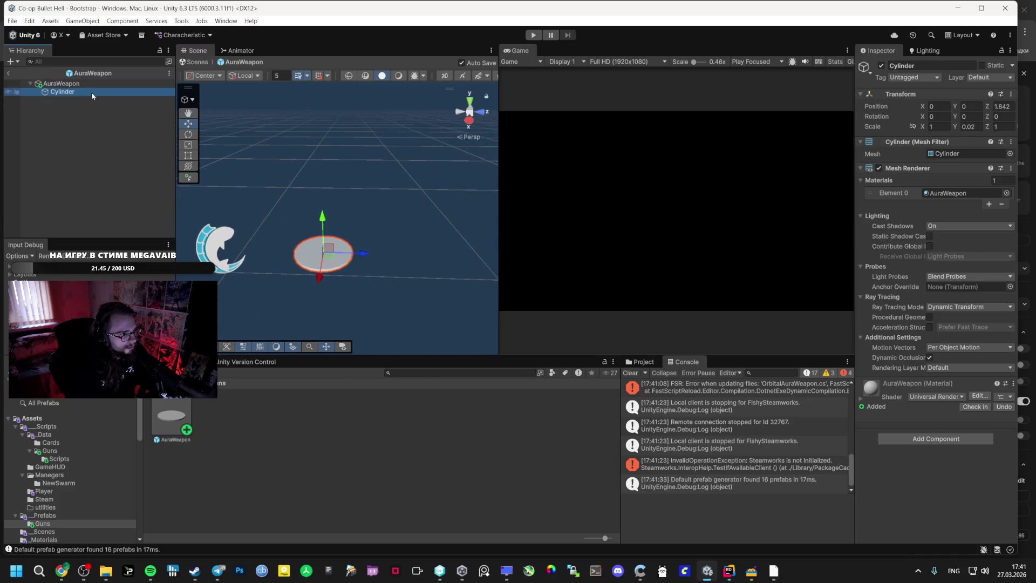
pyautogui.moveTo(354, 255); pyautogui.dragTo(390, 254)
pyautogui.click(103, 85)
pyautogui.click(62, 92)
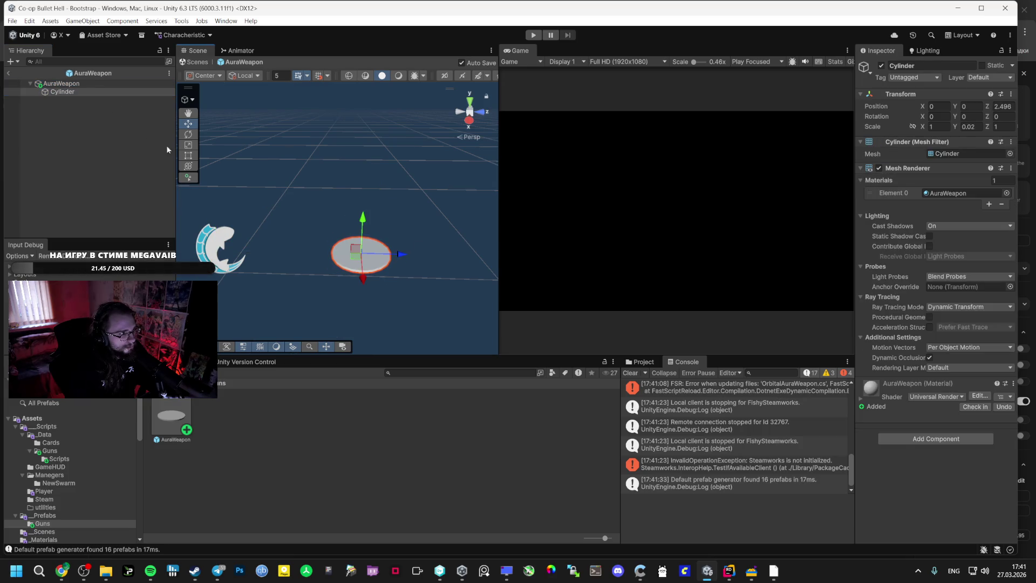
pyautogui.click(85, 84)
pyautogui.click(9, 72)
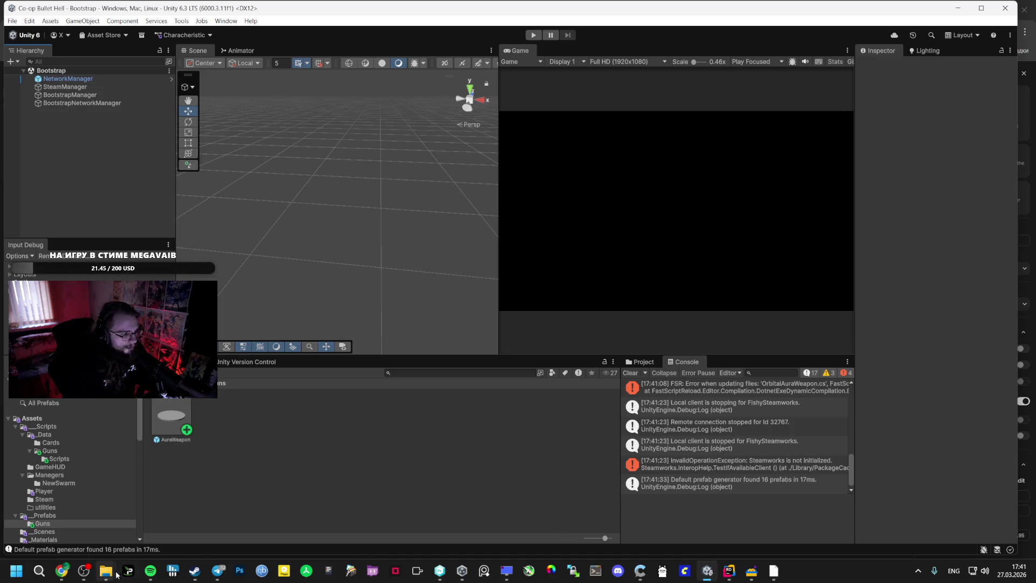
# - Select the 'public static bool IsActive' line in the AI Studio answer and switch to Rider
pyautogui.click(150, 571)
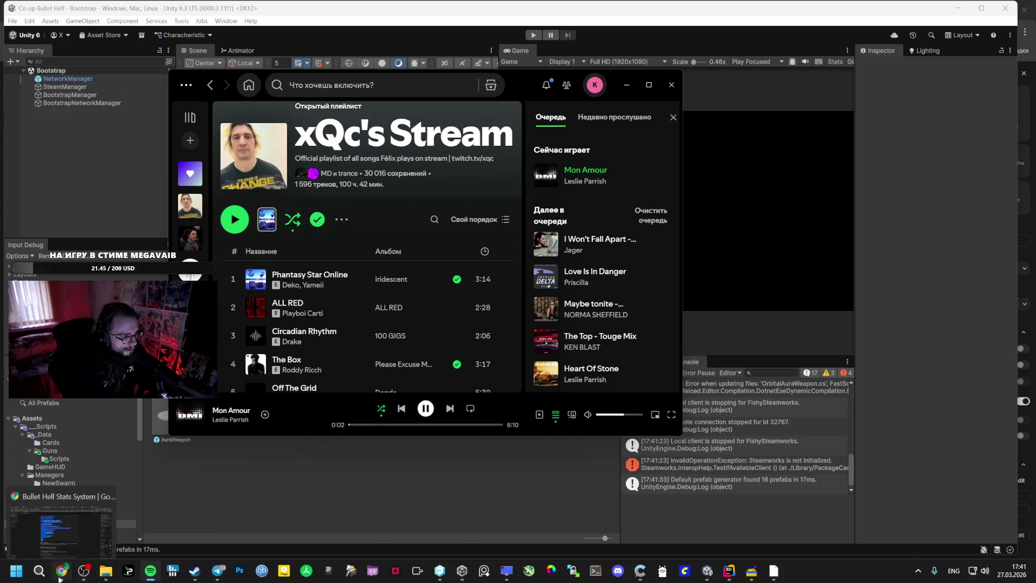
pyautogui.click(62, 570)
pyautogui.click(334, 407)
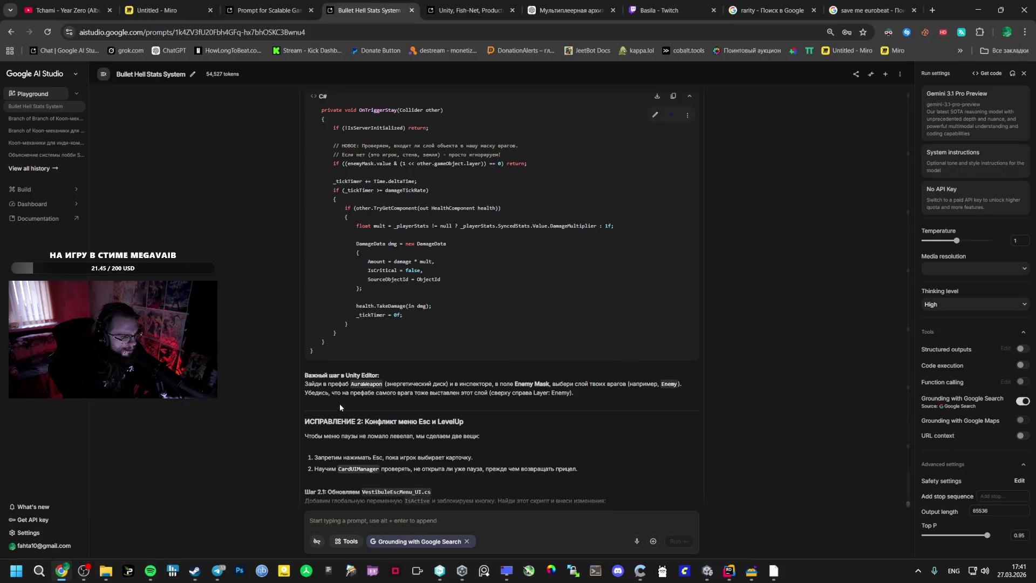
pyautogui.scroll(-3, 339, 403)
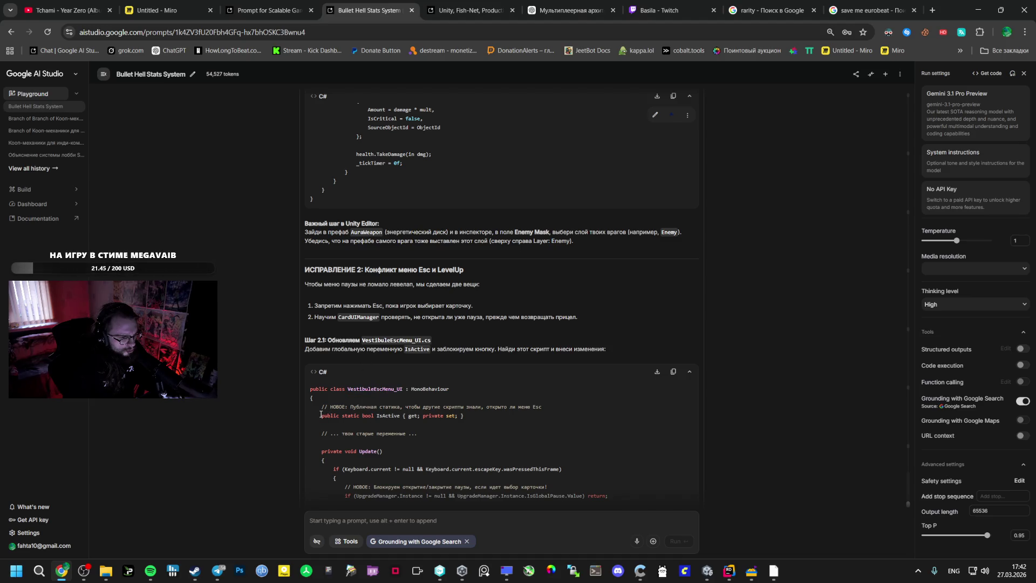
pyautogui.moveTo(321, 415); pyautogui.dragTo(494, 416)
pyautogui.hotkey('ctrl', 'c')
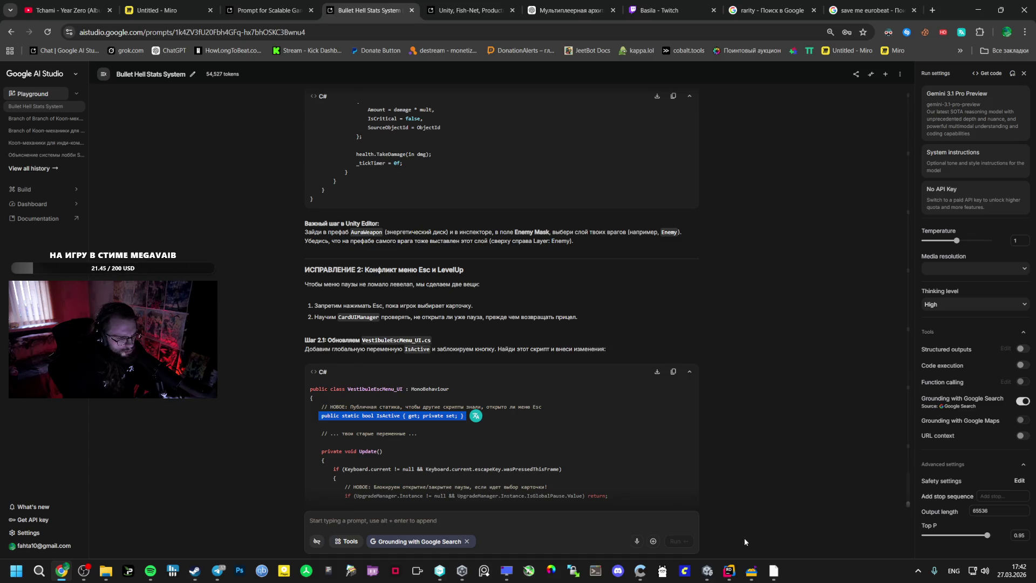
pyautogui.click(729, 570)
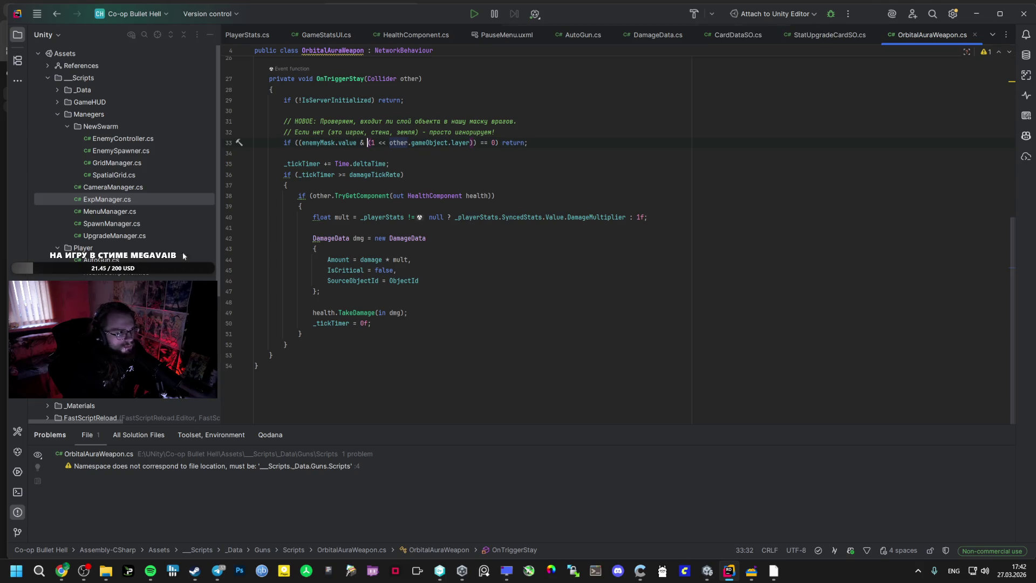
pyautogui.scroll(-1, 135, 241)
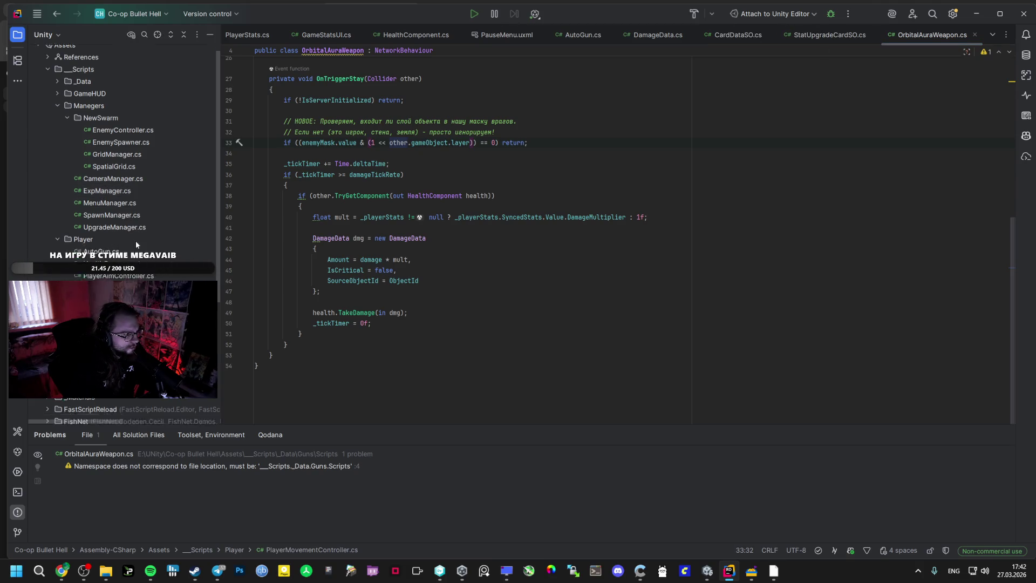
# - Open the VestibuleEscMenu_UI script from the GameHUD scripts folder
pyautogui.scroll(-5, 135, 241)
pyautogui.scroll(5, 231, 255)
pyautogui.scroll(4, 86, 208)
pyautogui.scroll(2, 87, 207)
pyautogui.click(58, 100)
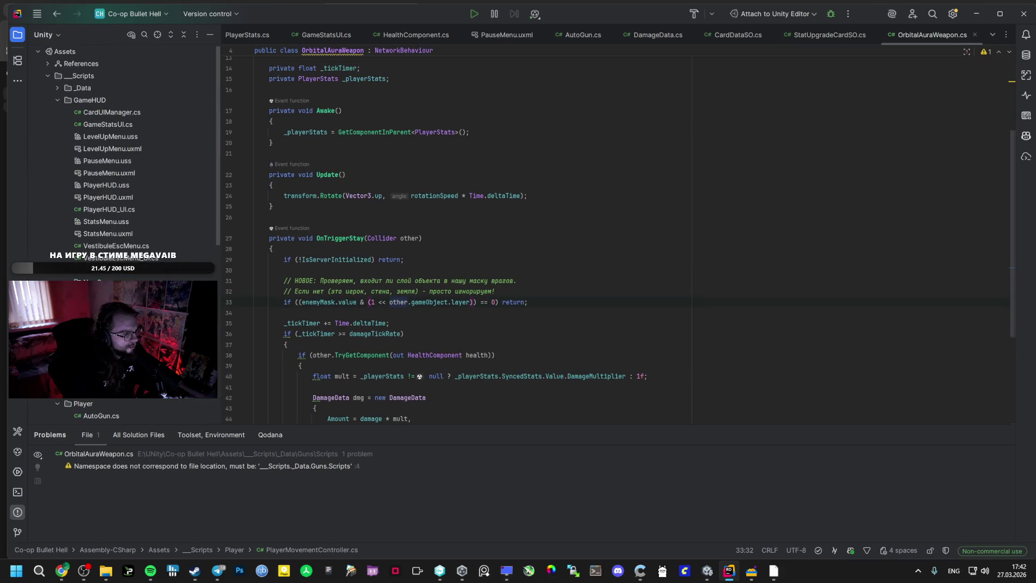
pyautogui.doubleClick(116, 258)
pyautogui.scroll(-5, 333, 174)
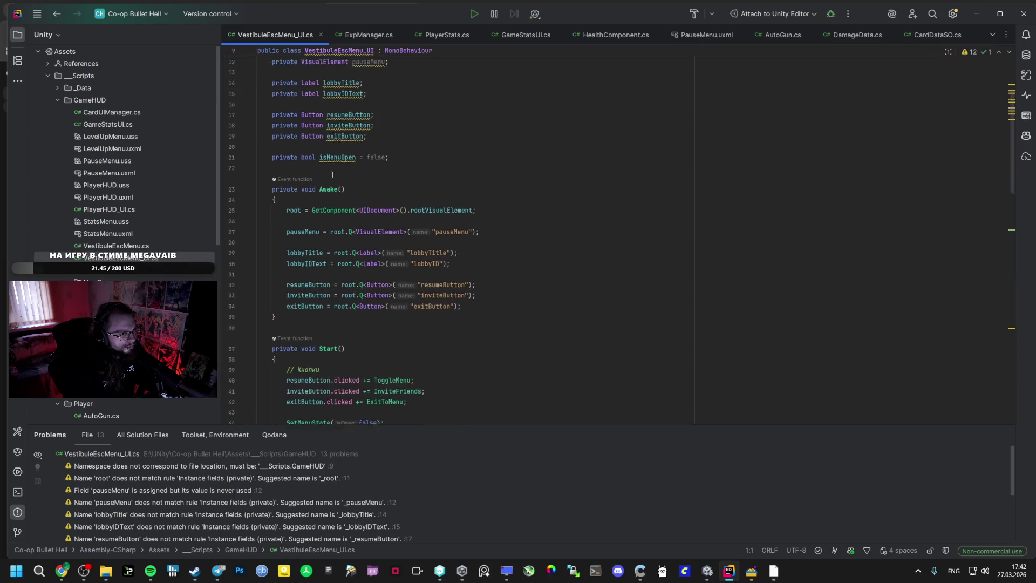
pyautogui.scroll(2, 332, 174)
# - Add 'public static bool IsActive { get; private set; }' under the class brace
pyautogui.click(314, 221)
pyautogui.hotkey('ctrl', 'v')
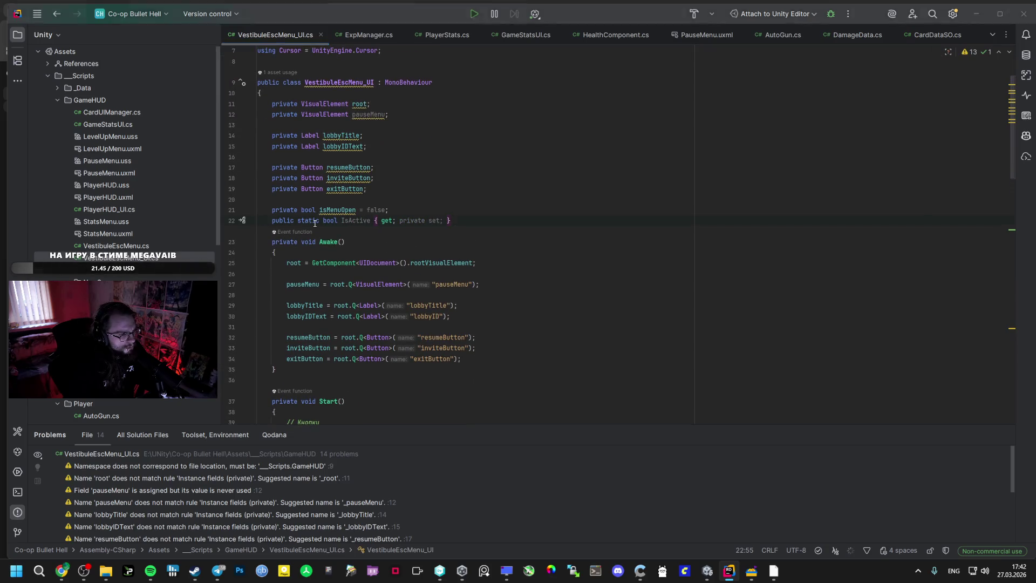
pyautogui.hotkey('alt', 'Tab')
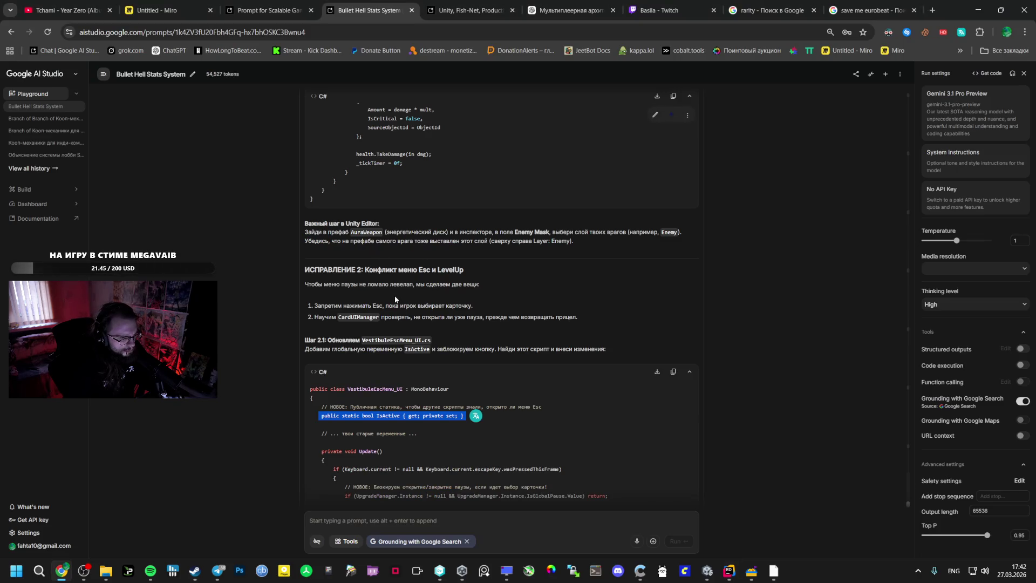
pyautogui.hotkey('alt', 'Tab')
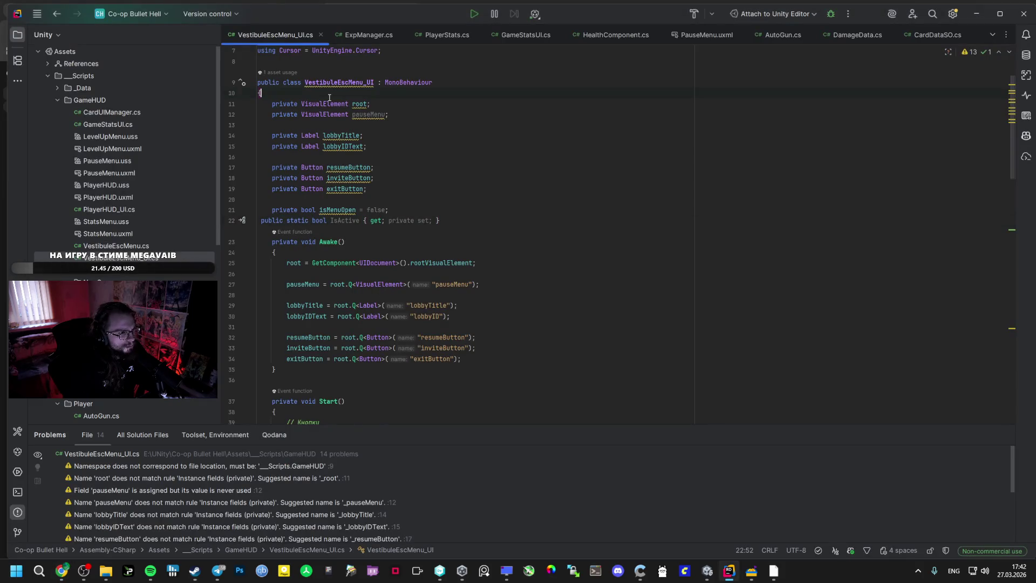
pyautogui.hotkey('ctrl', 'z')
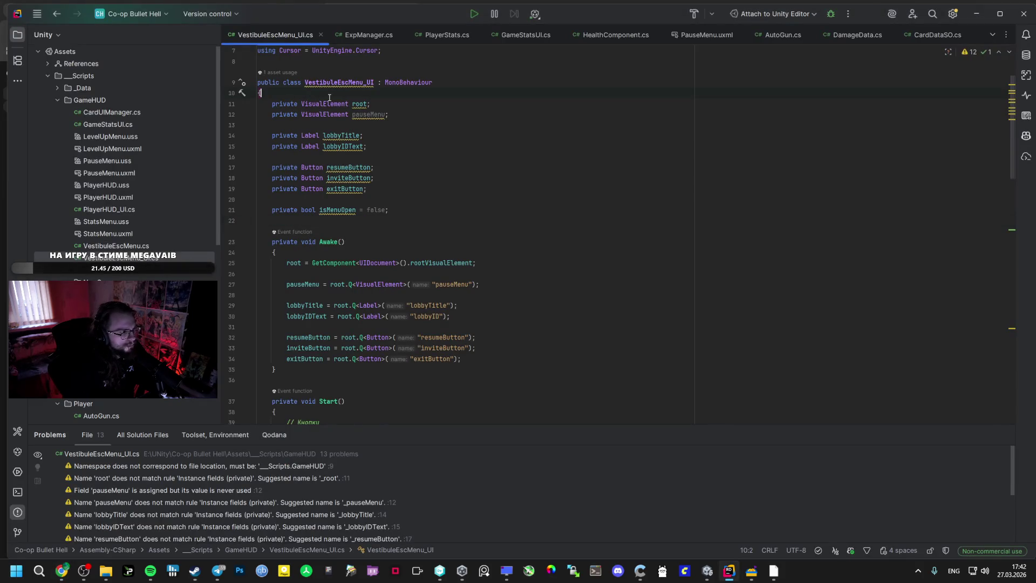
pyautogui.press('Return')
pyautogui.hotkey('ctrl', 'v')
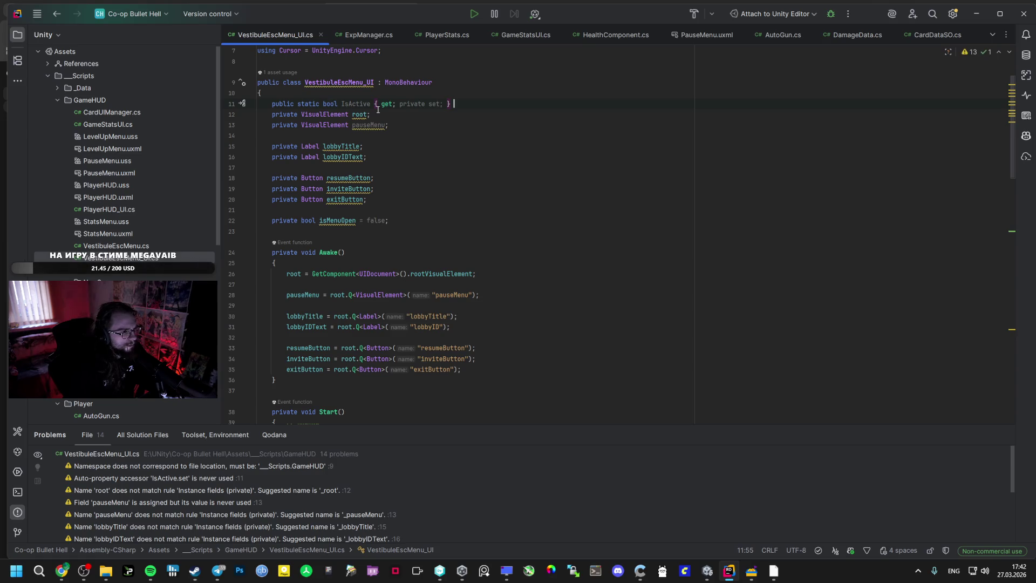
pyautogui.press('Return')
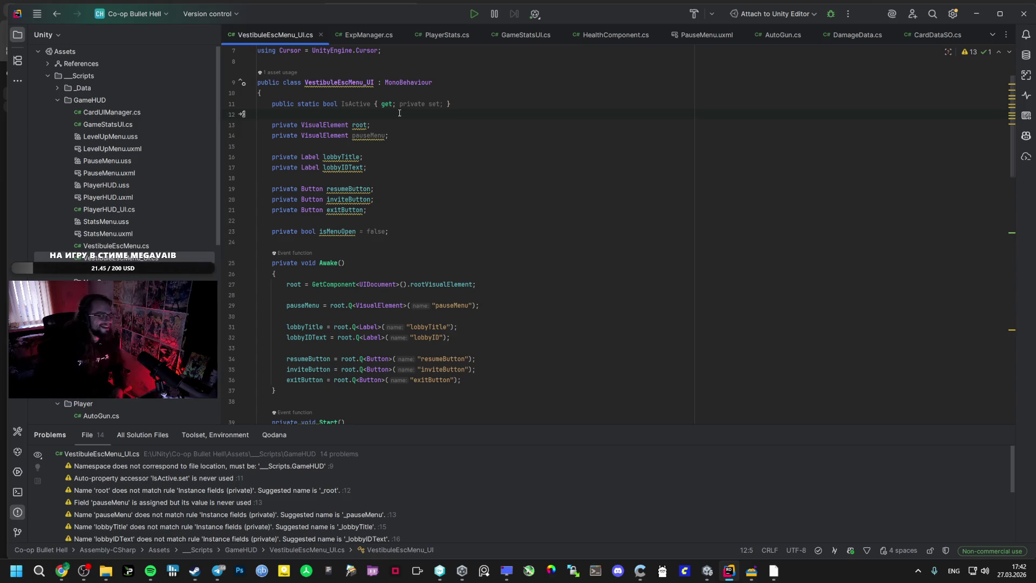
pyautogui.hotkey('alt', 'Tab')
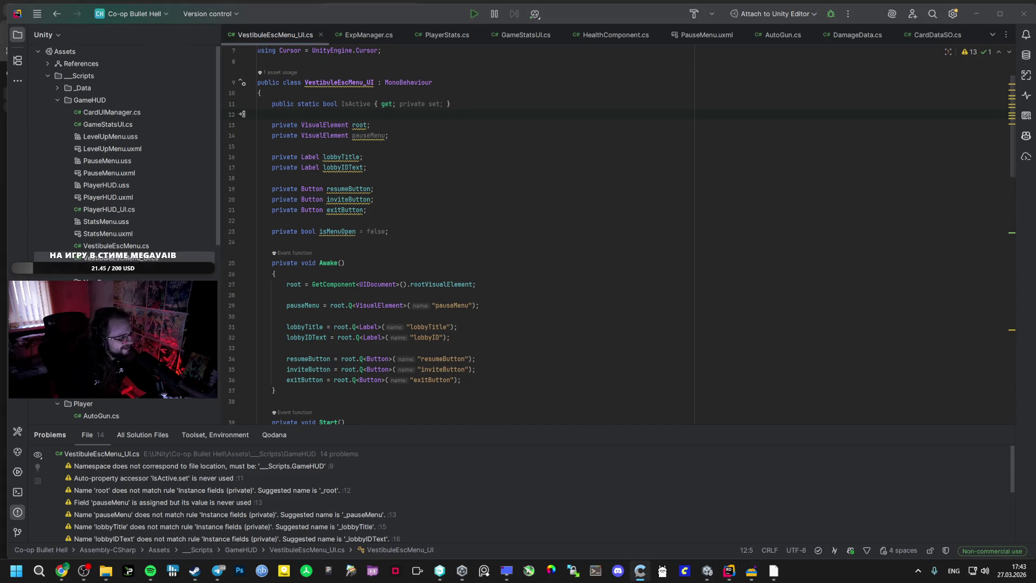
pyautogui.hotkey('alt', 'Tab')
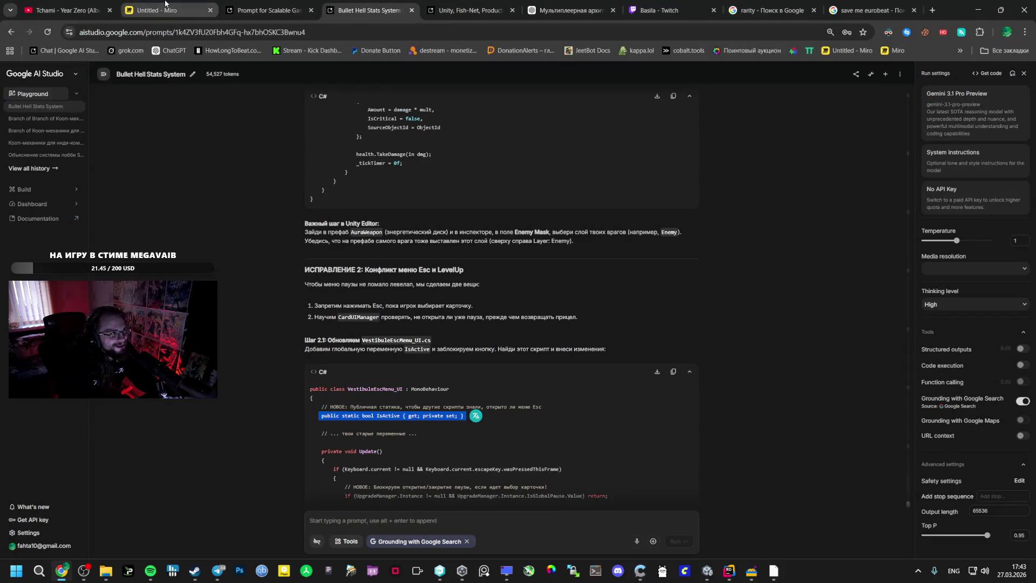
# - Add the line 'НО УВЕЛИЧИВАЕТ ВСЕ В НЕСКОЛЬКО РАЗ (СТАТЫ, ПУШКИ)' to the save-deleting card note
pyautogui.click(157, 11)
pyautogui.scroll(-10, 425, 341)
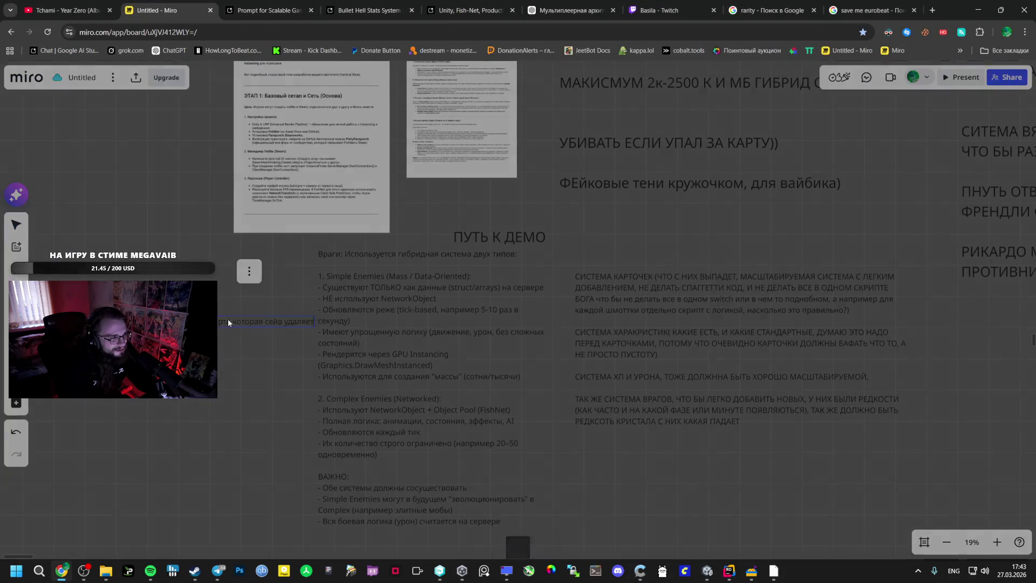
pyautogui.click(237, 322)
pyautogui.doubleClick(239, 321)
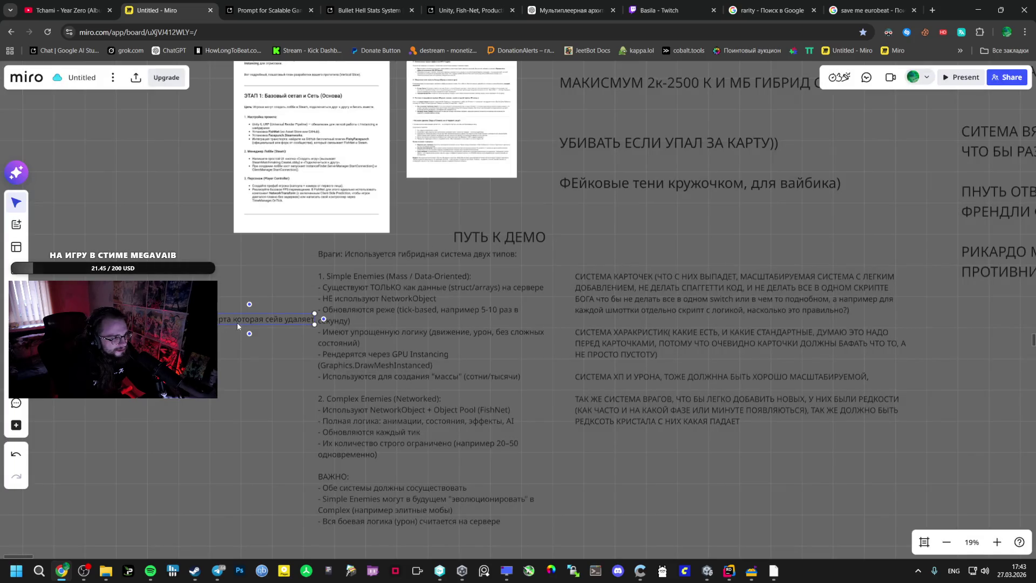
pyautogui.click(312, 322)
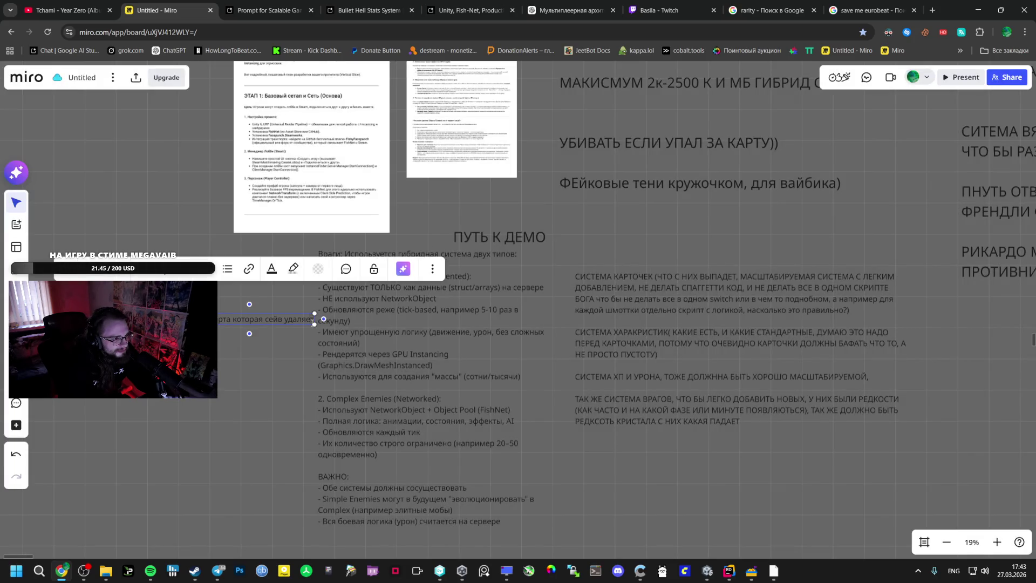
pyautogui.press('Return')
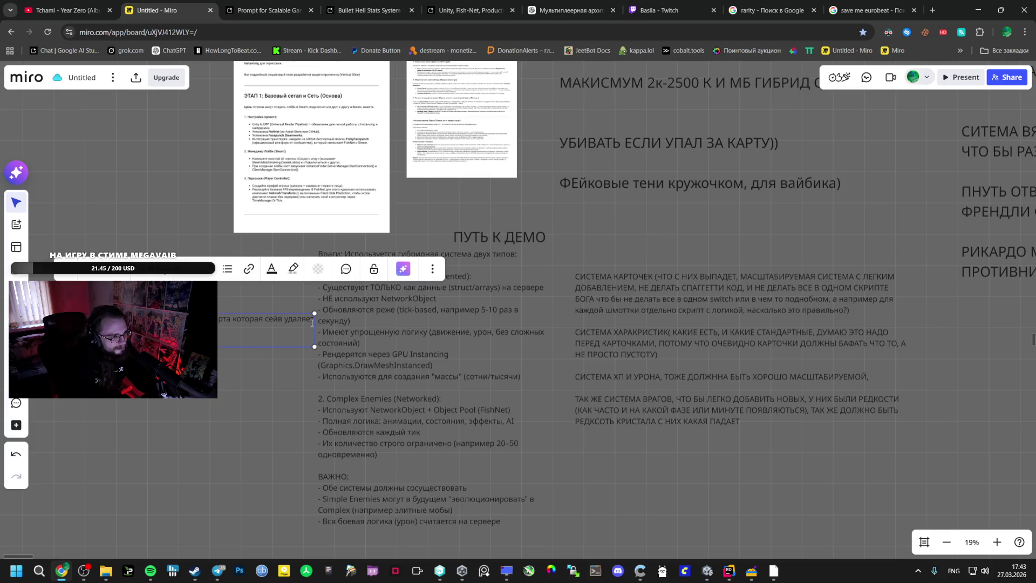
pyautogui.hotkey('alt', 'shift')
pyautogui.write('ичив')
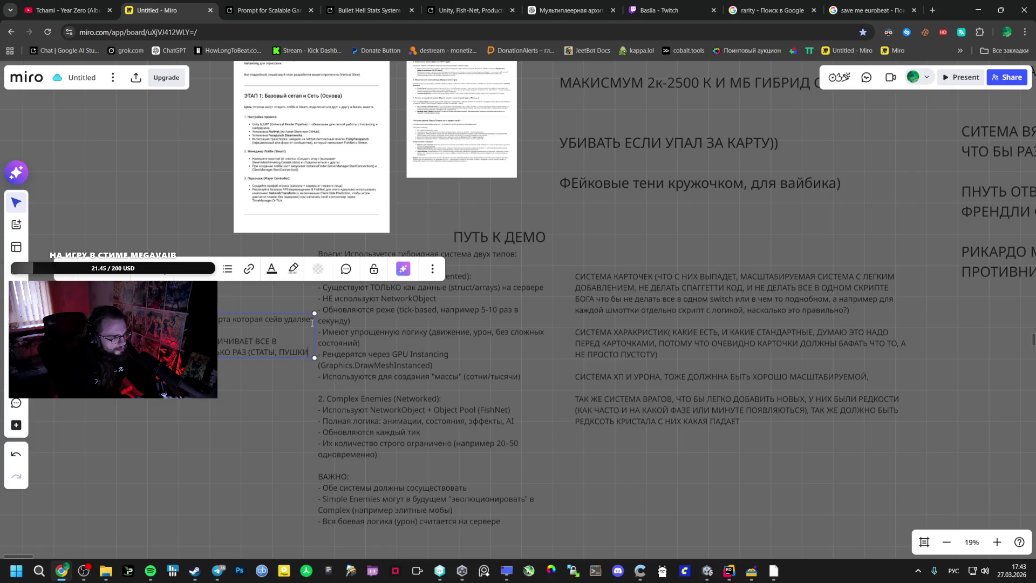
pyautogui.click(290, 424)
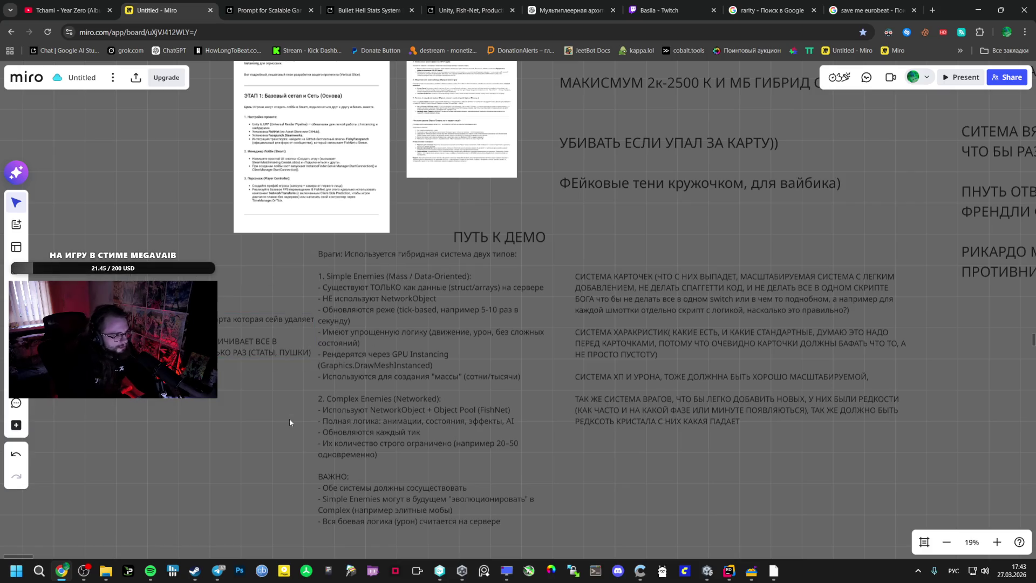
# - Shift the Враги and СИСТЕМА КАРТОЧЕК blocks left and place the card note in the right-hand column
pyautogui.moveTo(247, 346)
pyautogui.mouseDown()
pyautogui.moveTo(215, 344)
pyautogui.moveTo(900, 369)
pyautogui.moveTo(889, 434)
pyautogui.moveTo(868, 451)
pyautogui.mouseUp()
pyautogui.hscroll(5, 801, 499)
pyautogui.click(227, 319)
pyautogui.moveTo(227, 320); pyautogui.dragTo(70, 316)
pyautogui.click(504, 341)
pyautogui.moveTo(504, 341); pyautogui.dragTo(346, 328)
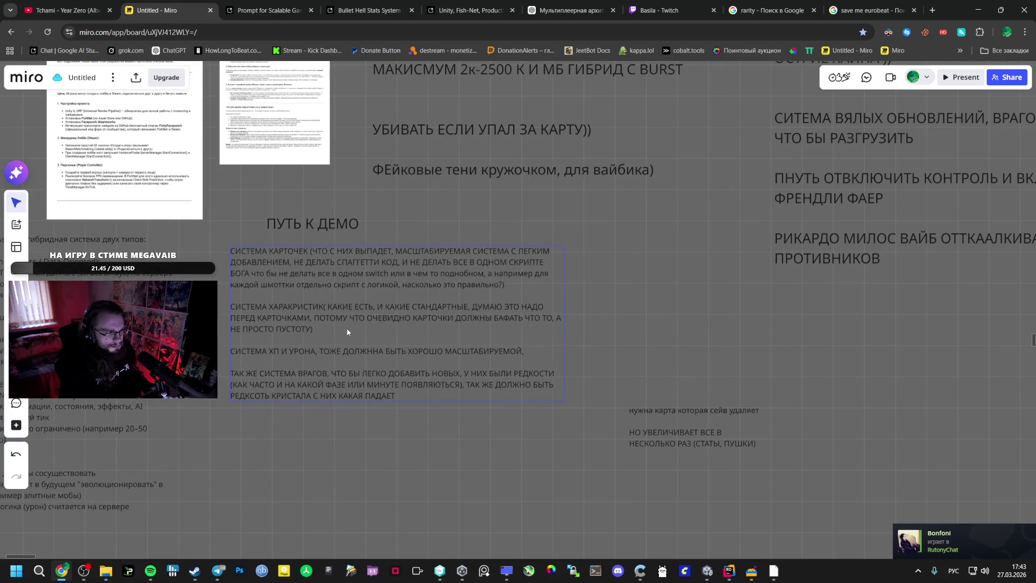
pyautogui.moveTo(665, 435)
pyautogui.mouseDown()
pyautogui.moveTo(804, 370)
pyautogui.moveTo(755, 297)
pyautogui.moveTo(852, 322)
pyautogui.mouseUp()
pyautogui.click(778, 310)
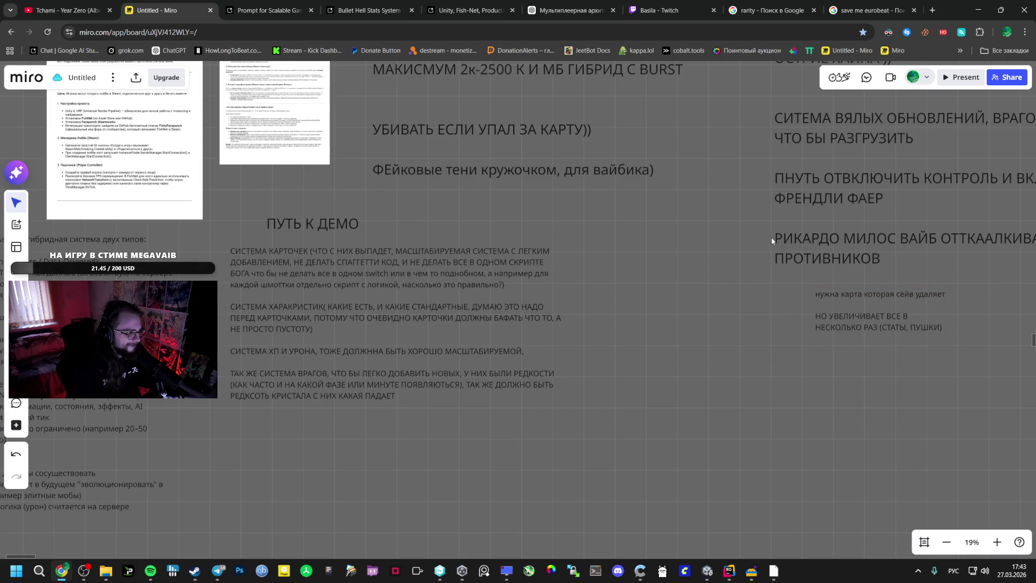
pyautogui.moveTo(848, 317)
pyautogui.mouseDown()
pyautogui.moveTo(815, 314)
pyautogui.moveTo(813, 325)
pyautogui.mouseUp()
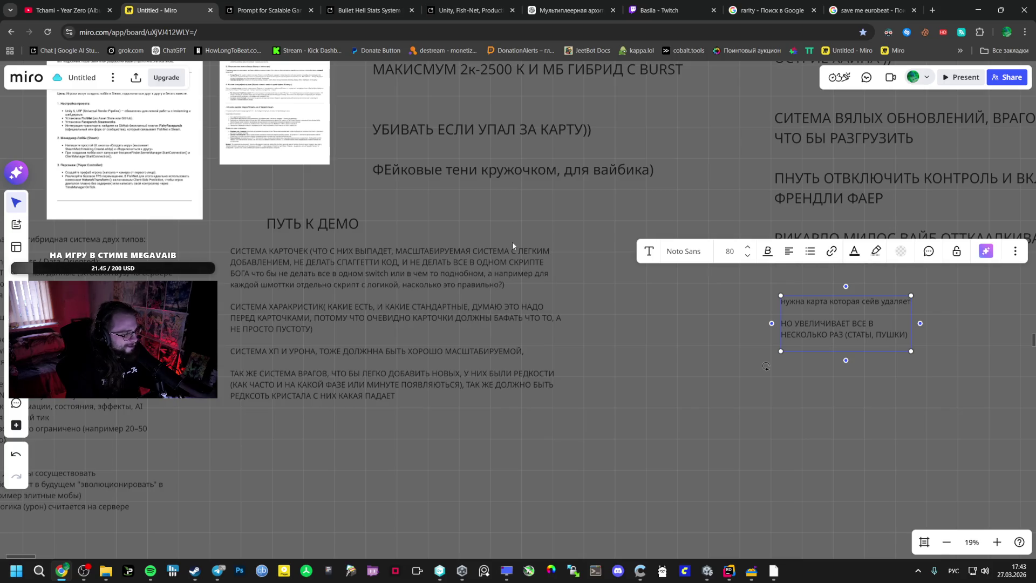
pyautogui.click(649, 251)
pyautogui.press('Escape')
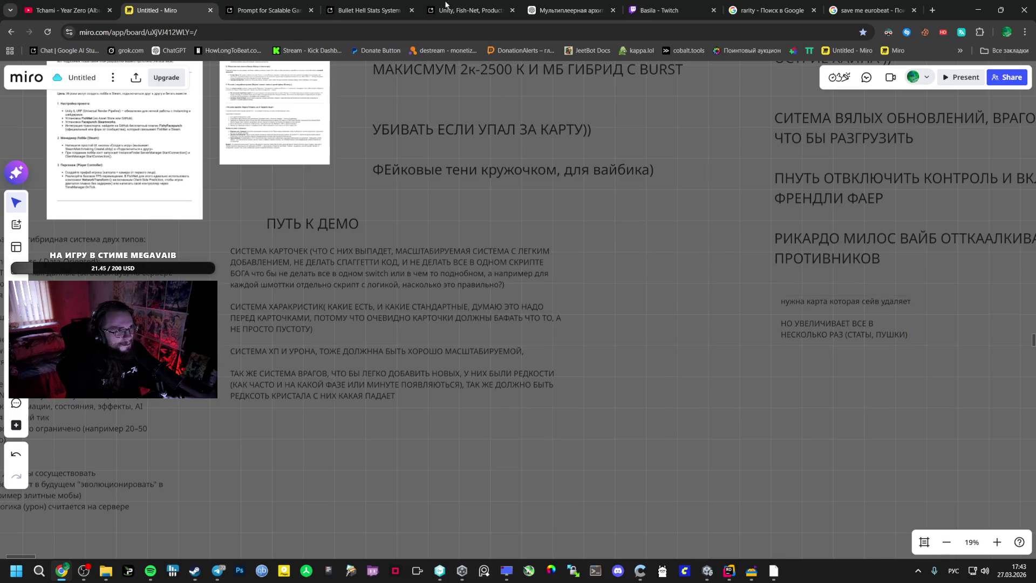
pyautogui.click(452, 14)
pyautogui.click(369, 9)
# - Find the Esc-menu fix instructions in the Bullet Hell Stats System chat
pyautogui.click(270, 10)
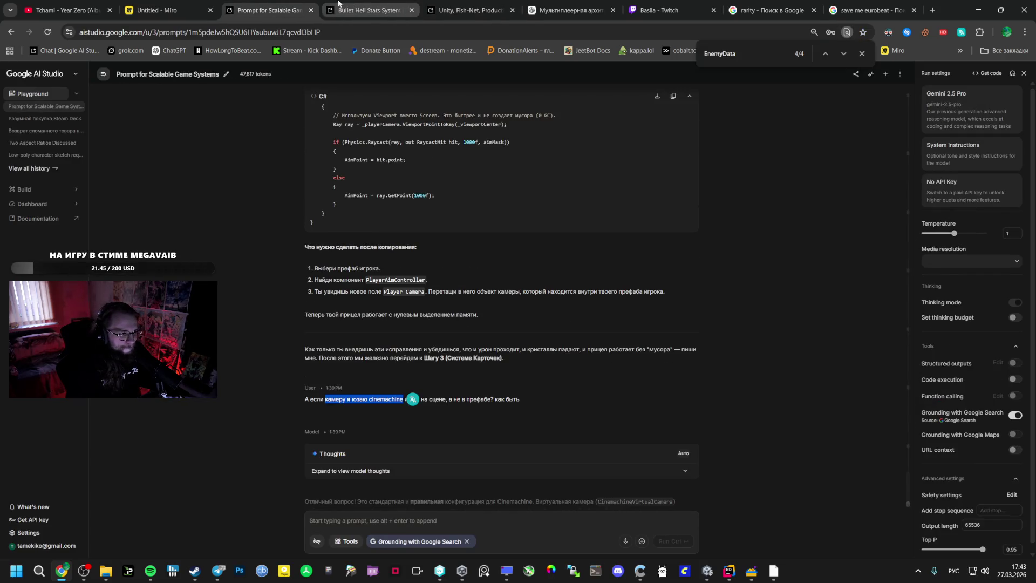
pyautogui.click(345, 6)
pyautogui.click(431, 14)
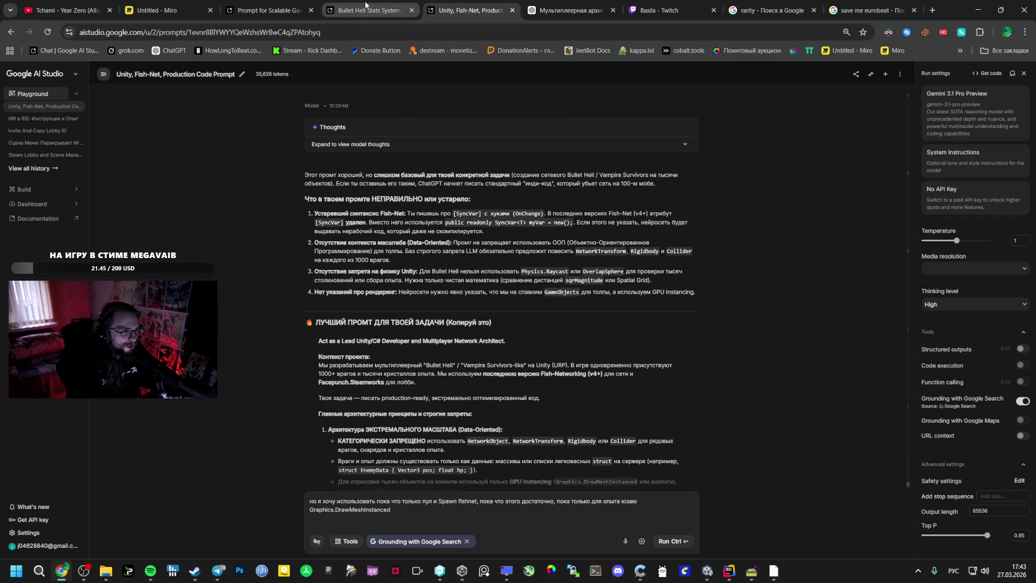
pyautogui.scroll(5, 317, 231)
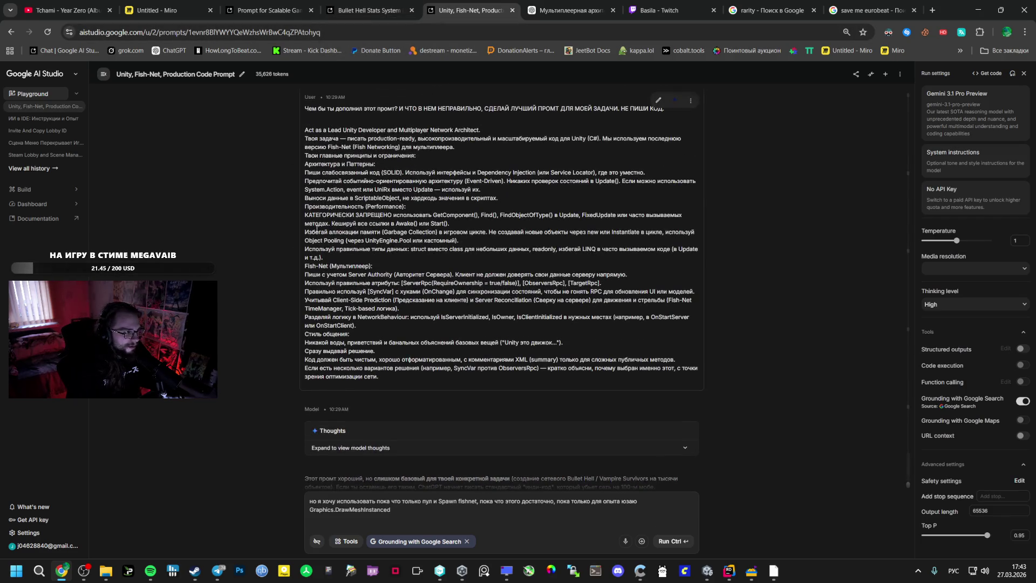
pyautogui.scroll(-2, 316, 231)
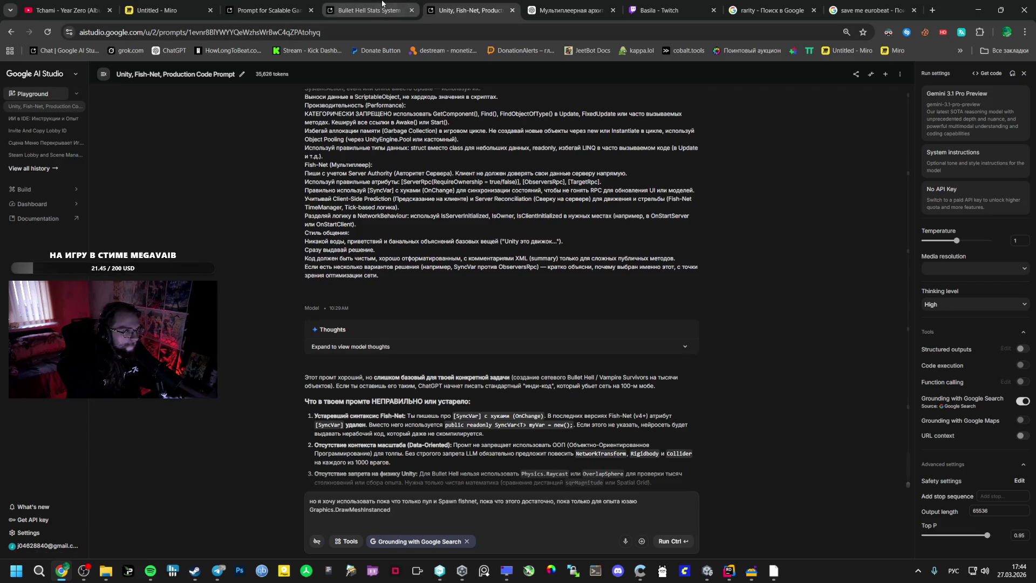
pyautogui.click(382, 4)
pyautogui.scroll(-4, 479, 296)
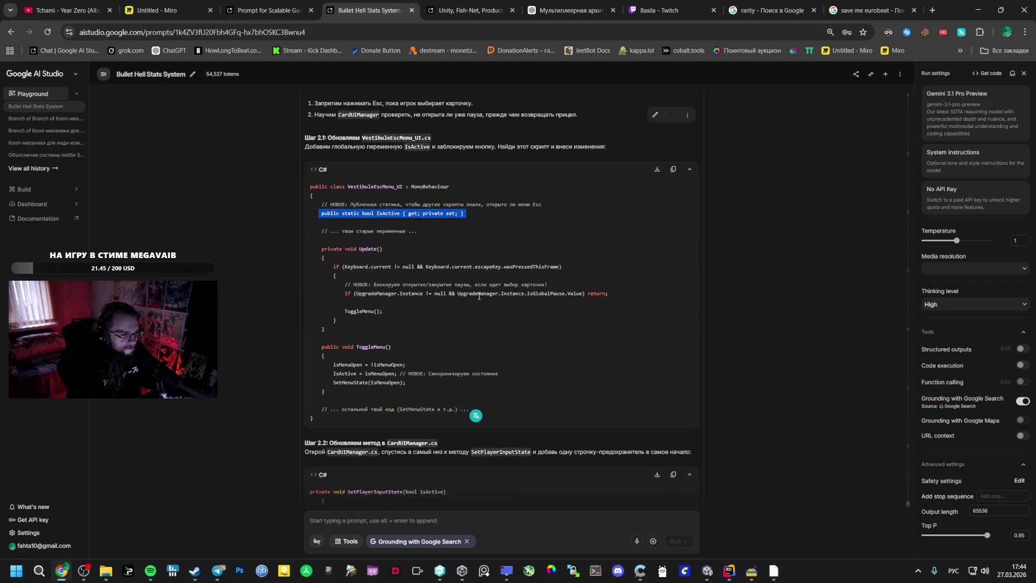
# - Paste the UpgradeManager guard line into the Esc check block in Update
pyautogui.moveTo(345, 281); pyautogui.dragTo(370, 308)
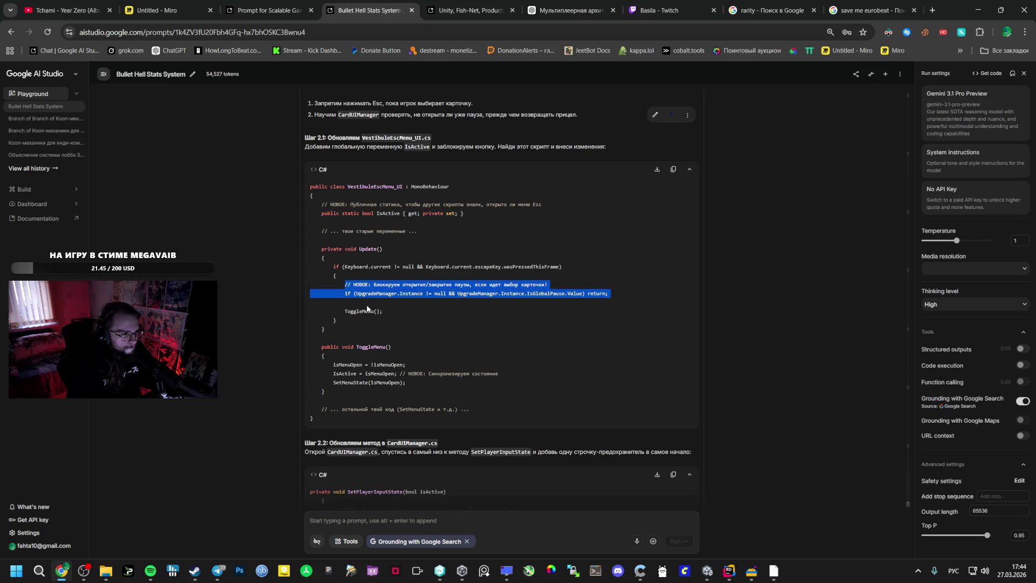
pyautogui.doubleClick(368, 249)
pyautogui.hotkey('ctrl', 'c')
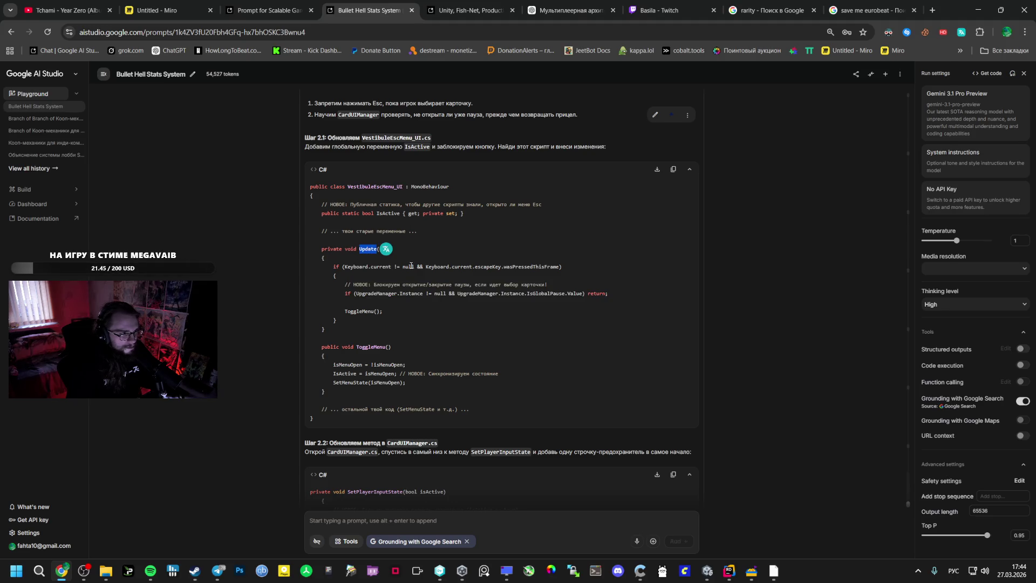
pyautogui.hotkey('alt', 'Tab')
pyautogui.hotkey('ctrl', 'f')
pyautogui.hotkey('ctrl', 'v')
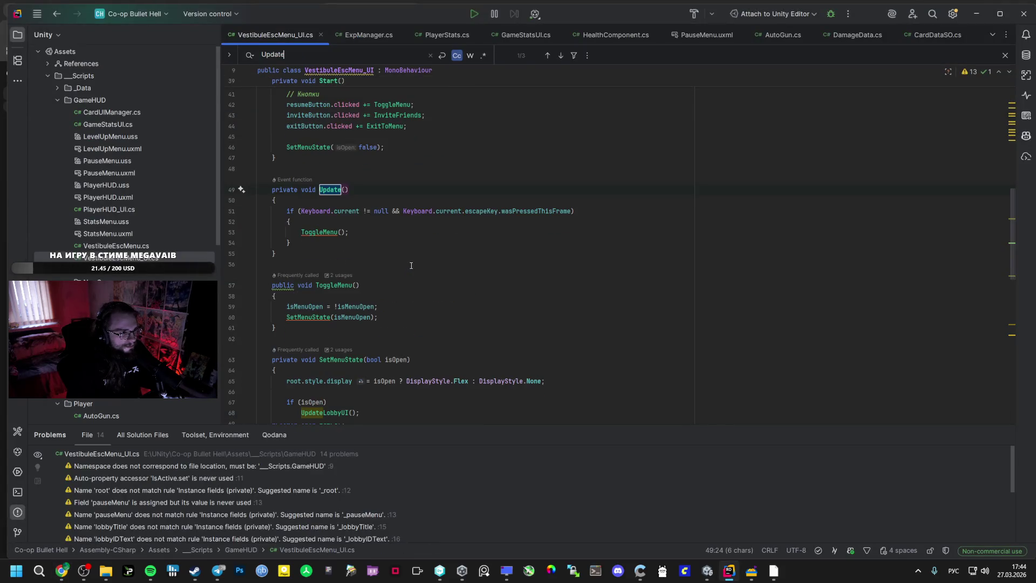
pyautogui.hotkey('alt', 'Tab')
pyautogui.moveTo(608, 293); pyautogui.dragTo(343, 291)
pyautogui.hotkey('ctrl', 'c')
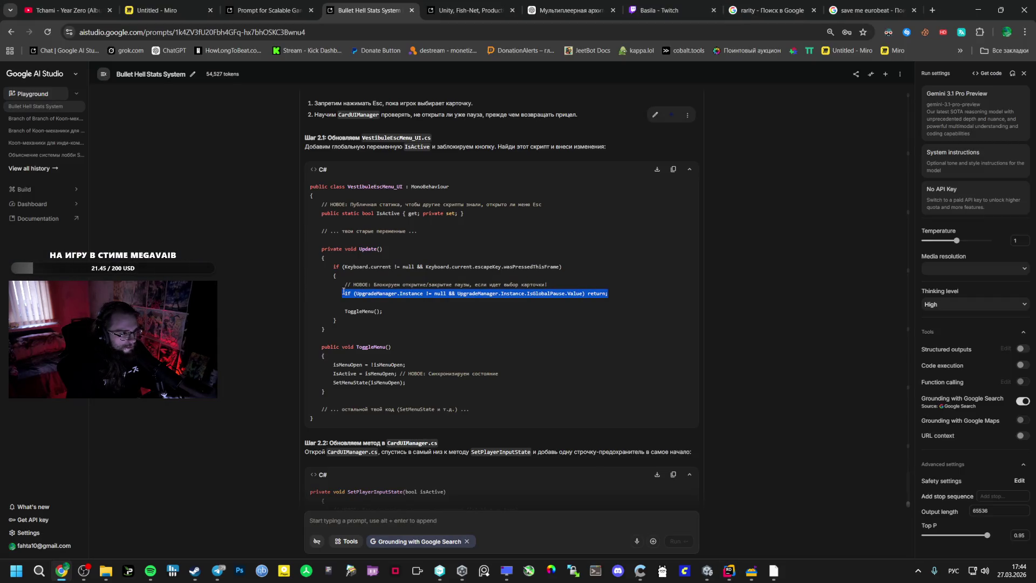
pyautogui.hotkey('alt', 'Tab')
pyautogui.click(366, 222)
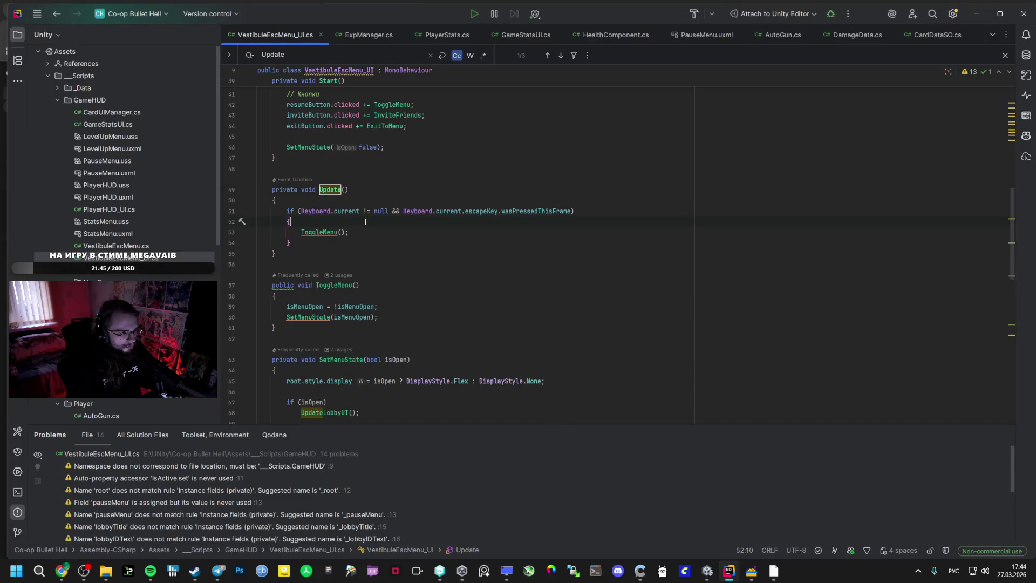
pyautogui.press('Return')
pyautogui.hotkey('ctrl', 'v')
pyautogui.hotkey('alt', 'Tab')
# - Add 'IsActive = isMenuOpen;' in ToggleMenu right after the menu toggle line
pyautogui.scroll(-3, 402, 229)
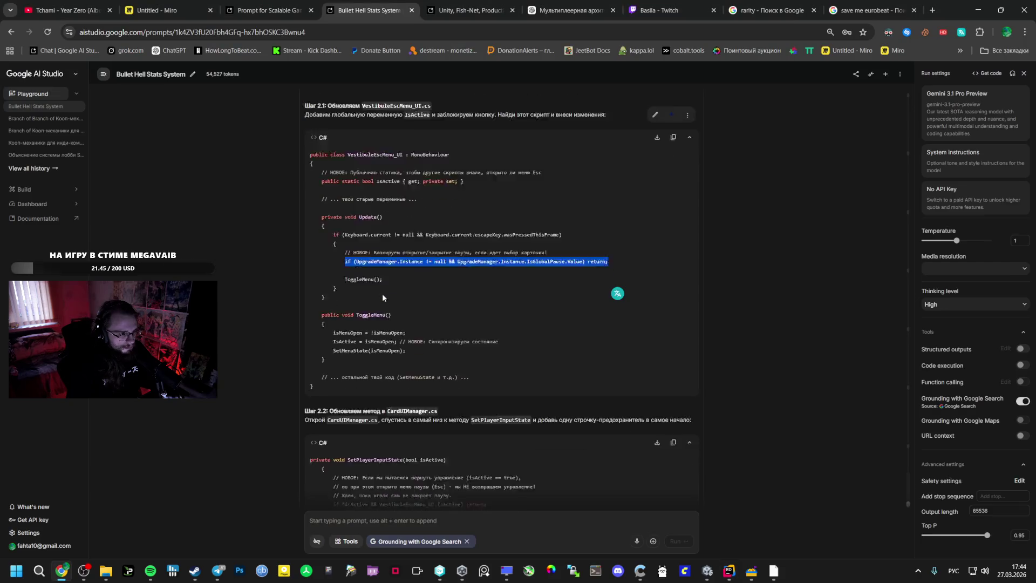
pyautogui.doubleClick(371, 195)
pyautogui.hotkey('ctrl', 'c')
pyautogui.hotkey('alt', 'Tab')
pyautogui.hotkey('ctrl', 'f')
pyautogui.hotkey('ctrl', 'v')
pyautogui.press('Return')
pyautogui.hotkey('alt', 'Tab')
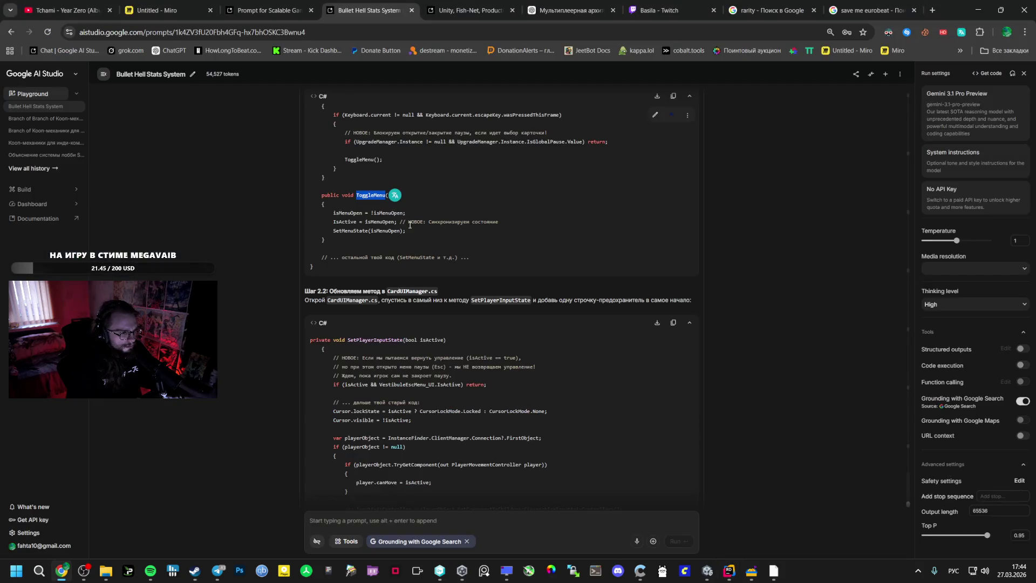
pyautogui.moveTo(566, 223); pyautogui.dragTo(325, 228)
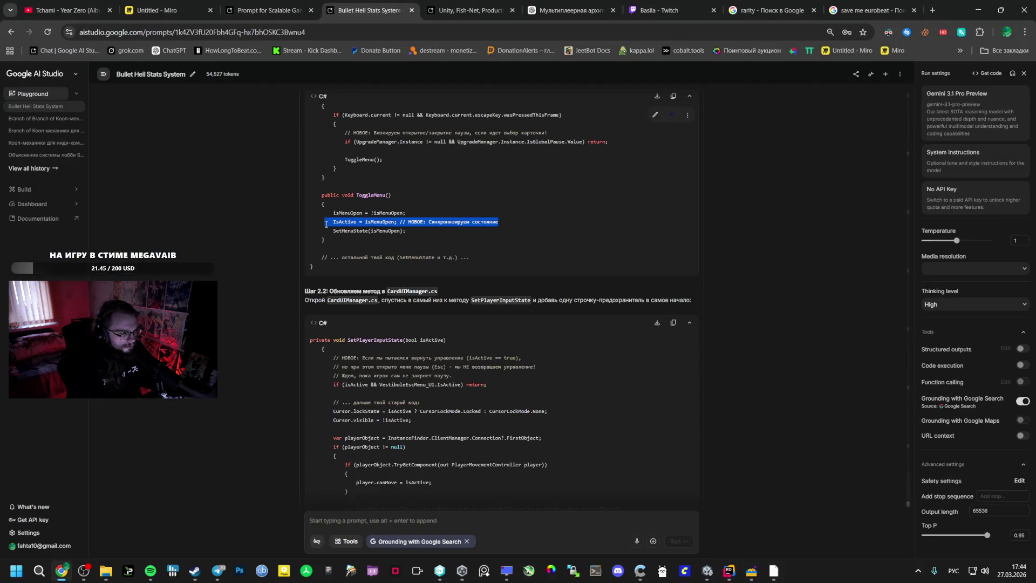
pyautogui.hotkey('alt', 'Tab')
pyautogui.click(407, 279)
pyautogui.press('Return')
pyautogui.hotkey('ctrl', 'v')
pyautogui.hotkey('alt', 'Tab')
# - Copy SetPlayerInputState from the answer and open CardUIManager.cs
pyautogui.scroll(-1, 387, 326)
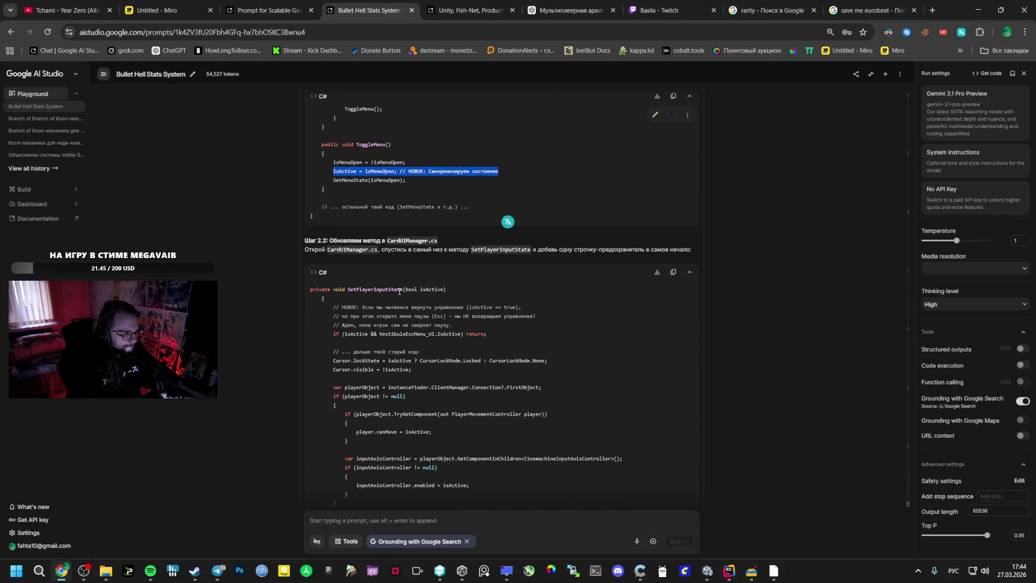
pyautogui.scroll(-1, 378, 259)
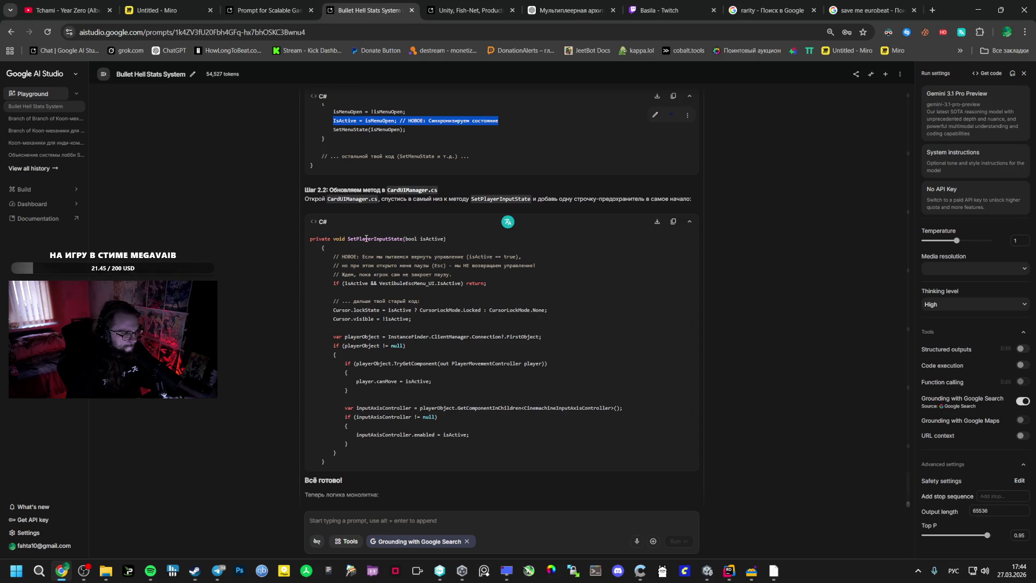
pyautogui.doubleClick(366, 240)
pyautogui.hotkey('alt', 'Tab')
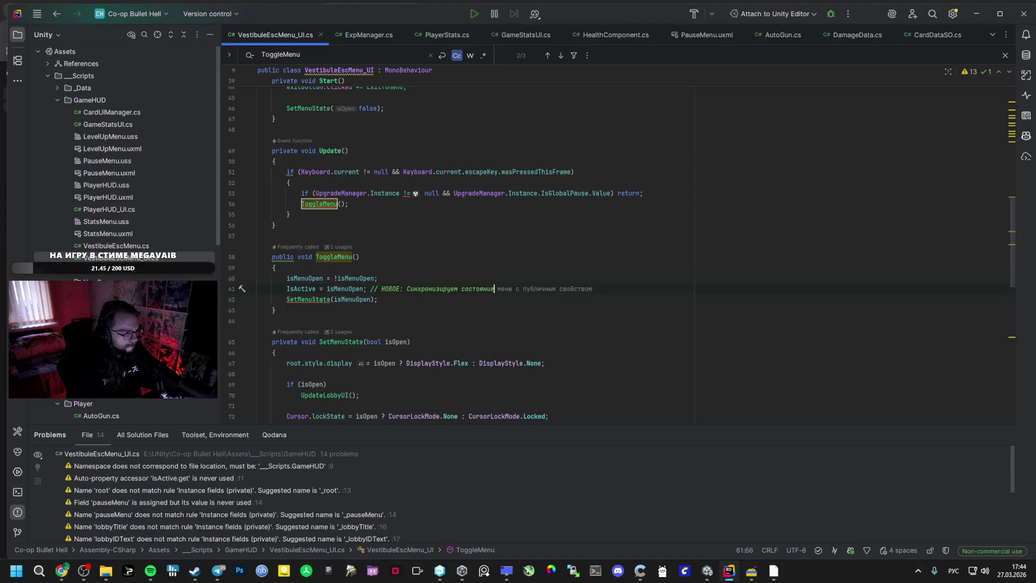
pyautogui.scroll(-5, 121, 221)
pyautogui.scroll(5, 120, 221)
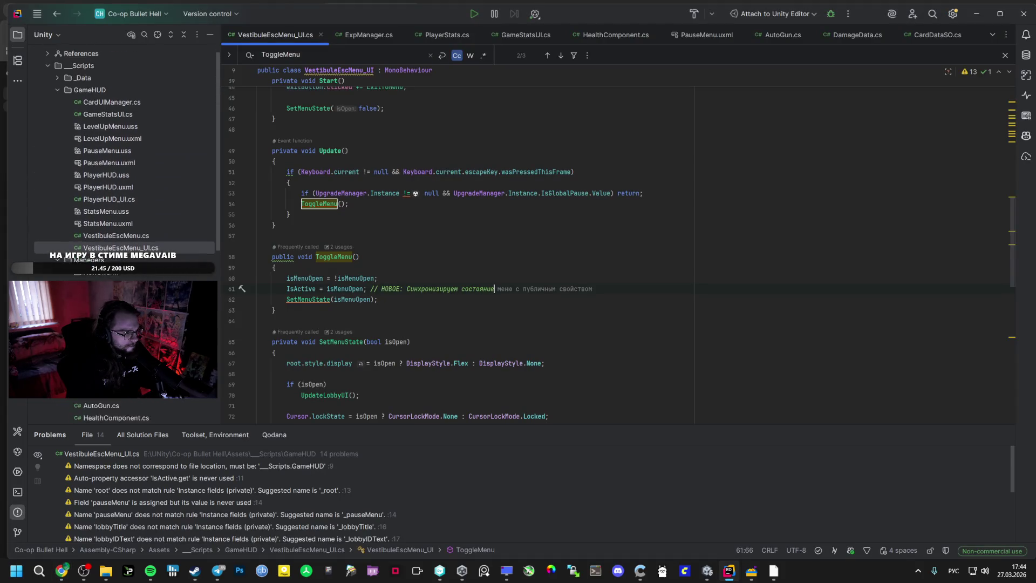
pyautogui.doubleClick(105, 112)
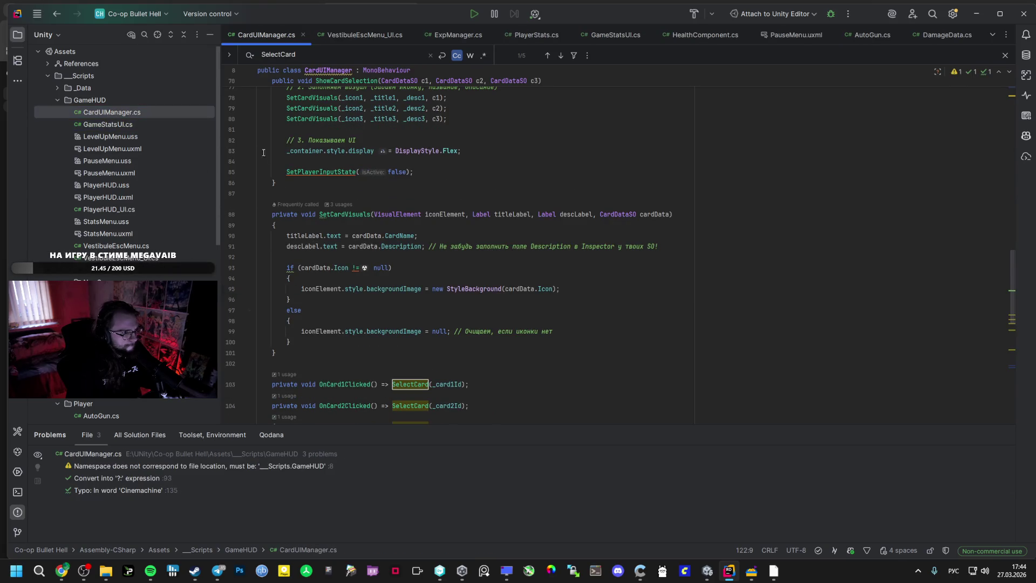
# - Jump to the SetPlayerInputState method in CardUIManager.cs
pyautogui.hotkey('alt', 'Tab')
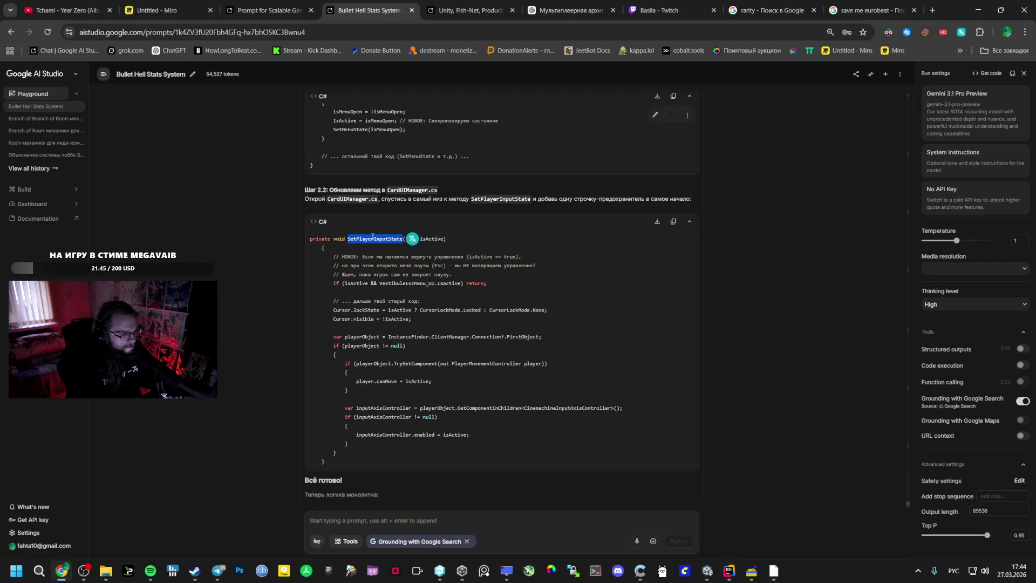
pyautogui.hotkey('alt', 'Tab')
pyautogui.hotkey('ctrl', 'f')
pyautogui.hotkey('ctrl', 'v')
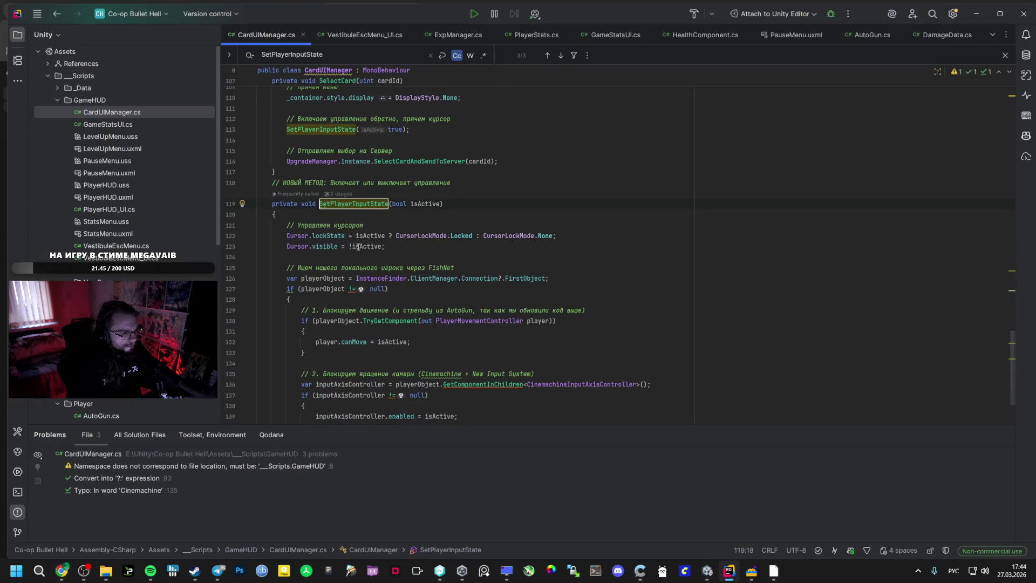
# - Insert 'if (isActive && VestibuleEscMenu_UI.IsActive) return;' at the method's top and save
pyautogui.hotkey('alt', 'Tab')
pyautogui.moveTo(338, 274)
pyautogui.mouseDown()
pyautogui.moveTo(487, 283)
pyautogui.moveTo(334, 283)
pyautogui.mouseUp()
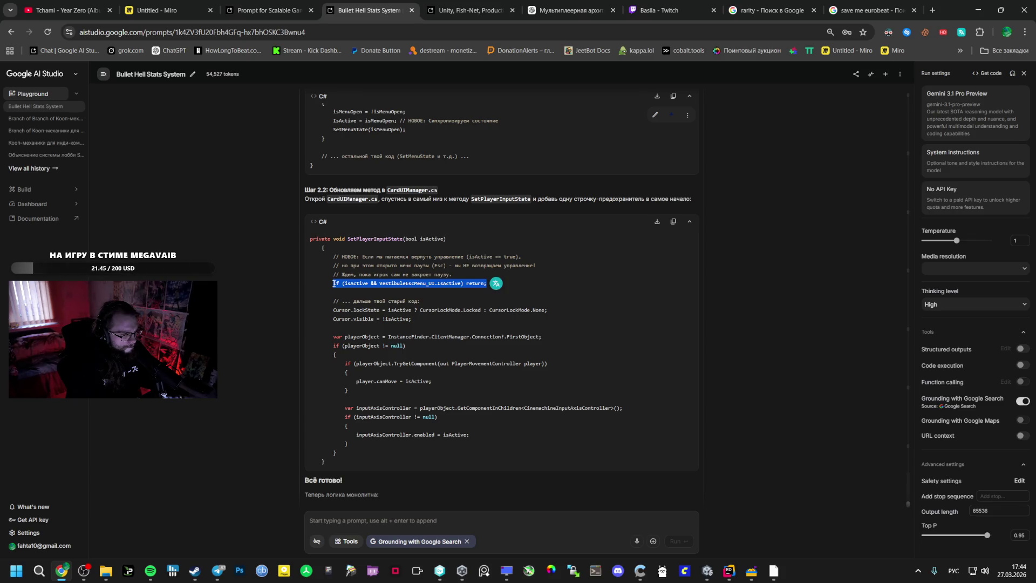
pyautogui.hotkey('alt', 'Tab')
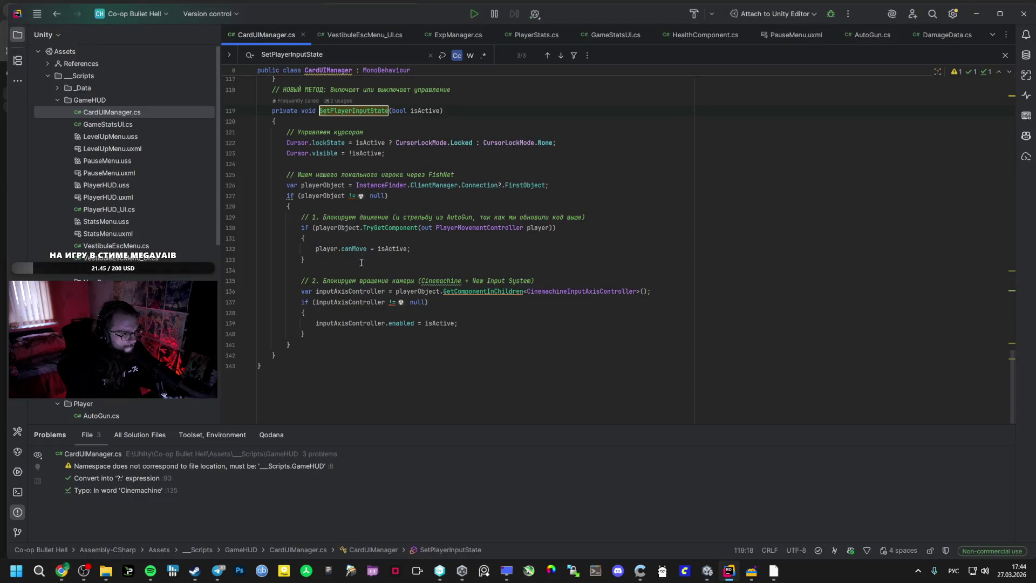
pyautogui.hotkey('alt', 'Tab')
pyautogui.hotkey('alt', 'Tab')
pyautogui.hotkey('ctrl', 'v')
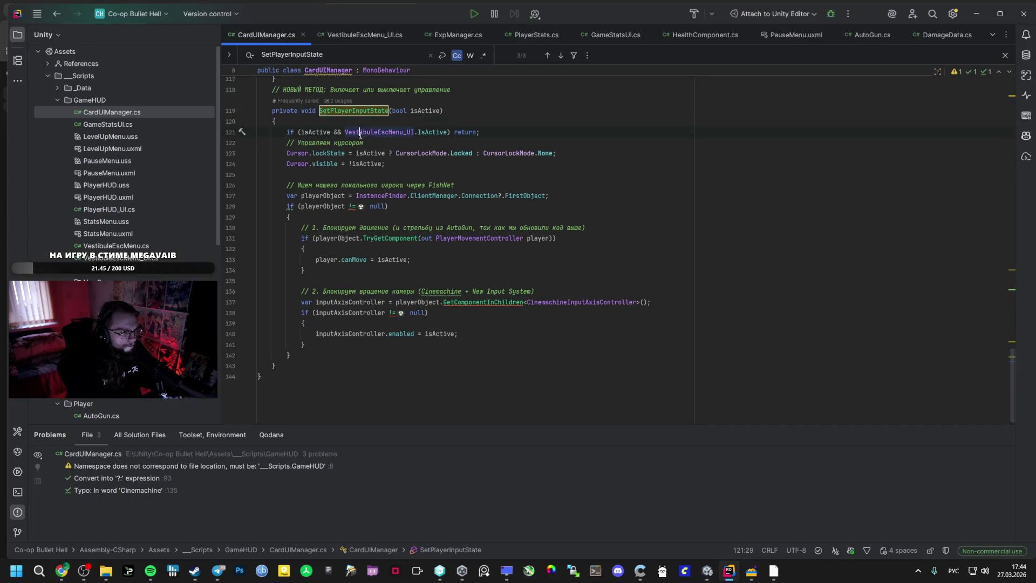
pyautogui.hotkey('alt', 'Tab')
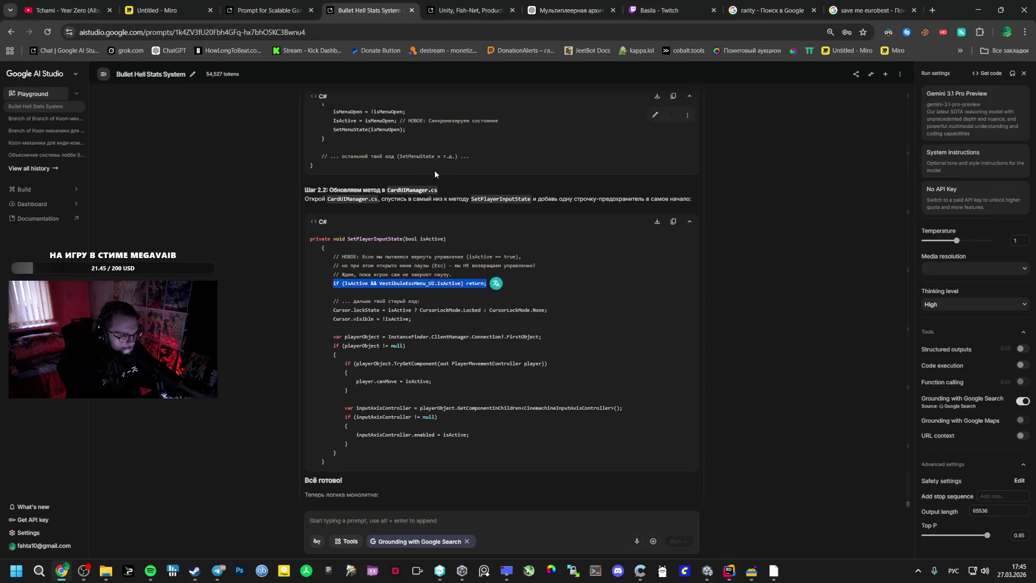
pyautogui.scroll(-2, 449, 156)
pyautogui.hotkey('ctrl', 's')
pyautogui.moveTo(749, 580)
pyautogui.click(707, 570)
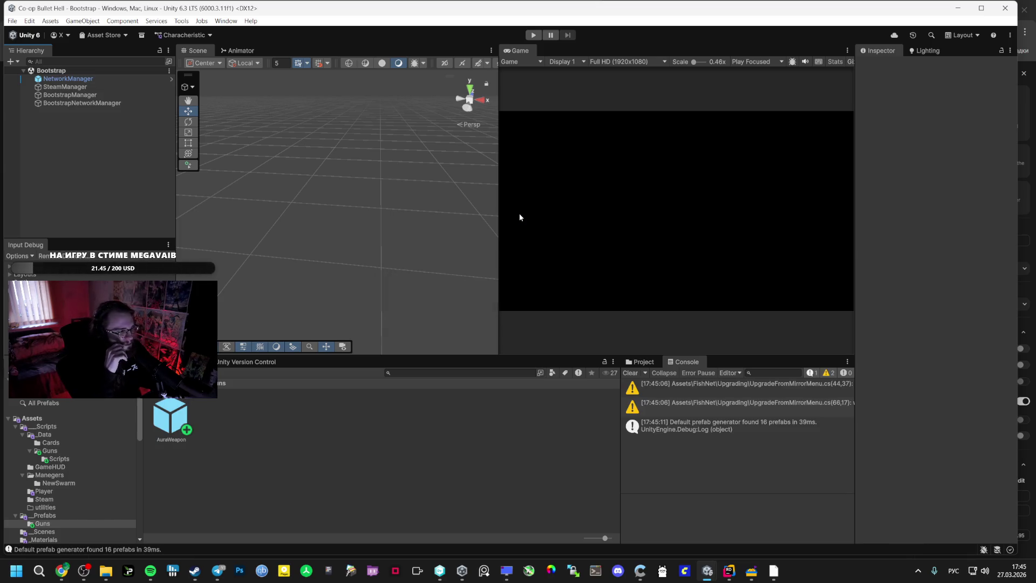
# - Play, create a lobby, then open the Esc menu and resume
pyautogui.hotkey('ctrl', 'p')
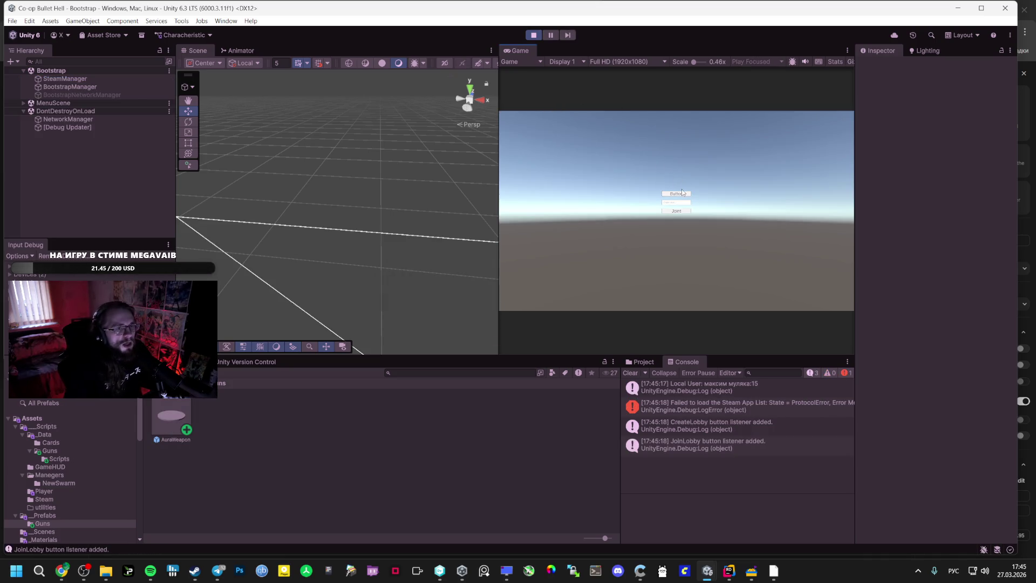
pyautogui.click(673, 193)
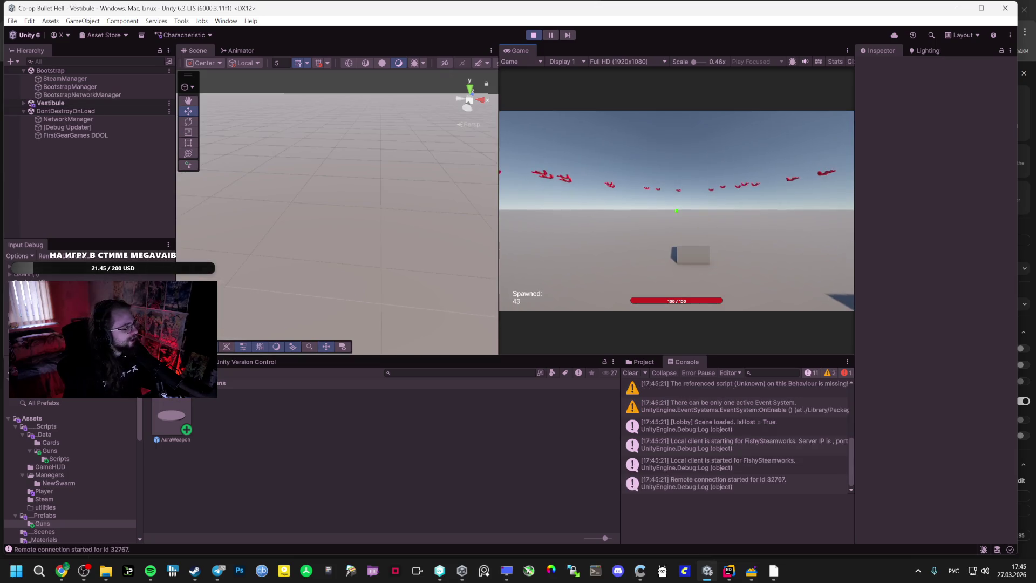
pyautogui.press('Escape')
pyautogui.doubleClick(519, 50)
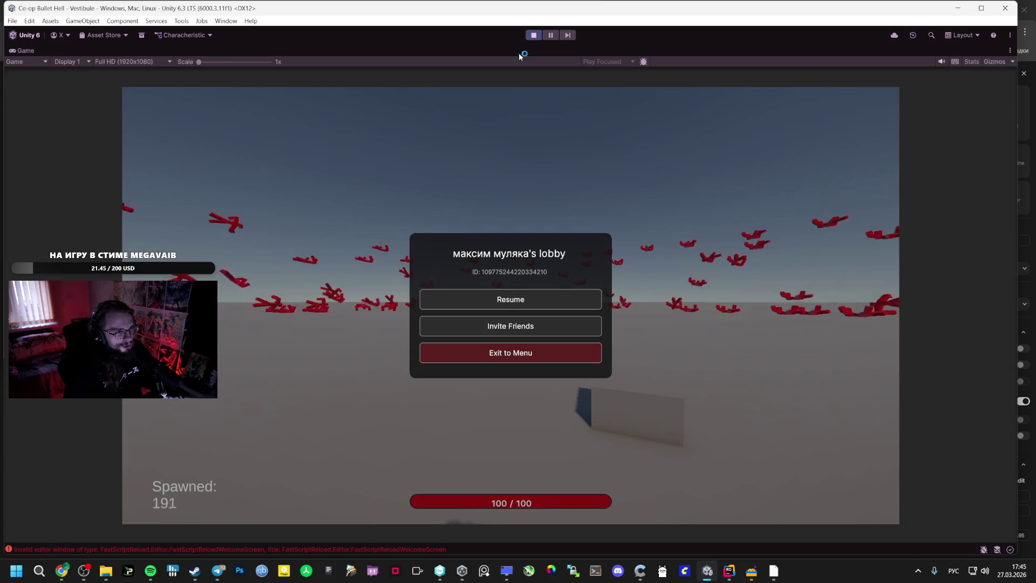
pyautogui.click(555, 291)
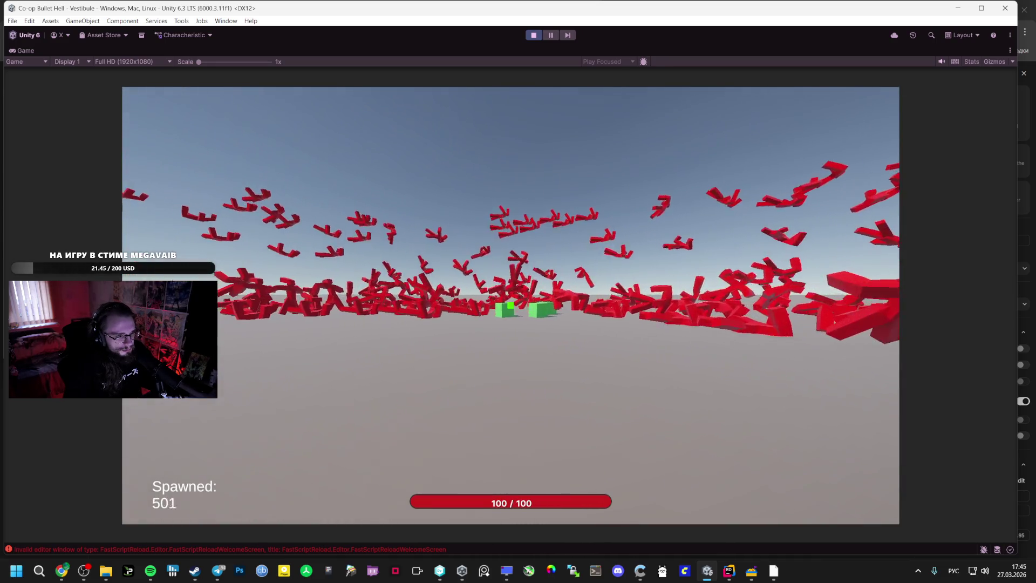
# - Collect XP, pick a level-up card, roam among the enemies, then stop the playtest
pyautogui.press('w')
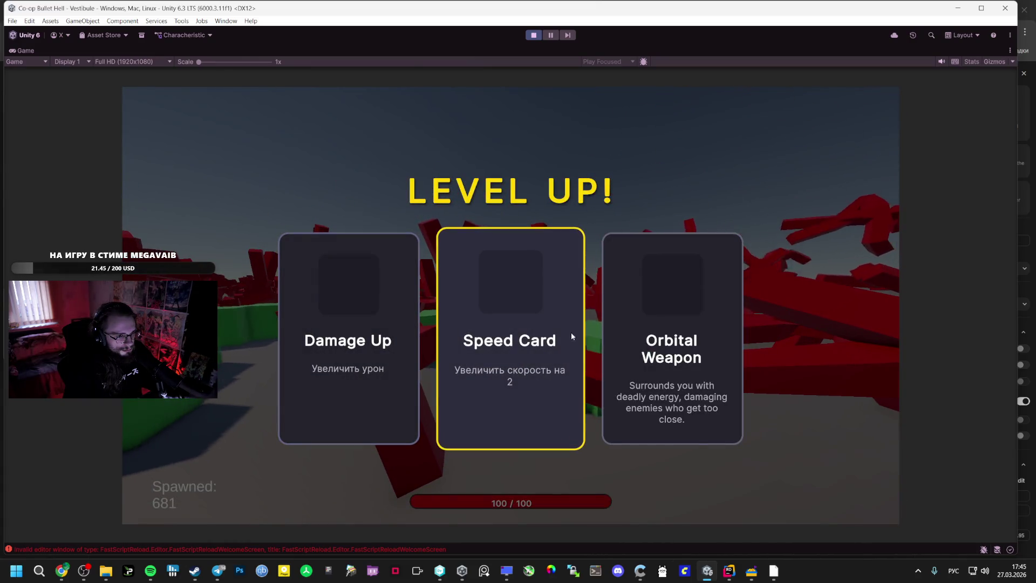
pyautogui.click(576, 274)
pyautogui.press('w')
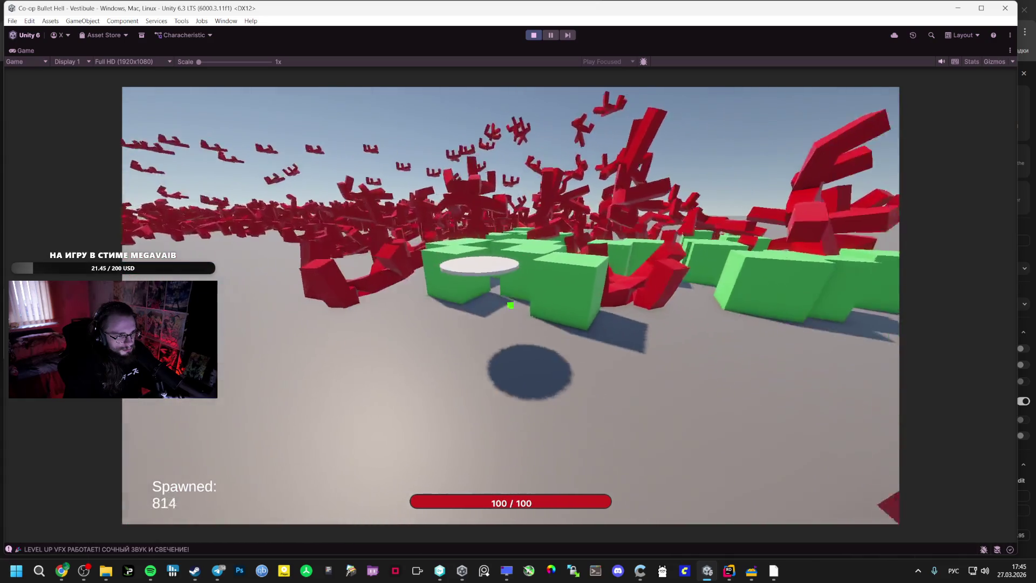
pyautogui.press('w')
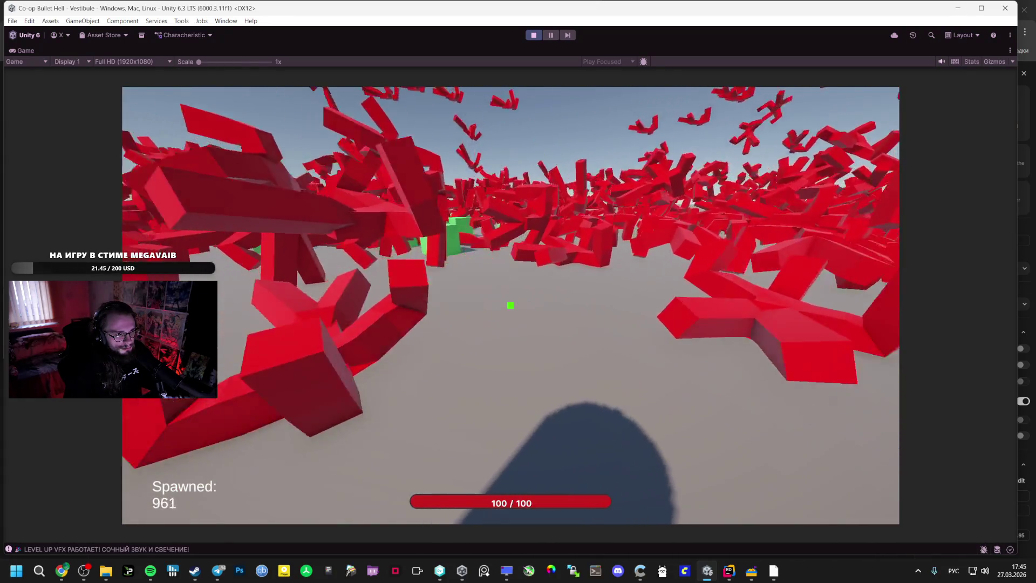
pyautogui.press('w')
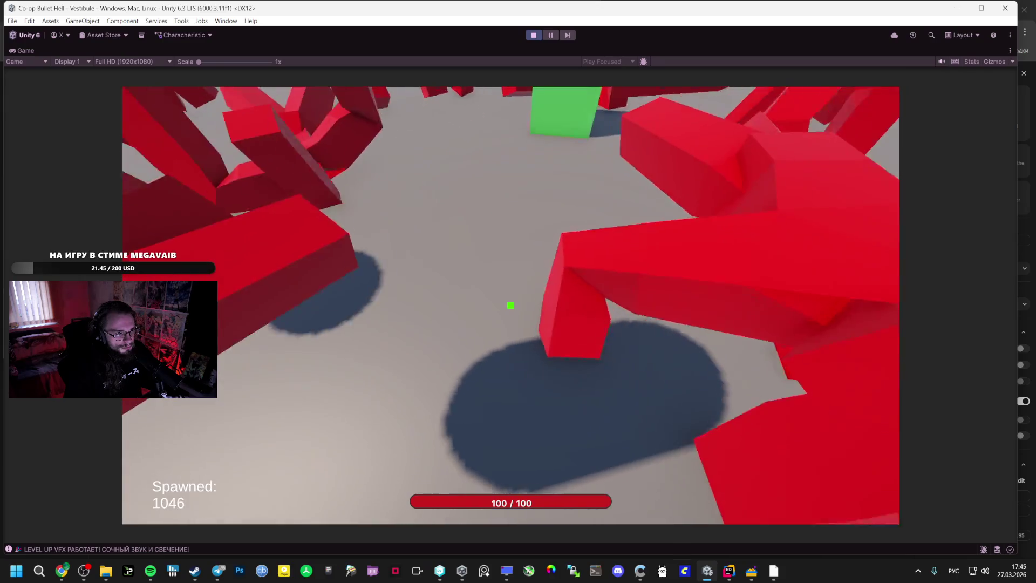
pyautogui.press('w')
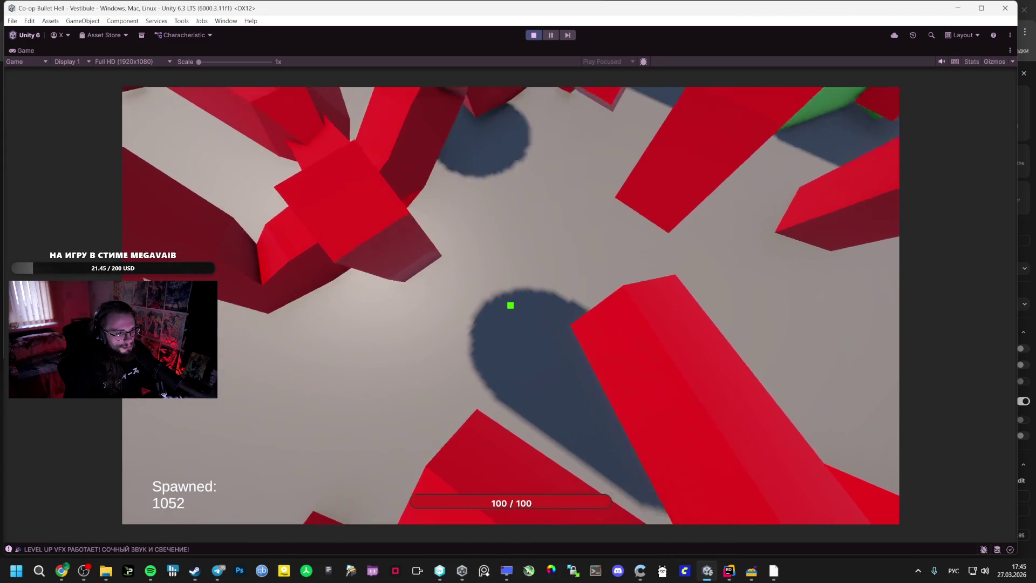
pyautogui.press('Escape')
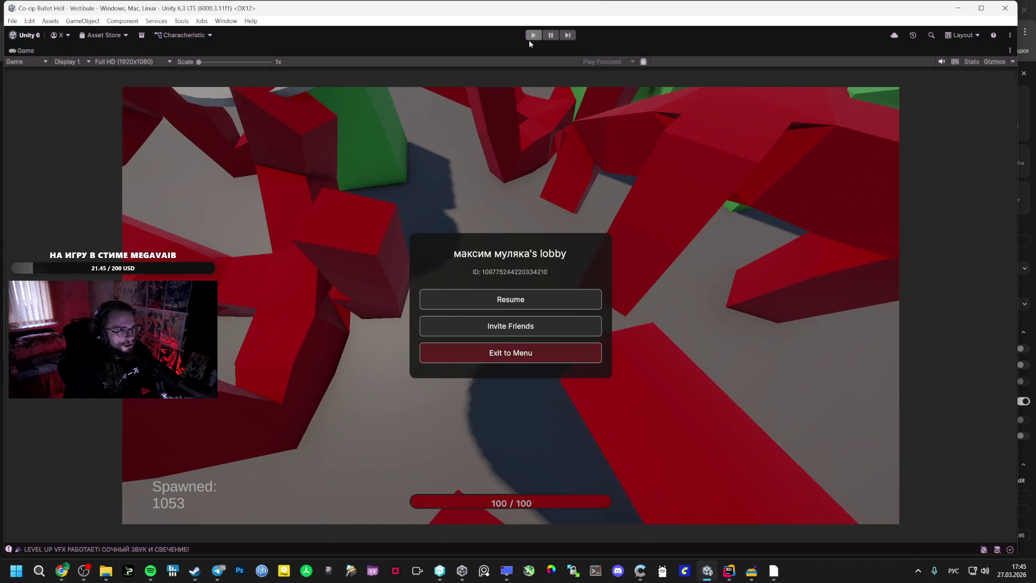
pyautogui.hotkey('ctrl', 'p')
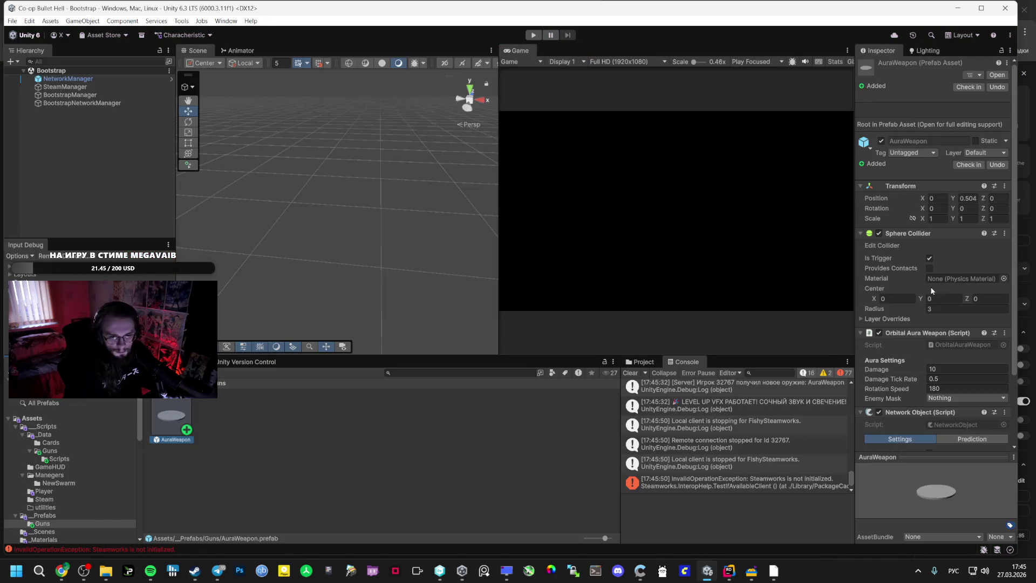
# - Set the AuraWeapon's Enemy Mask to Enemy, then start a new play test and pause it
pyautogui.click(958, 343)
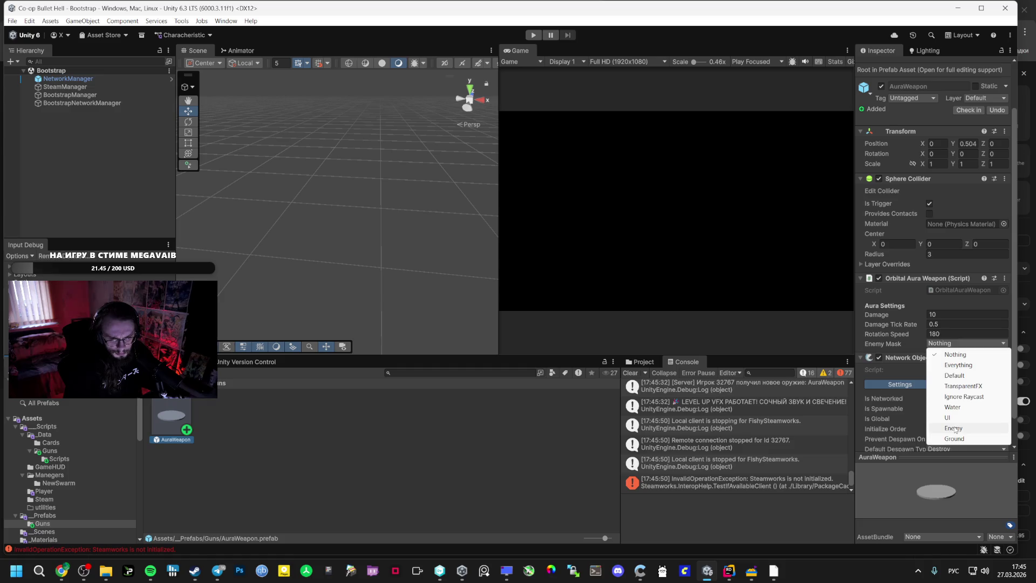
pyautogui.click(953, 428)
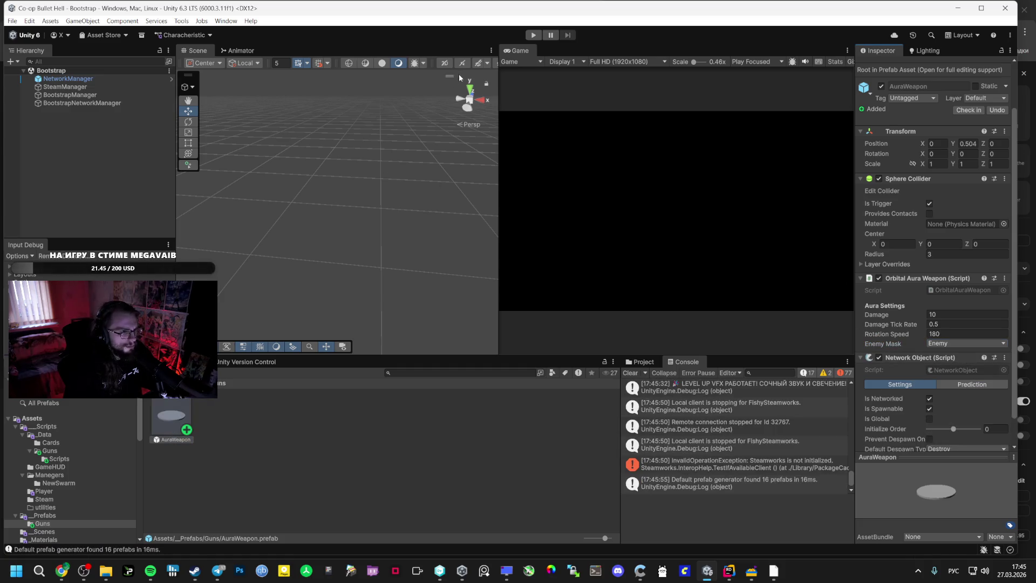
pyautogui.click(531, 36)
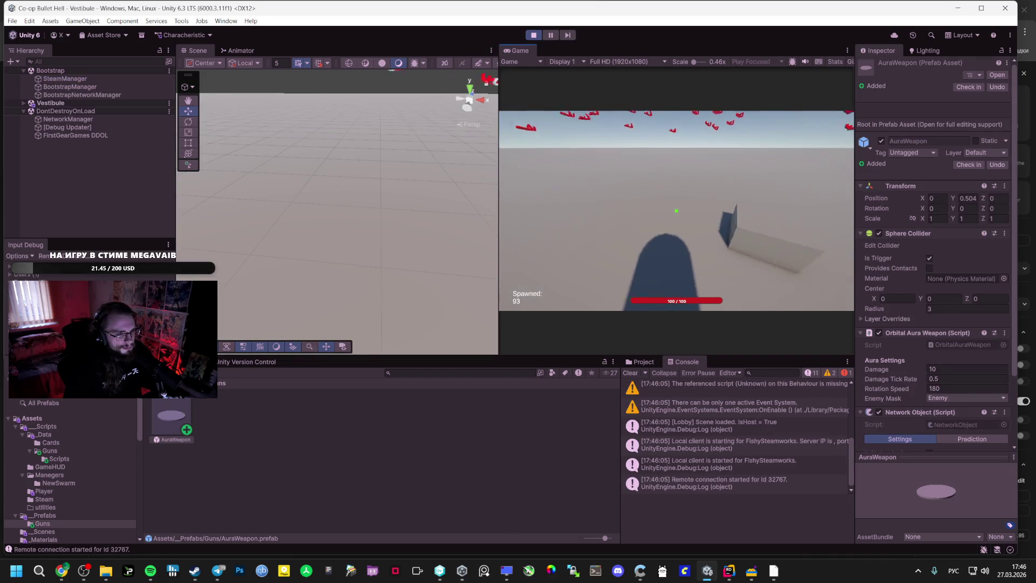
pyautogui.press('Escape')
# - Build the Windows player from Build Profiles into the GAME folder
pyautogui.click(534, 35)
pyautogui.click(12, 20)
pyautogui.click(40, 141)
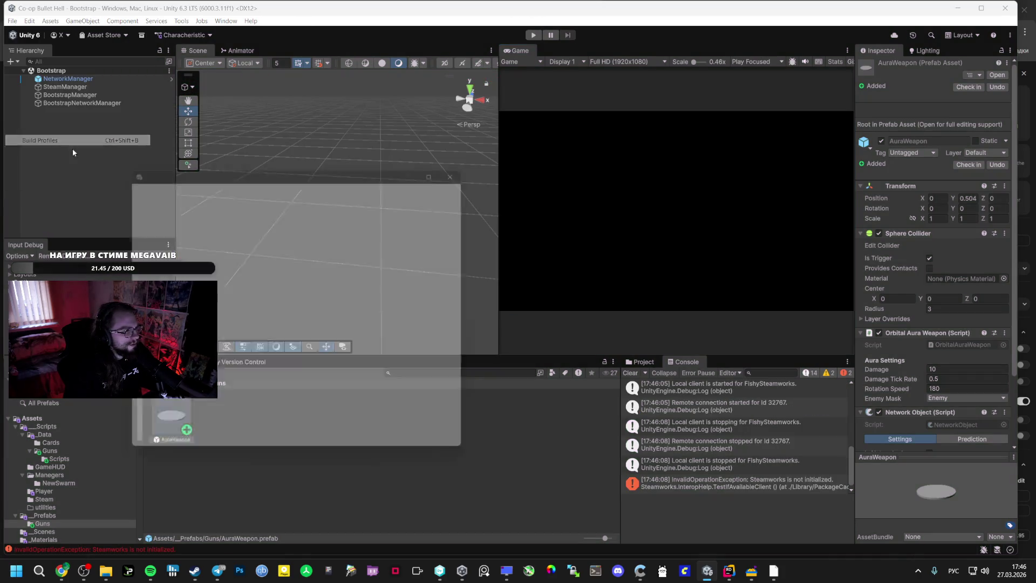
pyautogui.click(387, 455)
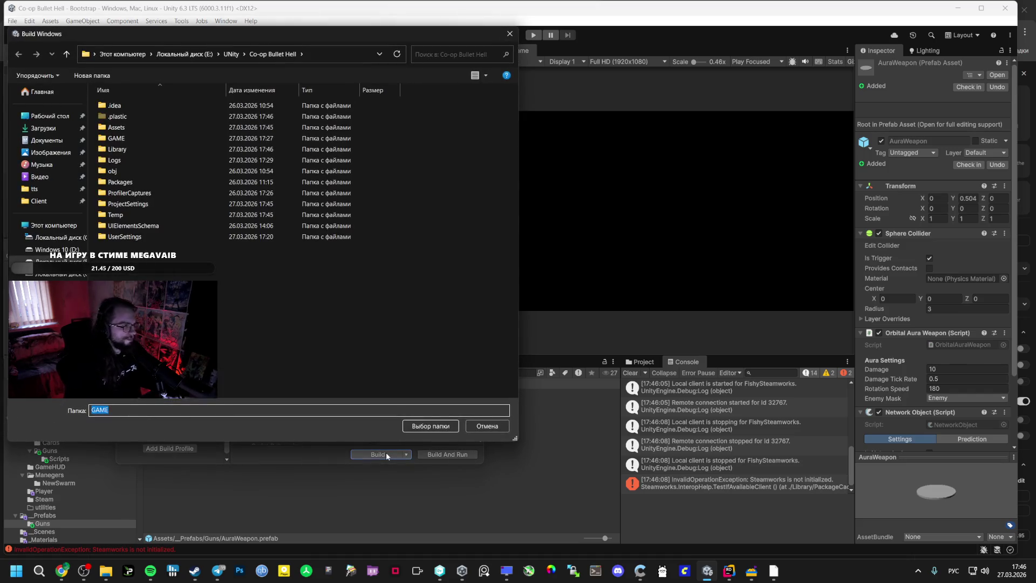
pyautogui.doubleClick(116, 139)
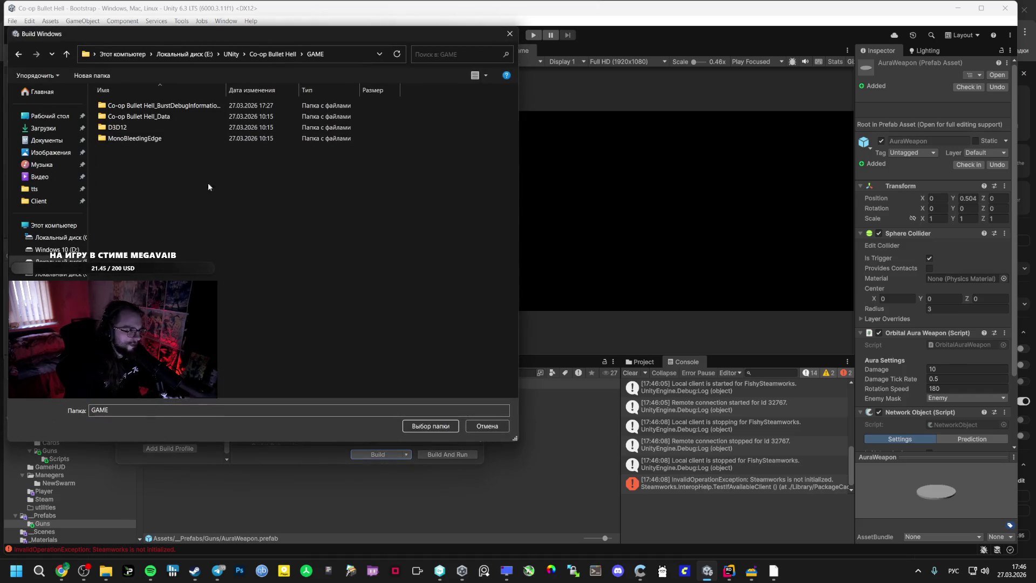
pyautogui.click(430, 426)
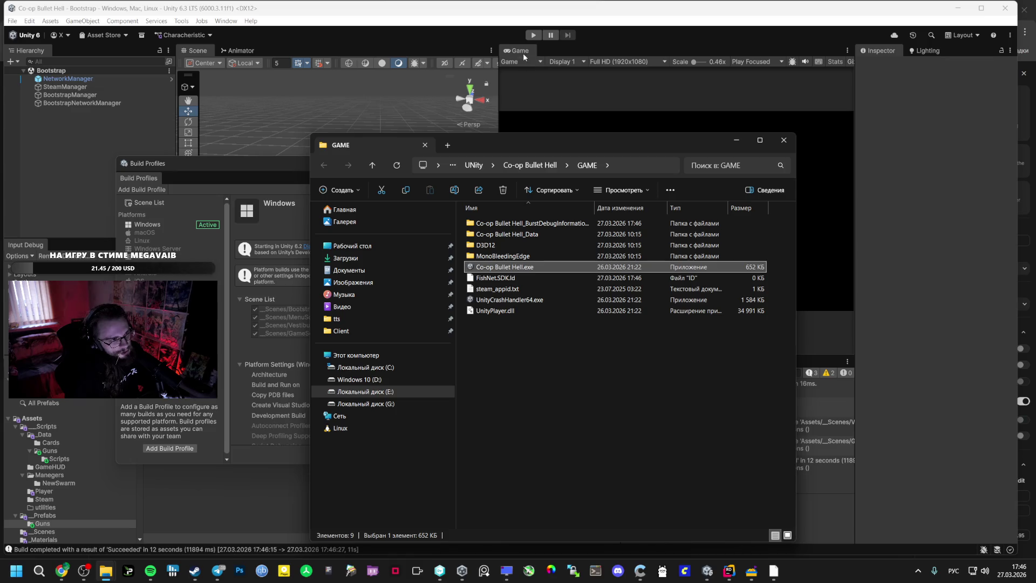
# - Stop the play test and open the GAME folder containing the new build
pyautogui.click(532, 35)
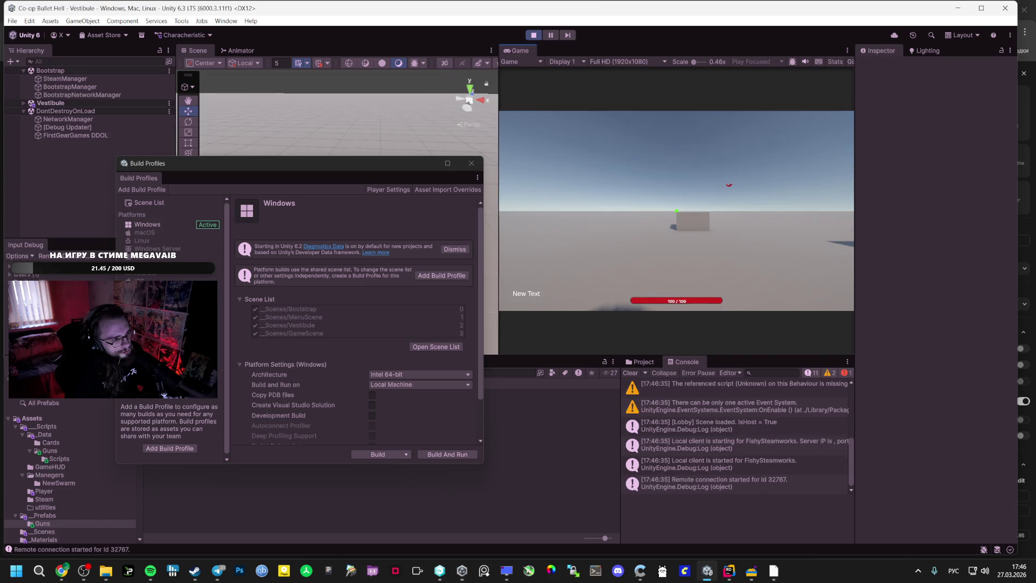
pyautogui.press('Escape')
pyautogui.click(537, 36)
pyautogui.moveTo(107, 577)
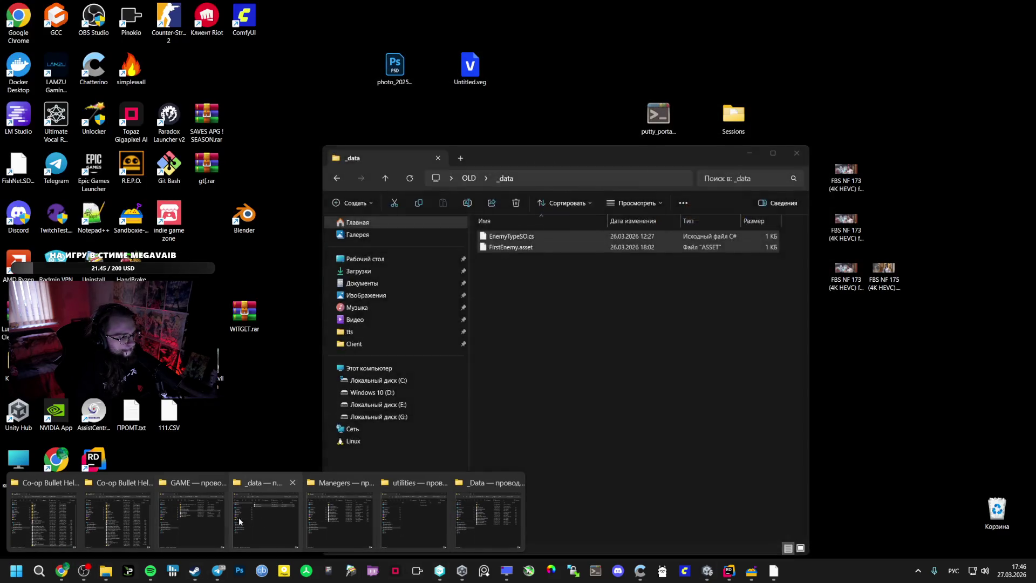
pyautogui.click(218, 492)
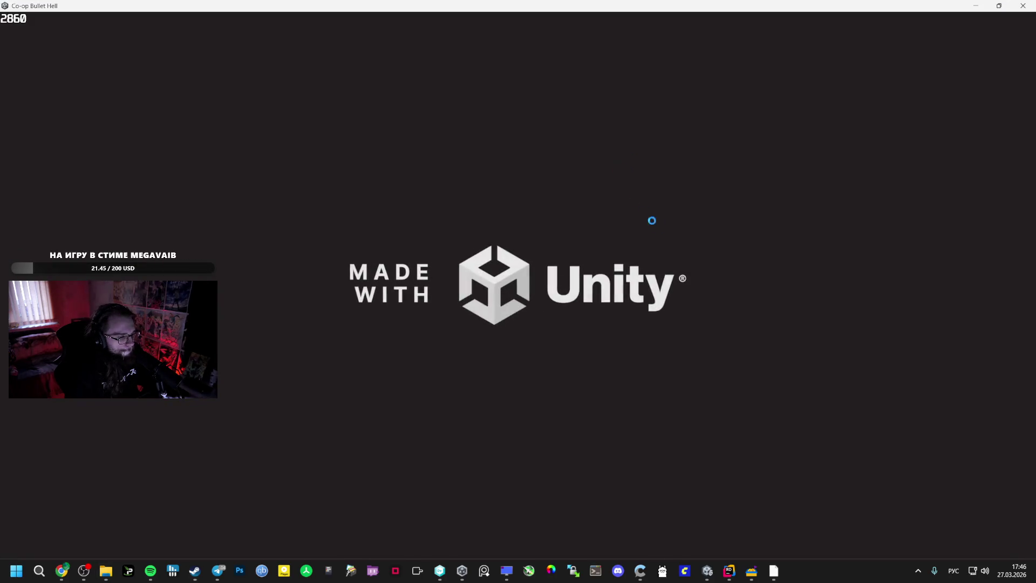
# - Launch the built game, host a new session and walk toward the green cubes
pyautogui.moveTo(718, 578)
pyautogui.moveTo(774, 571)
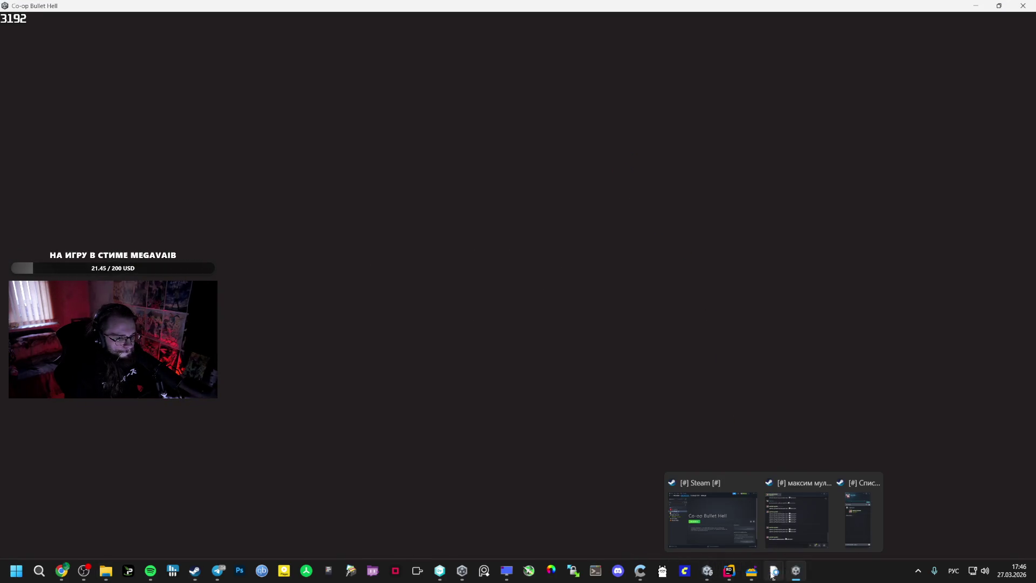
pyautogui.click(702, 518)
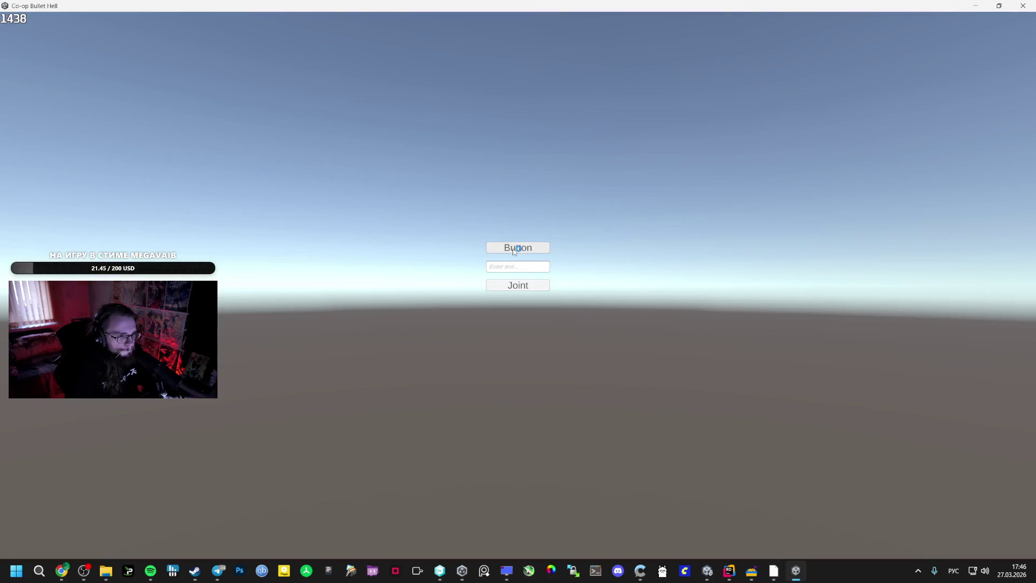
pyautogui.click(515, 250)
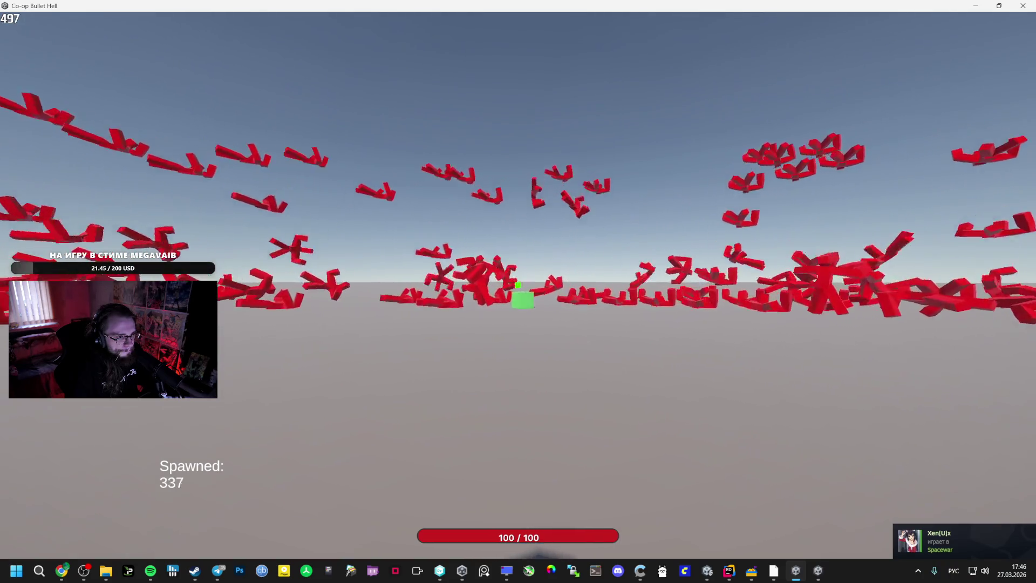
pyautogui.press('w')
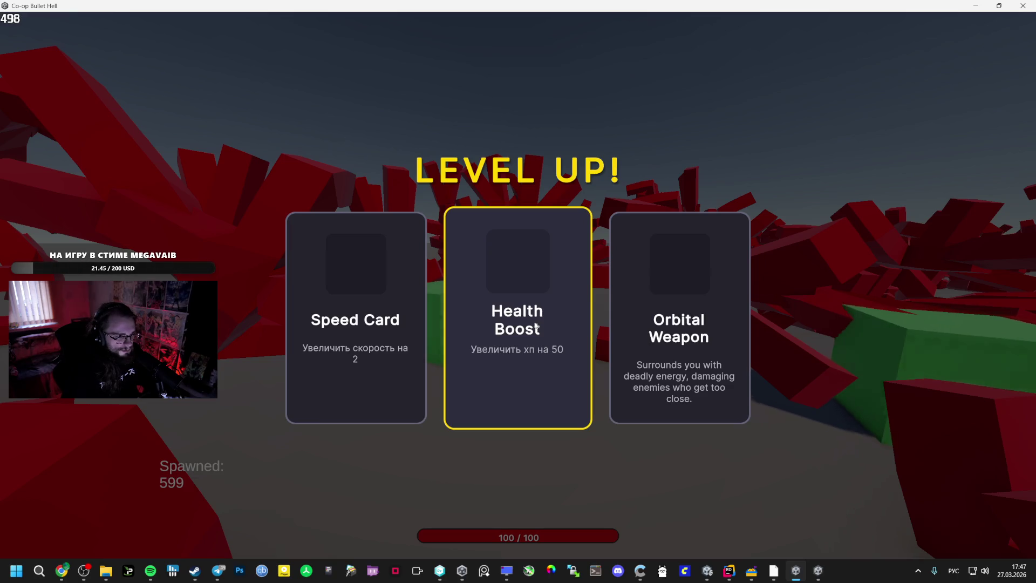
# - Take the Health Boost, Damage Up, Speed and Orbital Weapon level-up cards, then pause the game
pyautogui.click(517, 324)
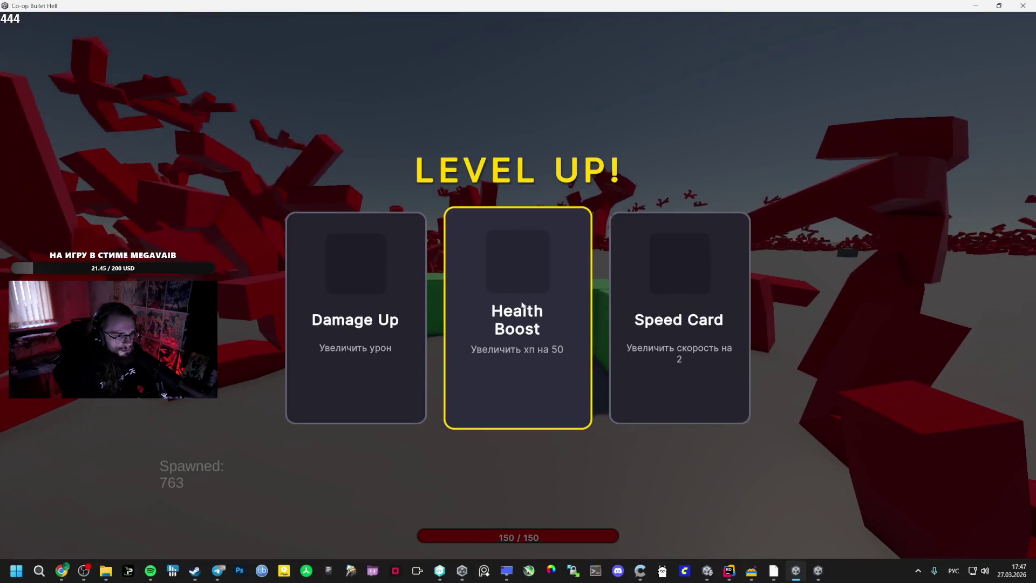
pyautogui.click(374, 309)
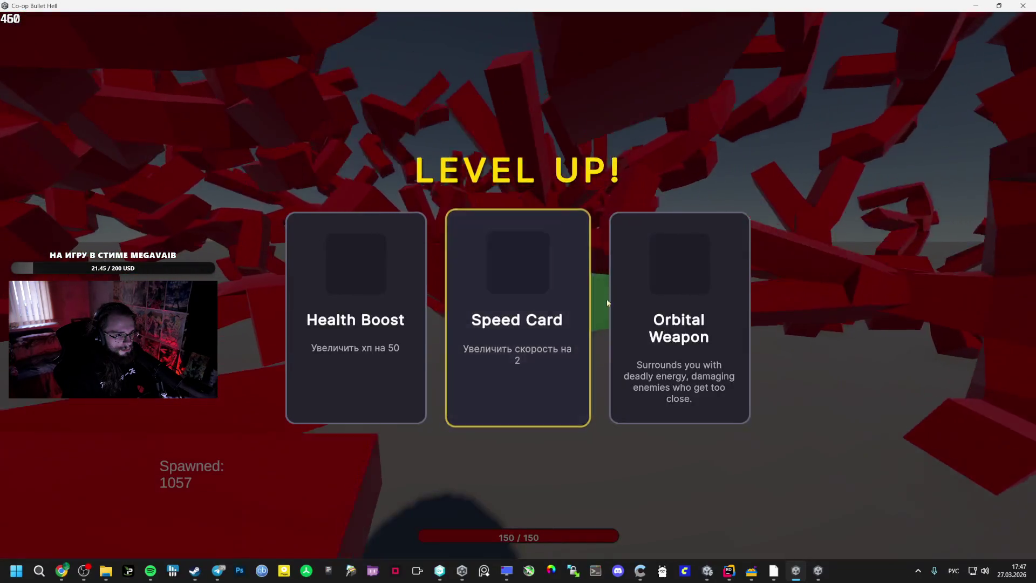
pyautogui.click(594, 297)
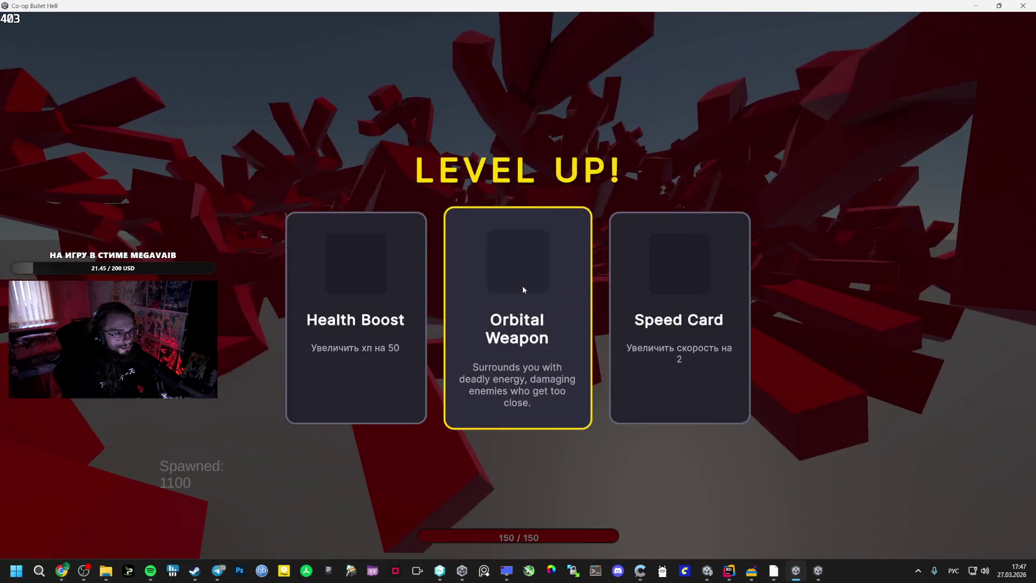
pyautogui.click(521, 286)
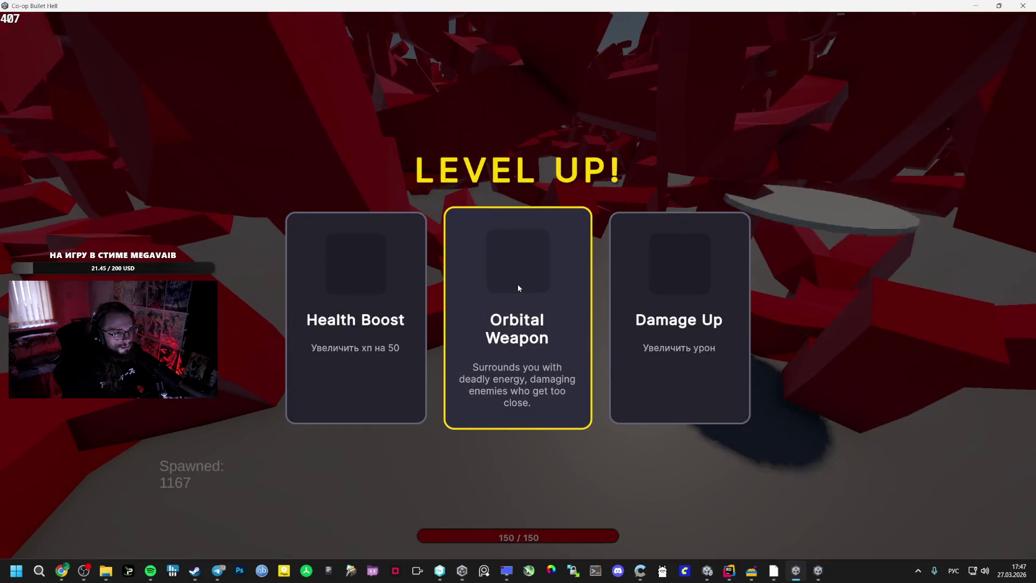
pyautogui.click(517, 284)
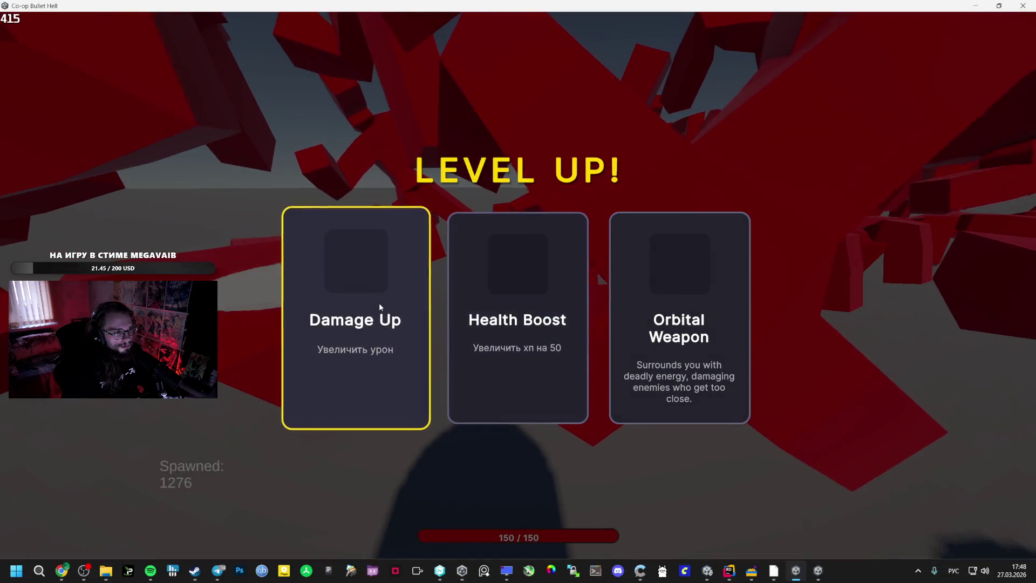
pyautogui.click(379, 307)
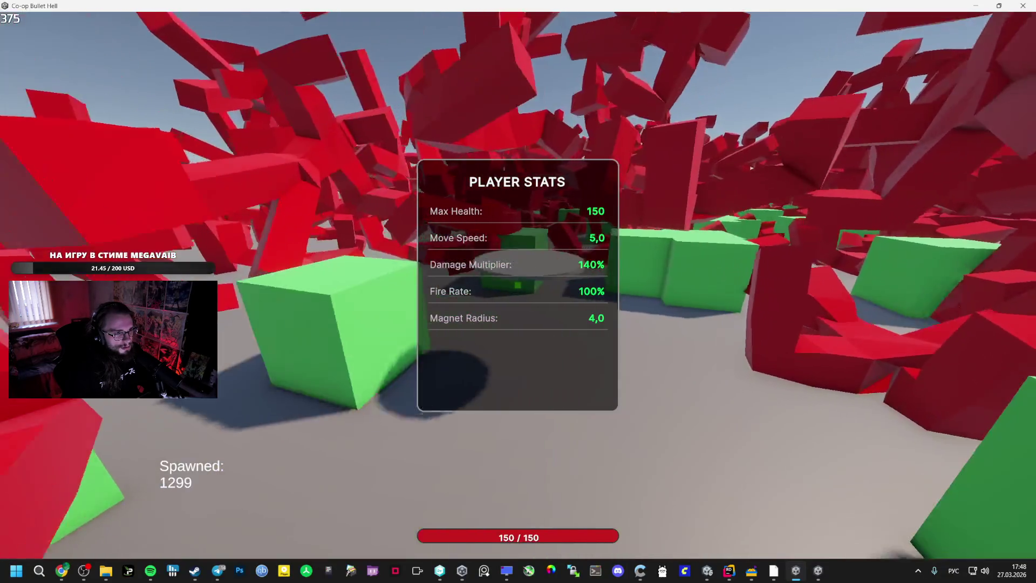
pyautogui.press('Escape')
pyautogui.click(729, 572)
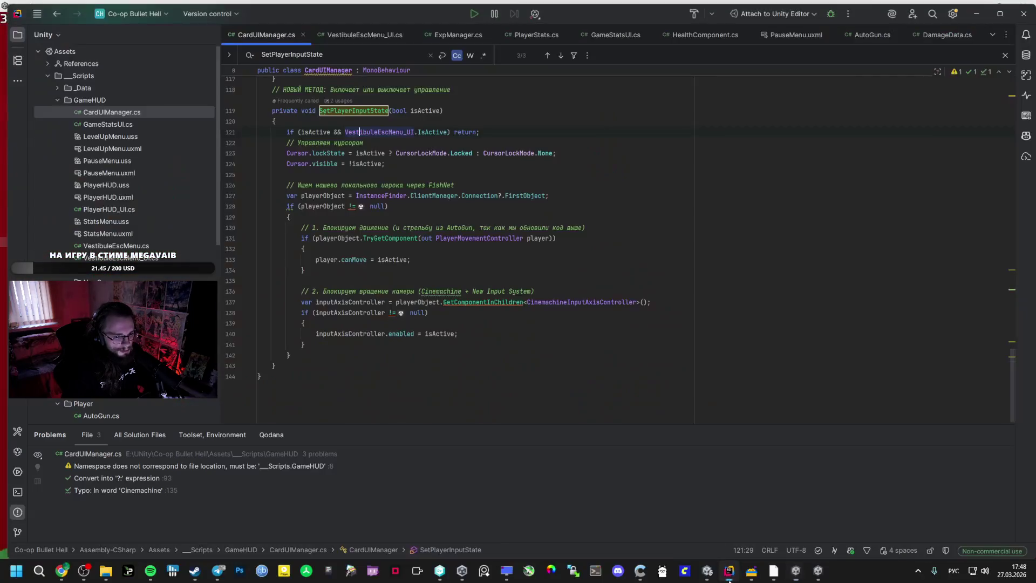
# - Open OrbitalAuraWeapon.cs from the _Data folder and place the cursor in its damage code
pyautogui.click(713, 575)
pyautogui.click(731, 569)
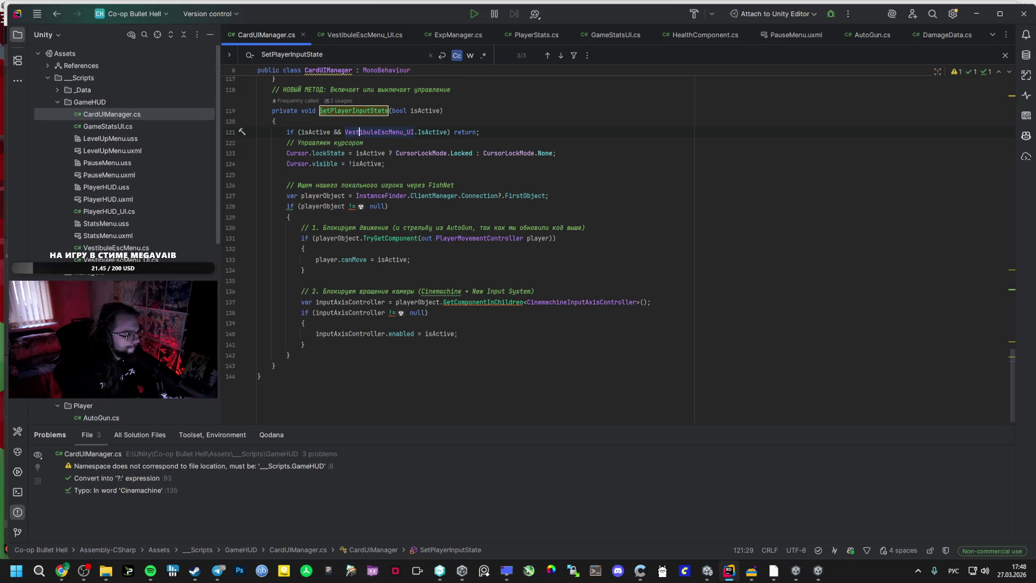
pyautogui.scroll(-5, 119, 244)
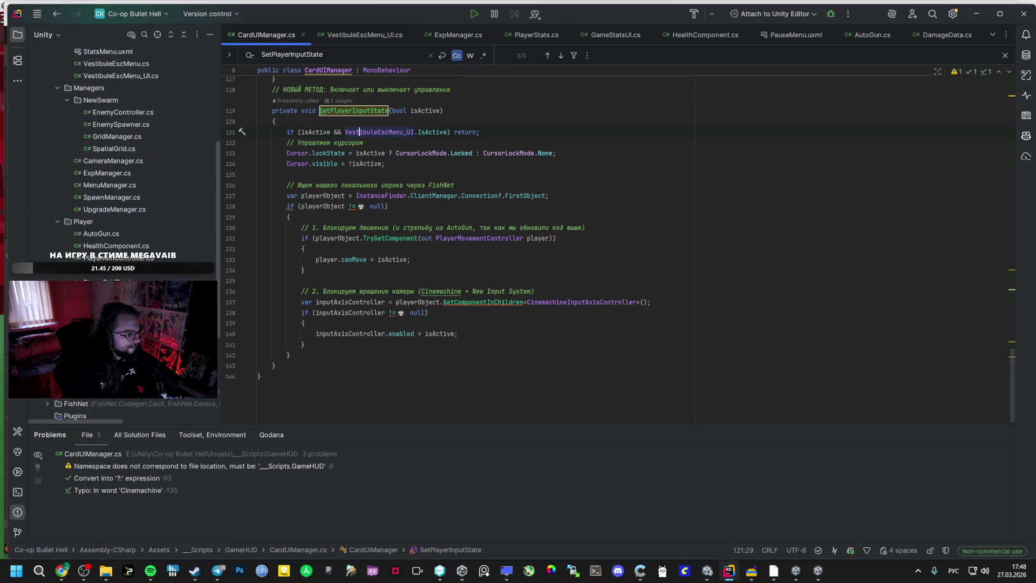
pyautogui.scroll(5, 120, 195)
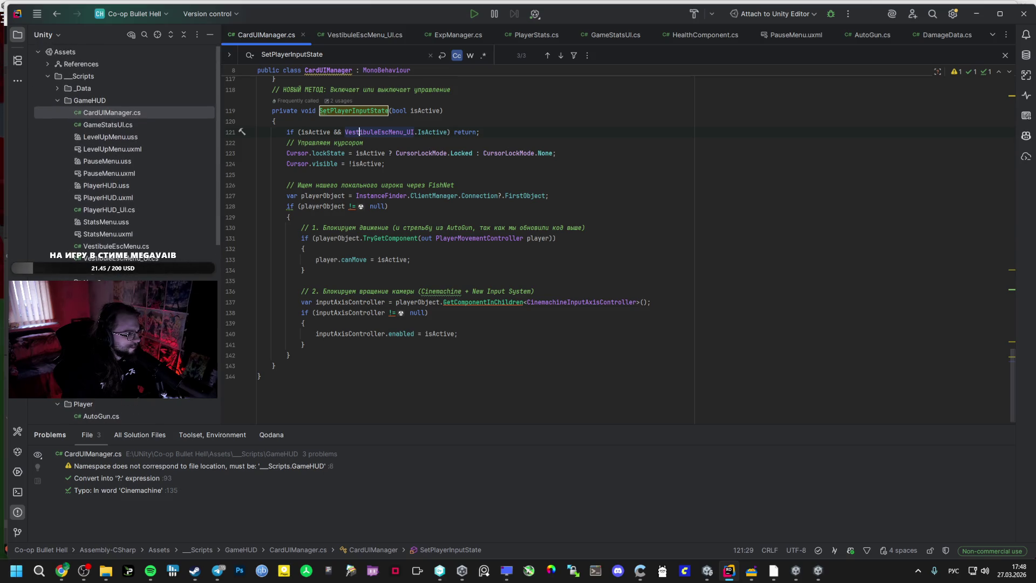
pyautogui.click(58, 91)
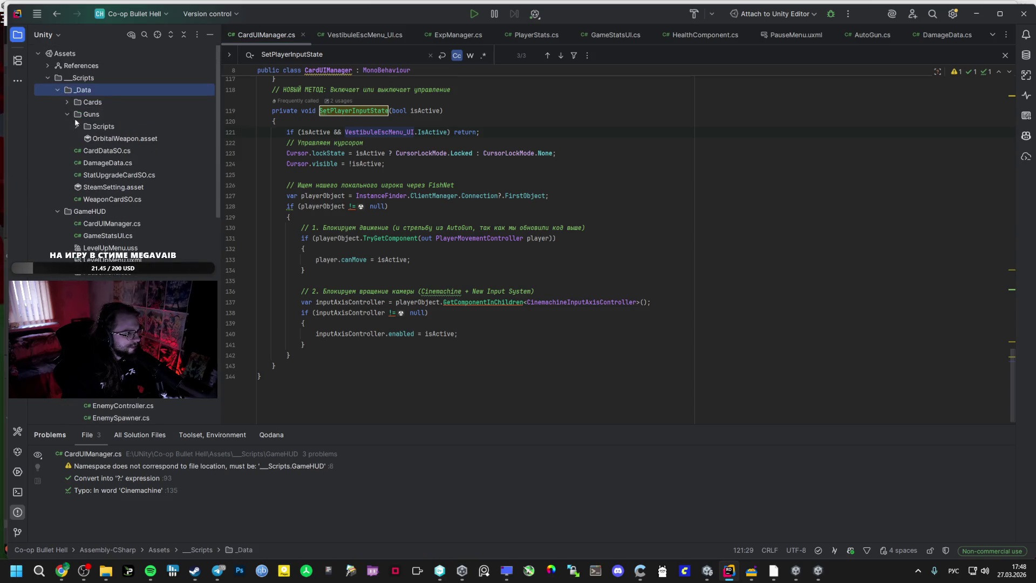
pyautogui.doubleClick(119, 139)
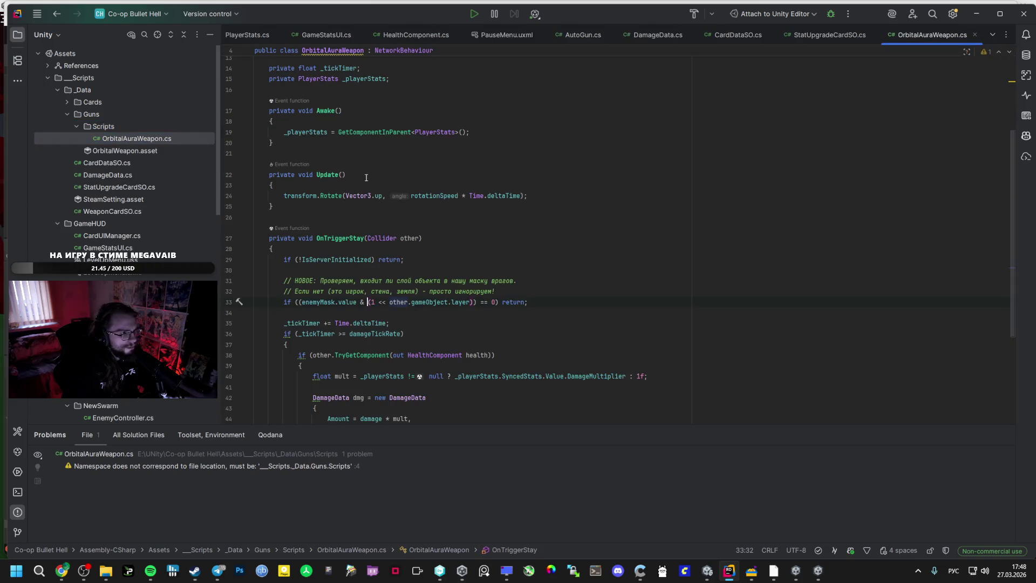
pyautogui.scroll(-5, 397, 313)
pyautogui.click(354, 260)
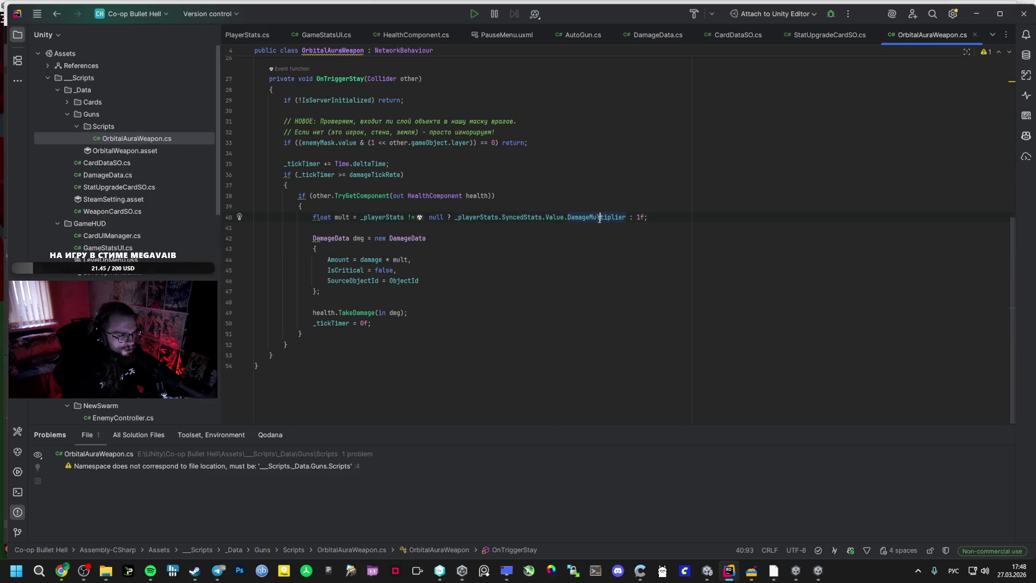
# - Resume the running game from its pause menu, then return to the AI Studio chat
pyautogui.hotkey('alt', 'Tab')
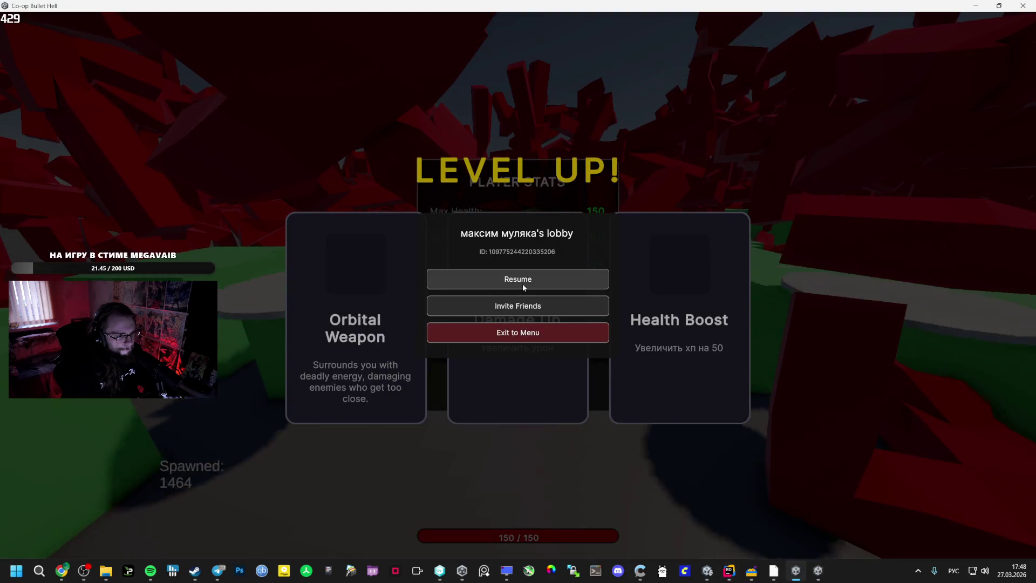
pyautogui.click(522, 283)
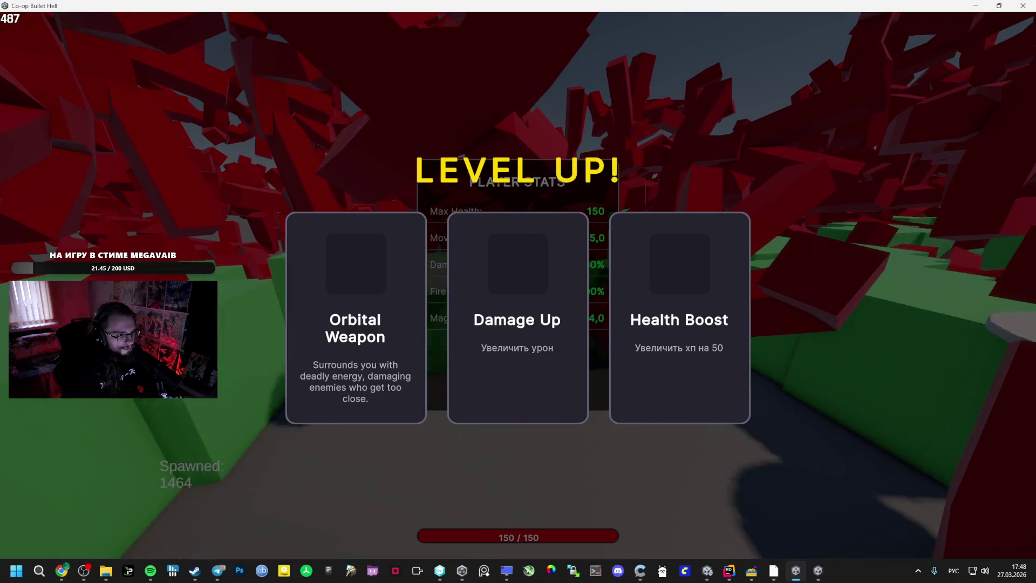
pyautogui.hotkey('alt', 'Tab')
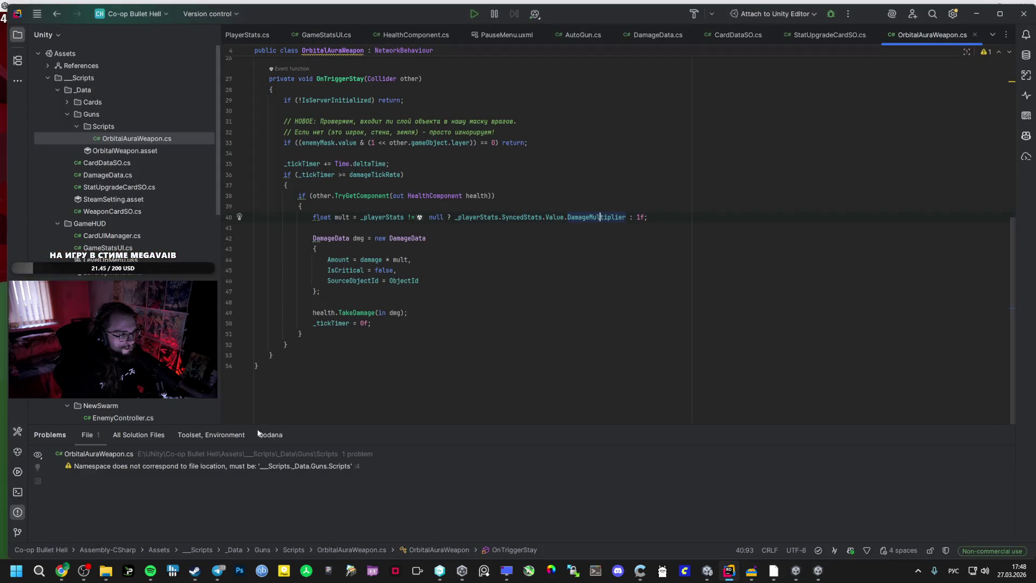
pyautogui.click(71, 568)
pyautogui.press('Escape')
pyautogui.write('ЕЩЕ БАГ')
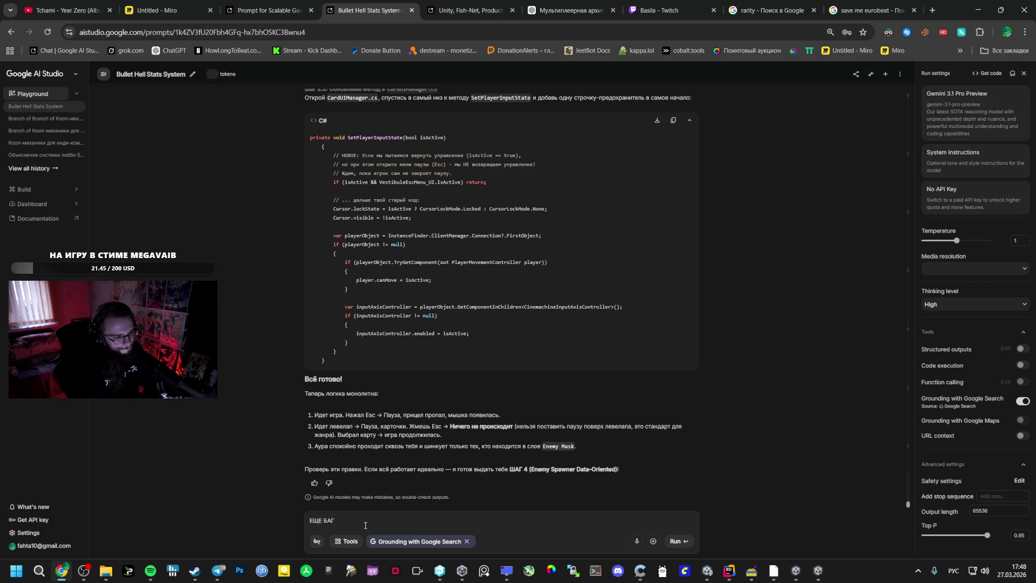
# - Send a Russian bug report: levelling up while in the menu breaks the game after exiting it
pyautogui.write(' ЕСЛИ Я')
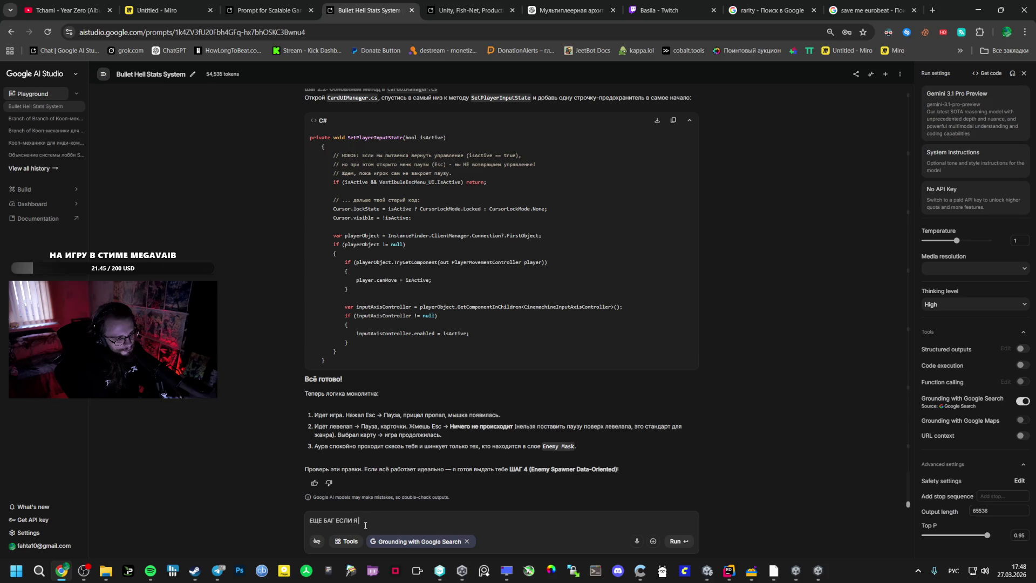
pyautogui.write(' В МЕНЮ И ПОЛУЧА')
pyautogui.write('Ю ЛВЛ')
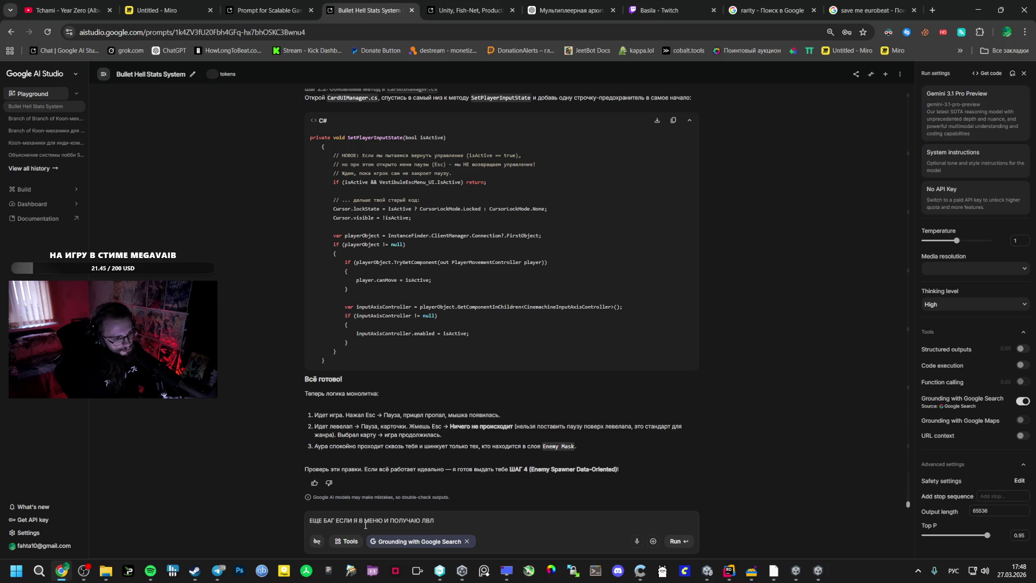
pyautogui.write(', ТО')
pyautogui.press('BackSpace')
pyautogui.press('BackSpace')
pyautogui.write('ВЫХОДЯ ')
pyautogui.write('ИЗ НЕ')
pyautogui.write('ГО')
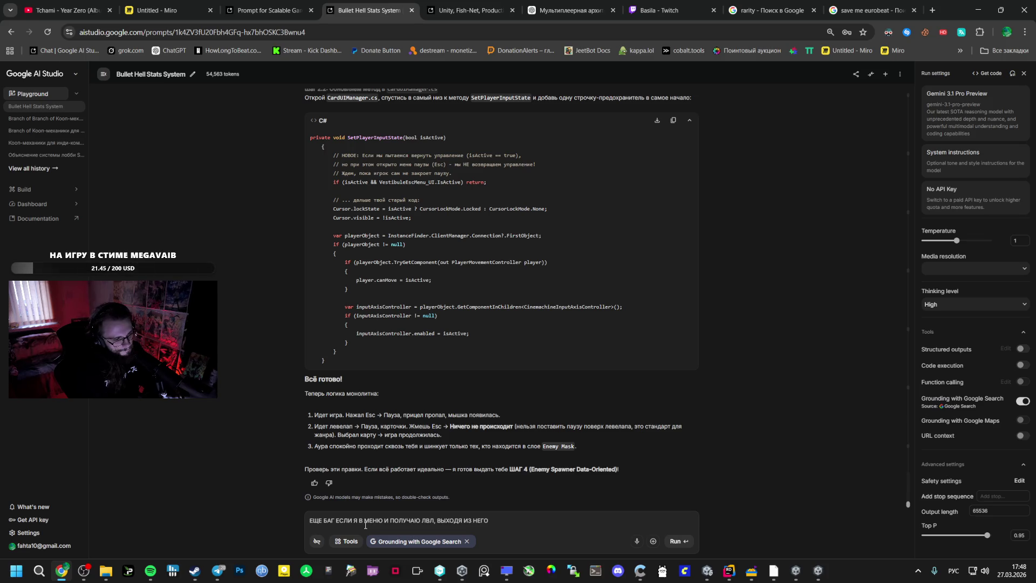
pyautogui.write(' ломаке')
pyautogui.press('BackSpace')
pyautogui.press('BackSpace')
pyautogui.write('ется')
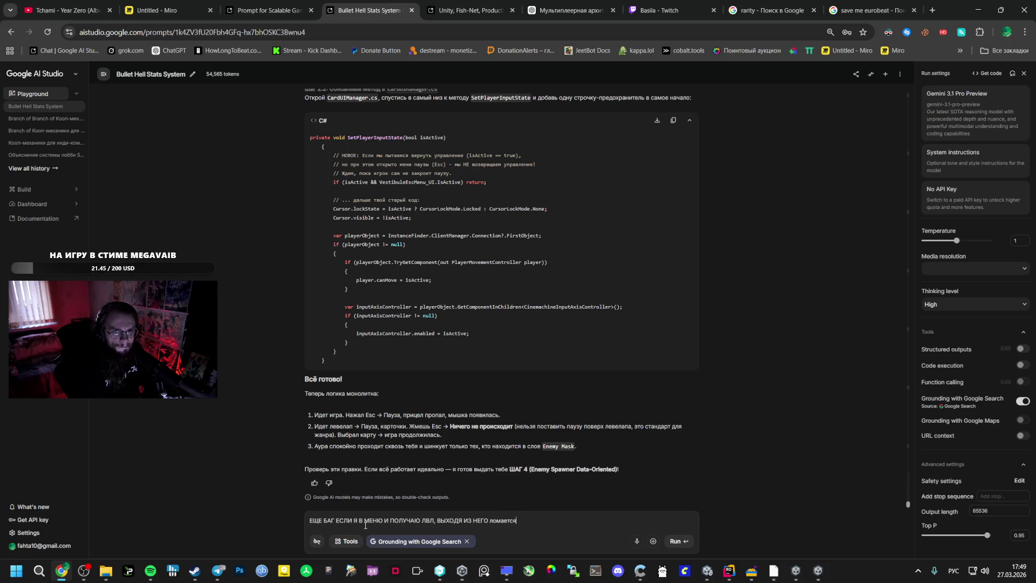
pyautogui.press('Return')
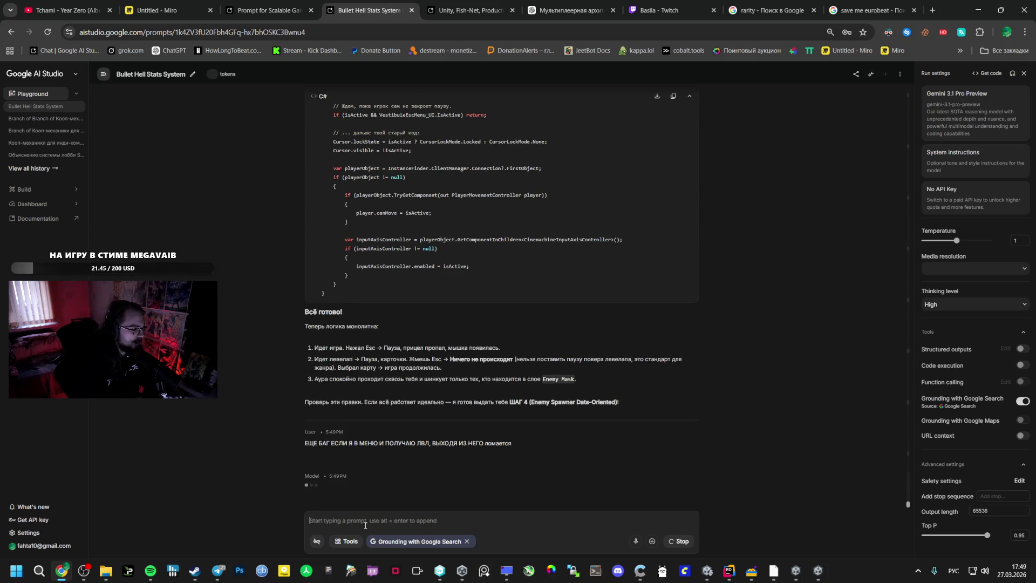
pyautogui.hotkey('alt', 'Tab')
pyautogui.hotkey('alt', 'Tab')
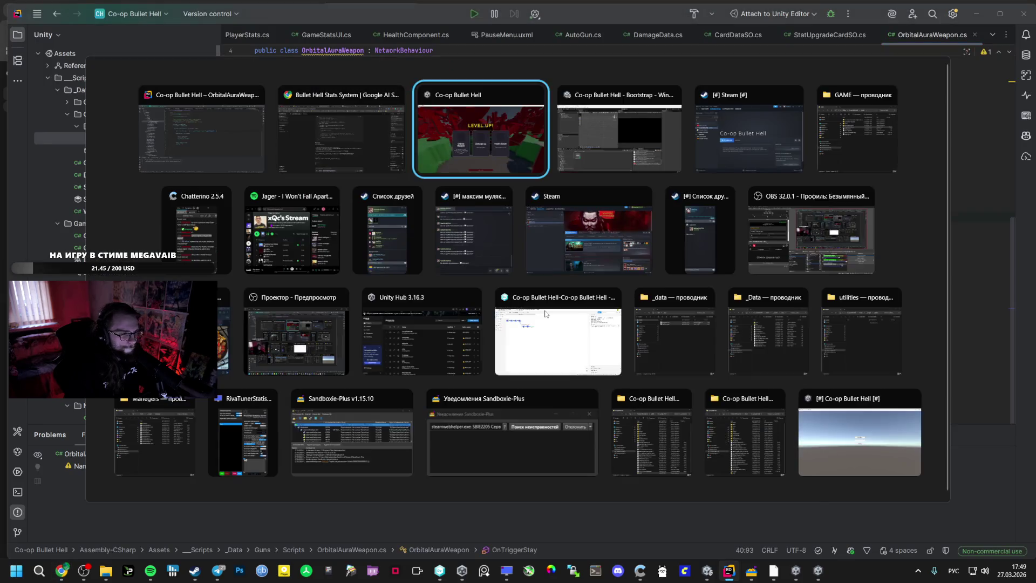